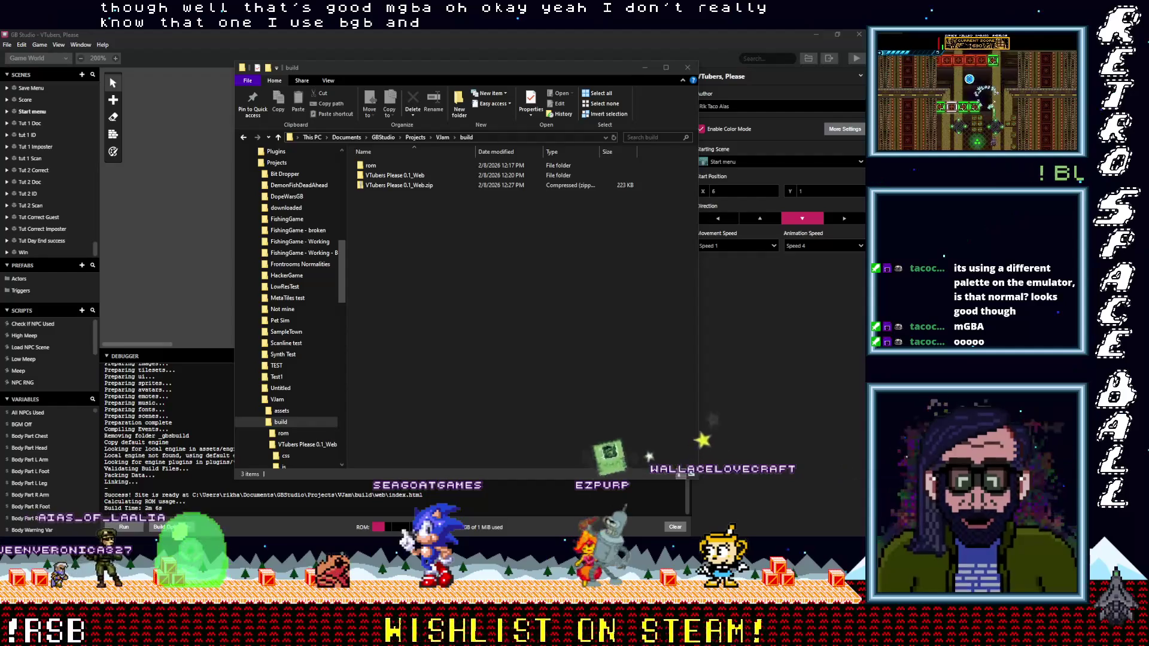
Open the build's rom folder and launch the VTubers Please game ROM in BGB.
{"action": "double_click", "coordinate": [372, 166]}
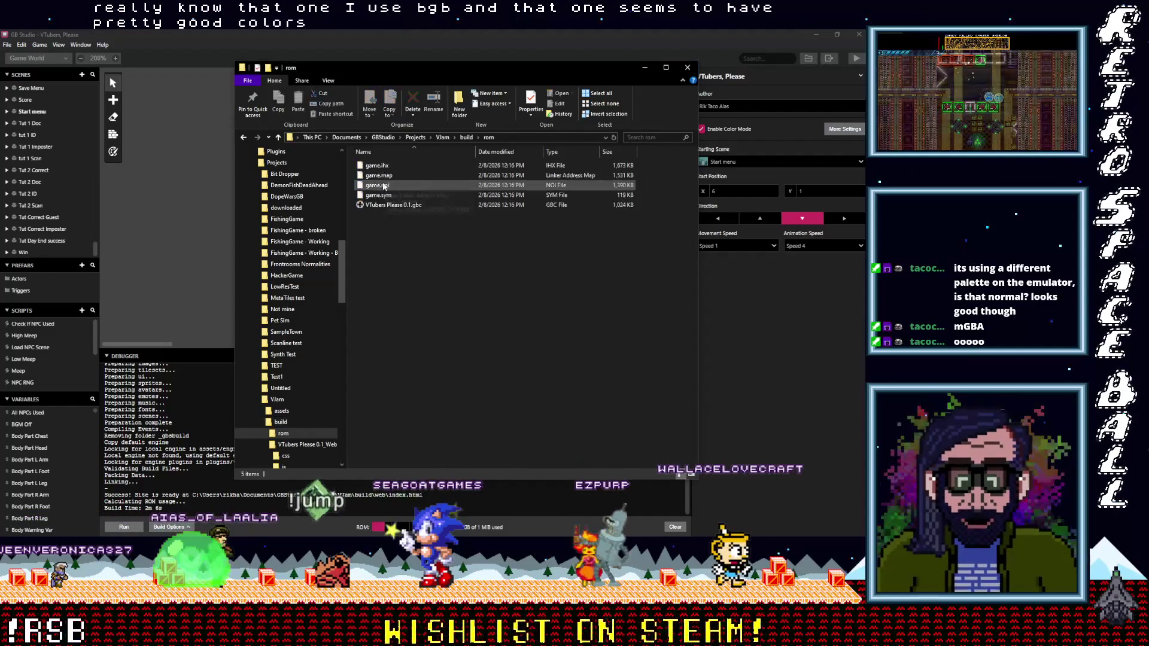
{"action": "double_click", "coordinate": [376, 206]}
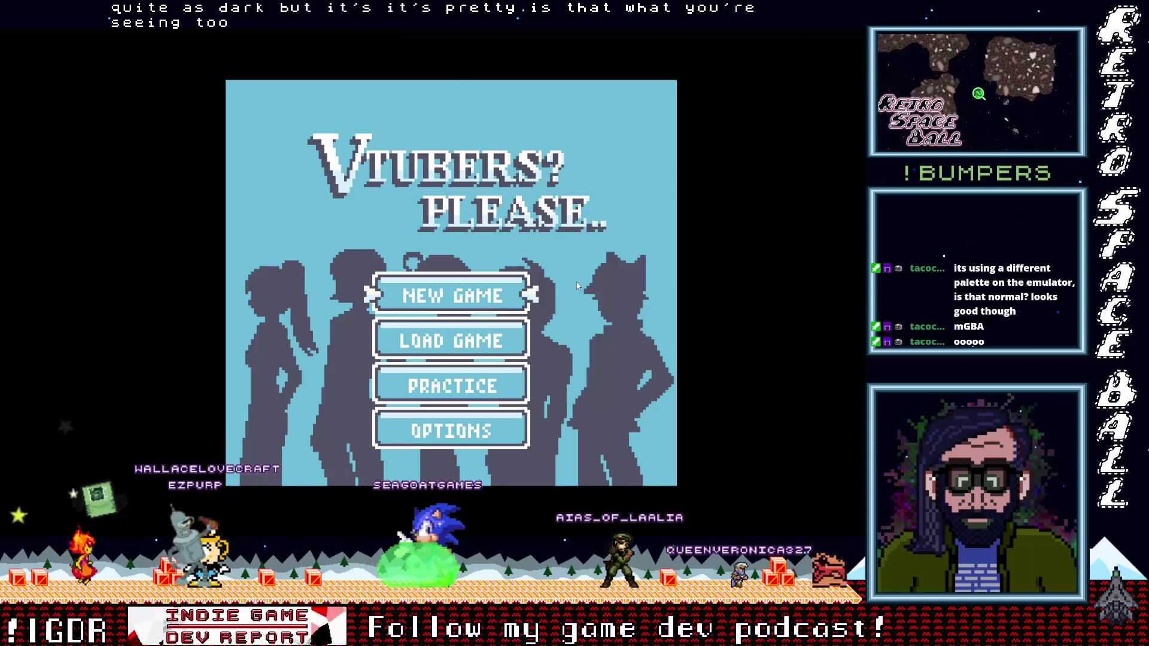
Open and close BGB's debugger, then bring up the emulator's context menu.
{"action": "key", "text": "Escape"}
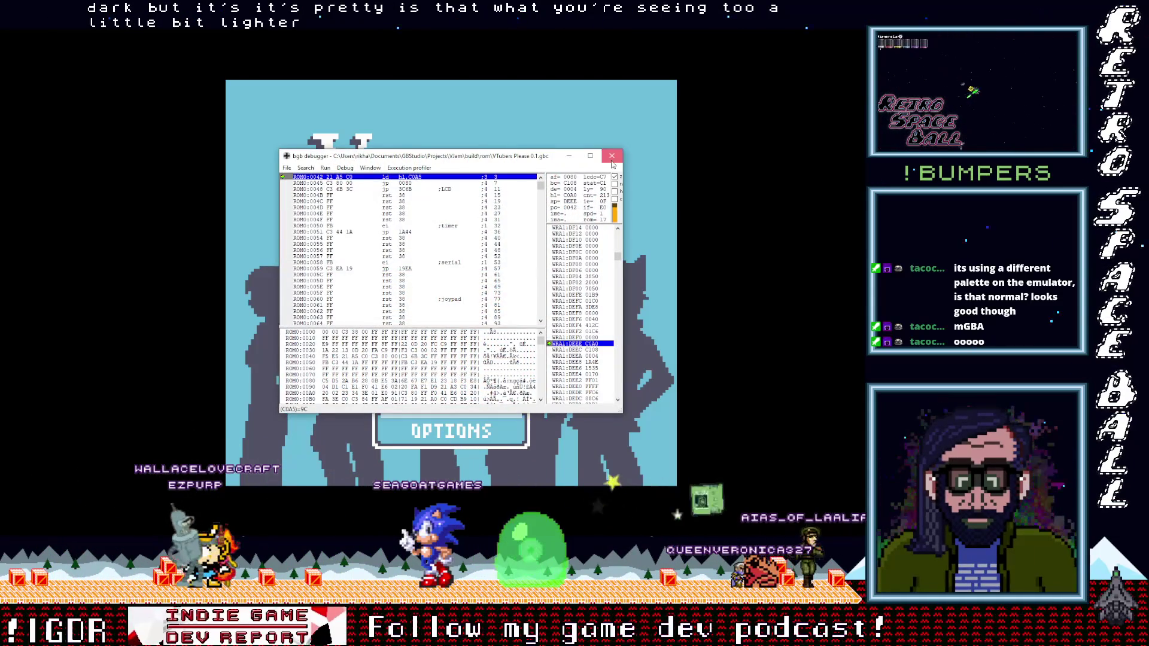
{"action": "key", "text": "Escape"}
{"action": "right_click", "coordinate": [619, 194]}
Exit the BGB emulator from its context menu.
{"action": "left_click", "coordinate": [637, 334]}
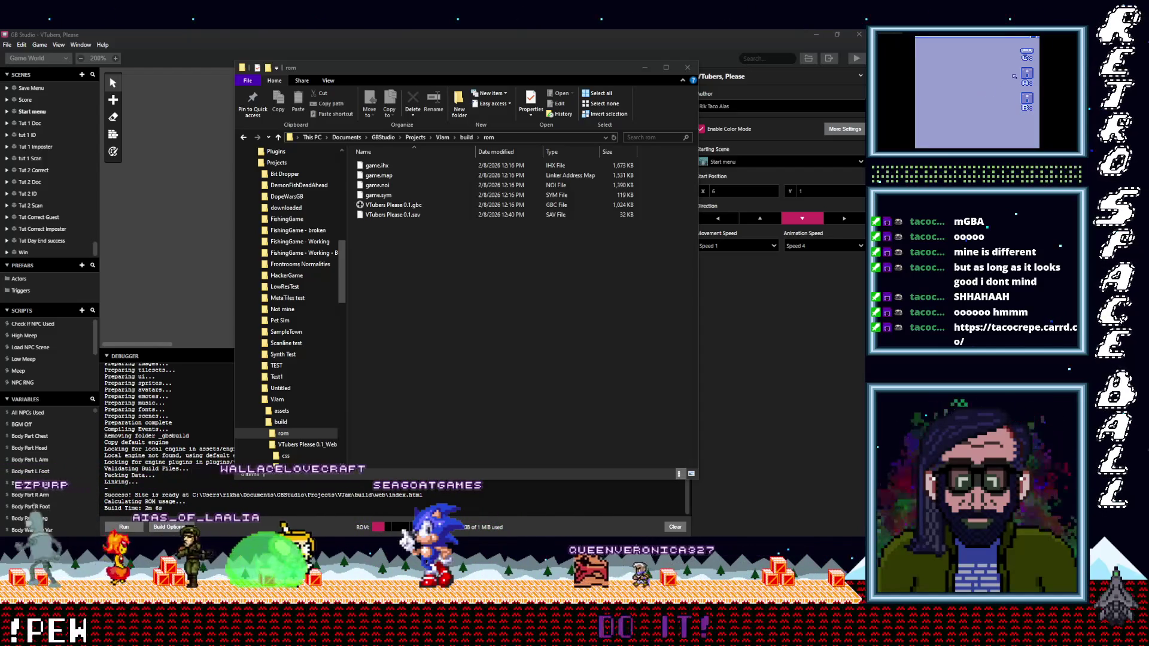
Focus the rom folder in File Explorer, then switch to GamepadControls.png in Aseprite.
{"action": "left_click", "coordinate": [1034, 53]}
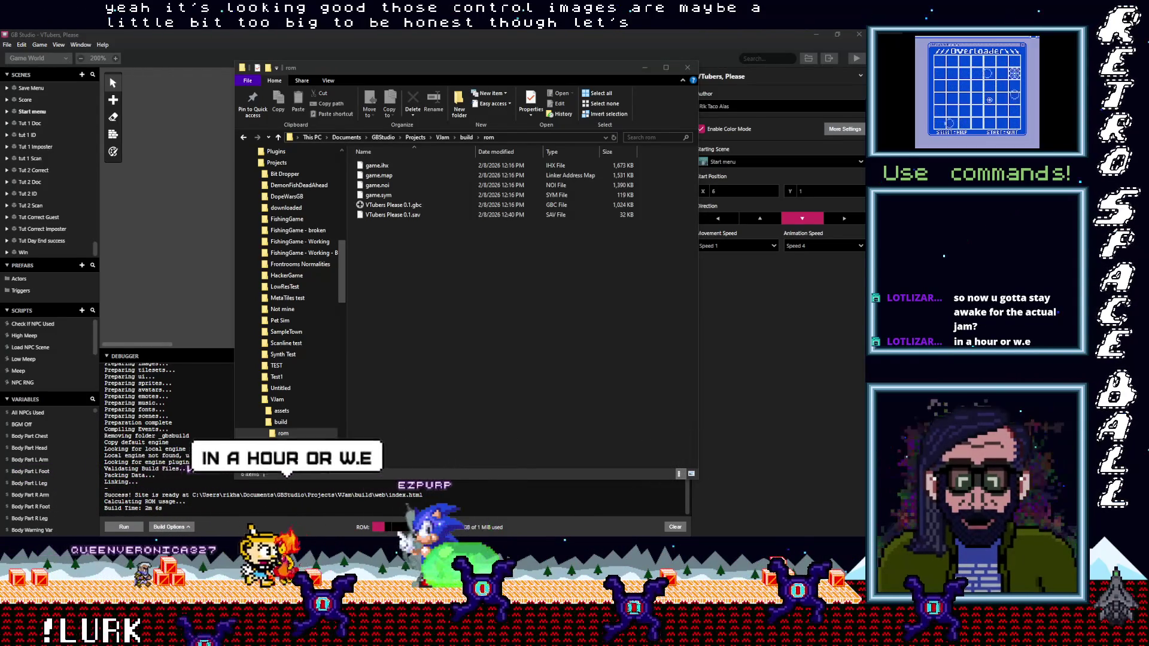
{"action": "key", "text": "alt+Tab"}
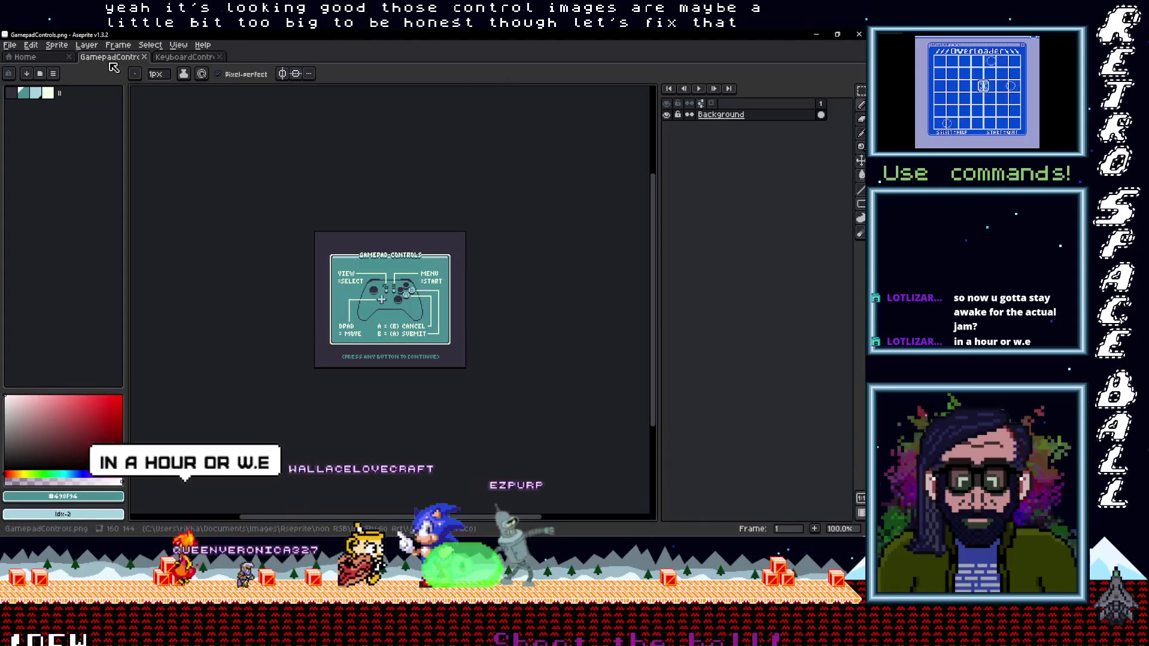
Export the gamepad controls image at 500% with x5 added to its file name.
{"action": "left_click", "coordinate": [9, 45]}
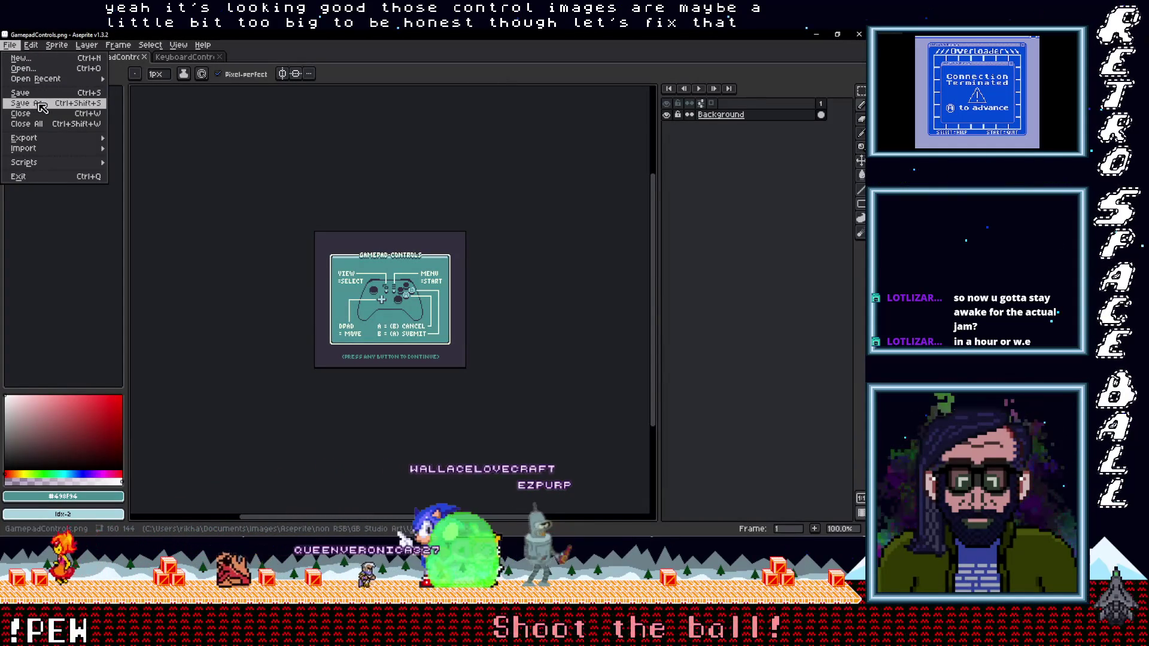
{"action": "mouse_move", "coordinate": [36, 138]}
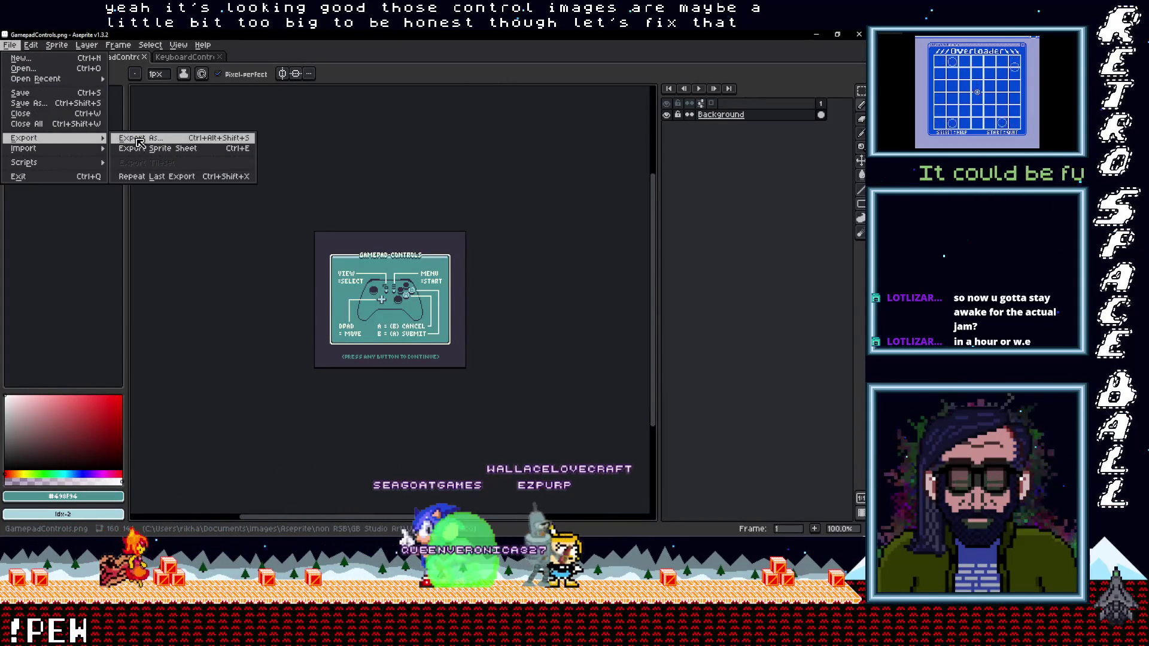
{"action": "left_click", "coordinate": [144, 139]}
{"action": "left_click", "coordinate": [437, 292]}
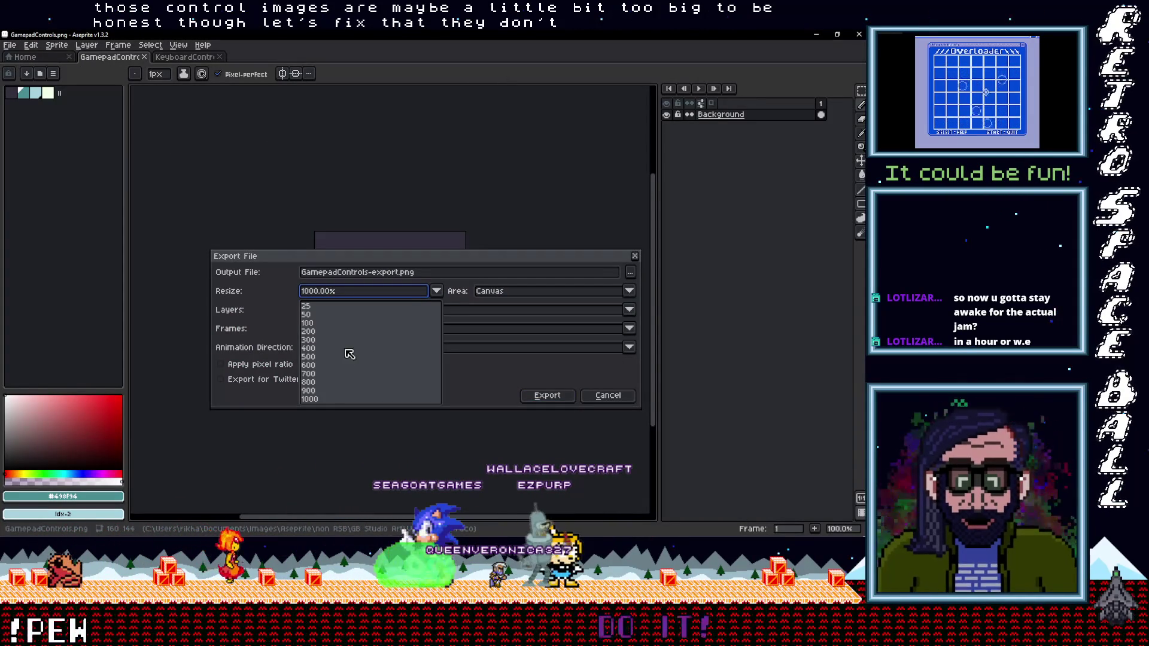
{"action": "left_click", "coordinate": [324, 358]}
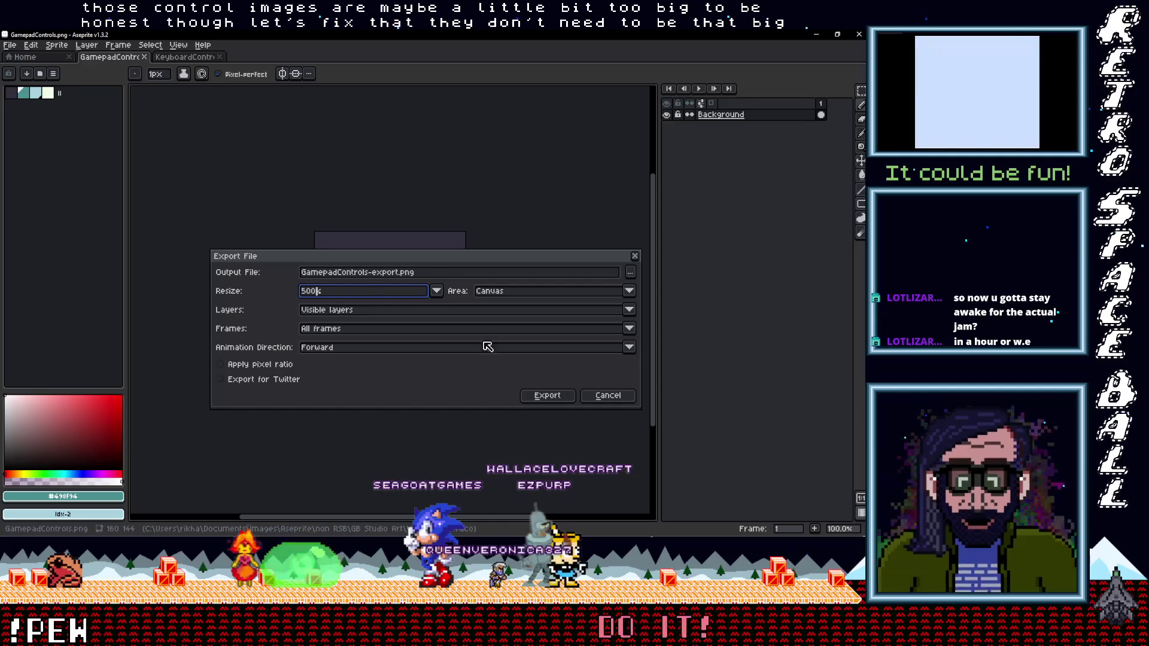
{"action": "left_click", "coordinate": [401, 273]}
{"action": "type", "text": "x5"}
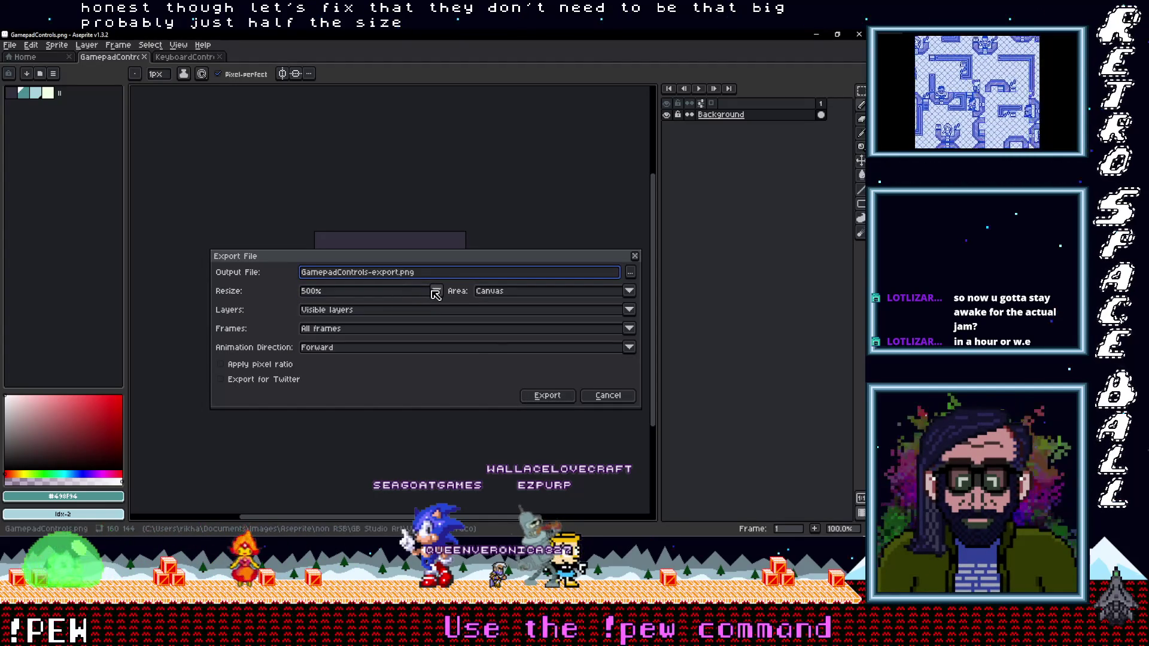
{"action": "left_click", "coordinate": [546, 396]}
Export the keyboard controls image at 500% as an x5-suffixed copy.
{"action": "left_click", "coordinate": [183, 57]}
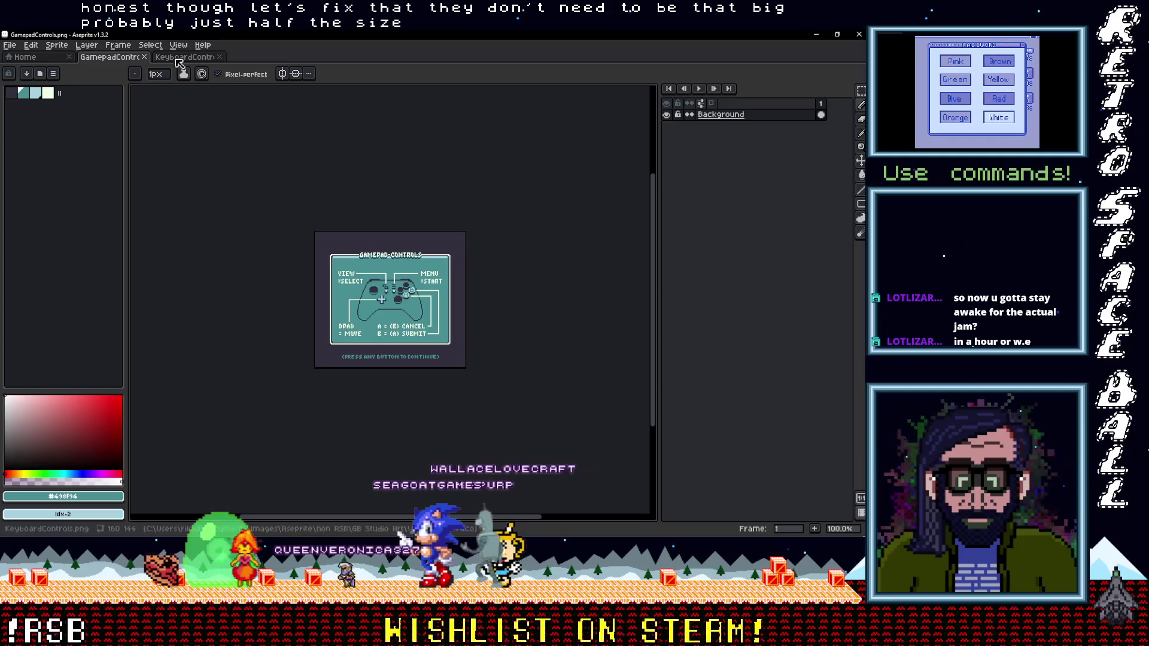
{"action": "left_click", "coordinate": [10, 45]}
{"action": "mouse_move", "coordinate": [54, 139]}
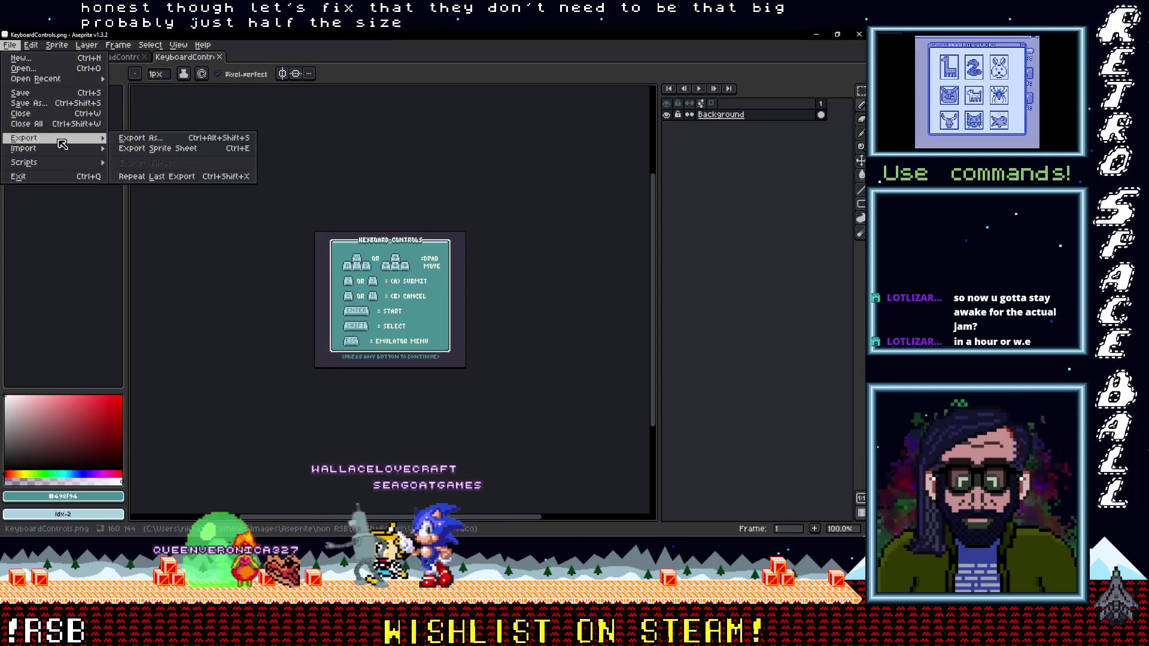
{"action": "left_click", "coordinate": [176, 147]}
{"action": "left_click", "coordinate": [346, 294]}
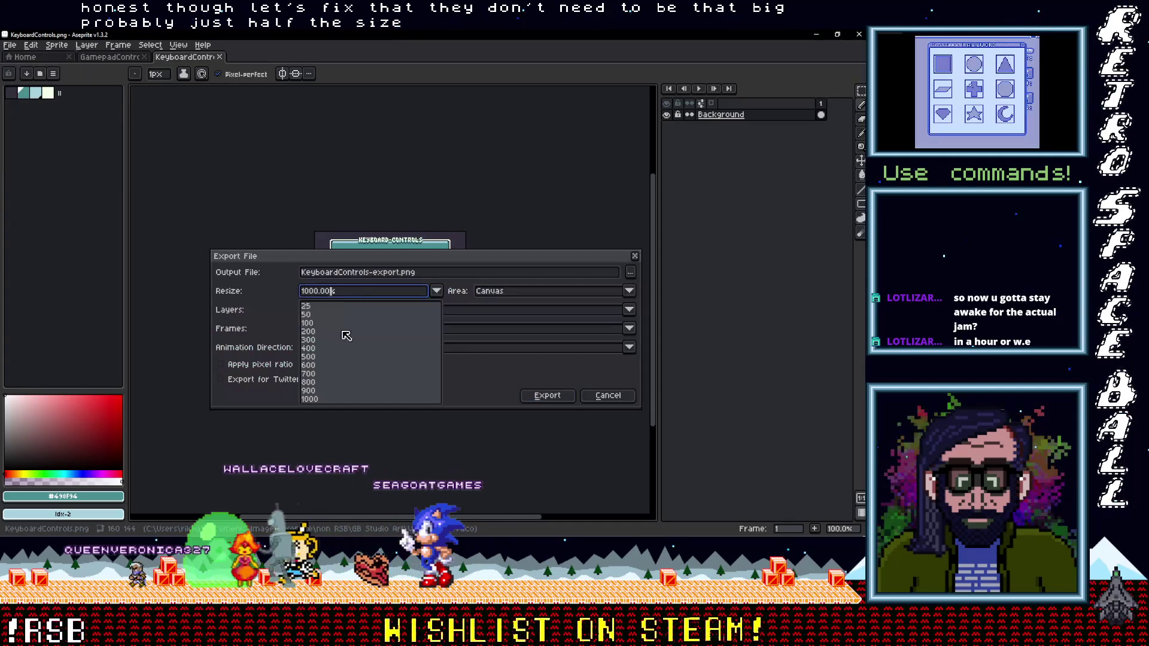
{"action": "left_click", "coordinate": [326, 361]}
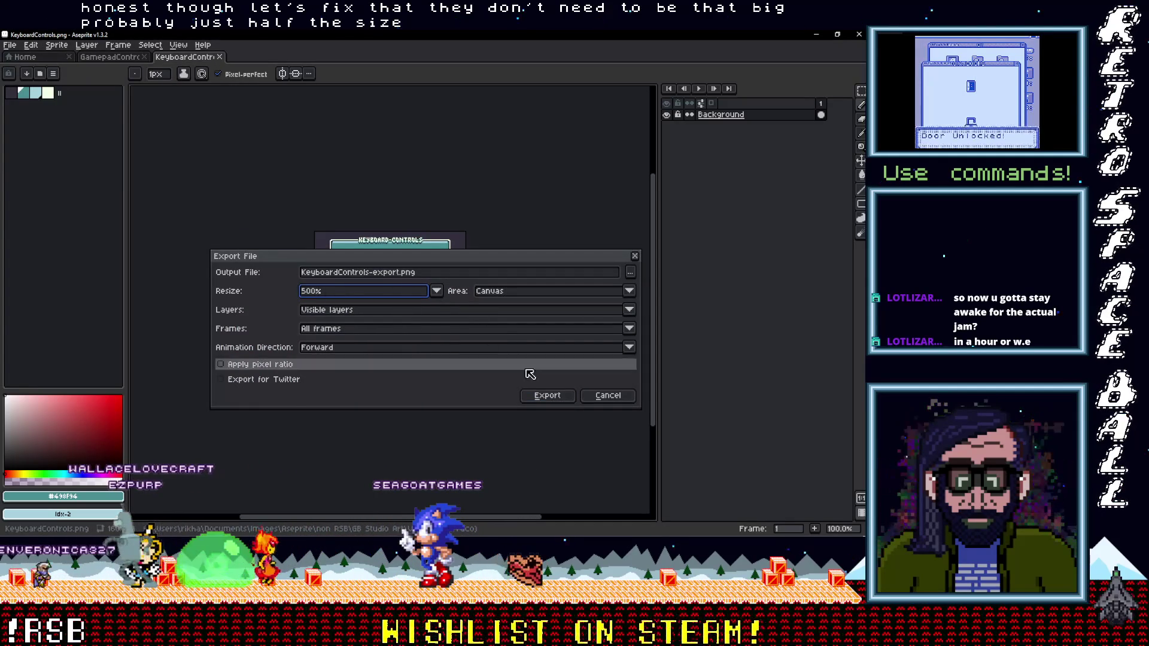
{"action": "left_click", "coordinate": [398, 273]}
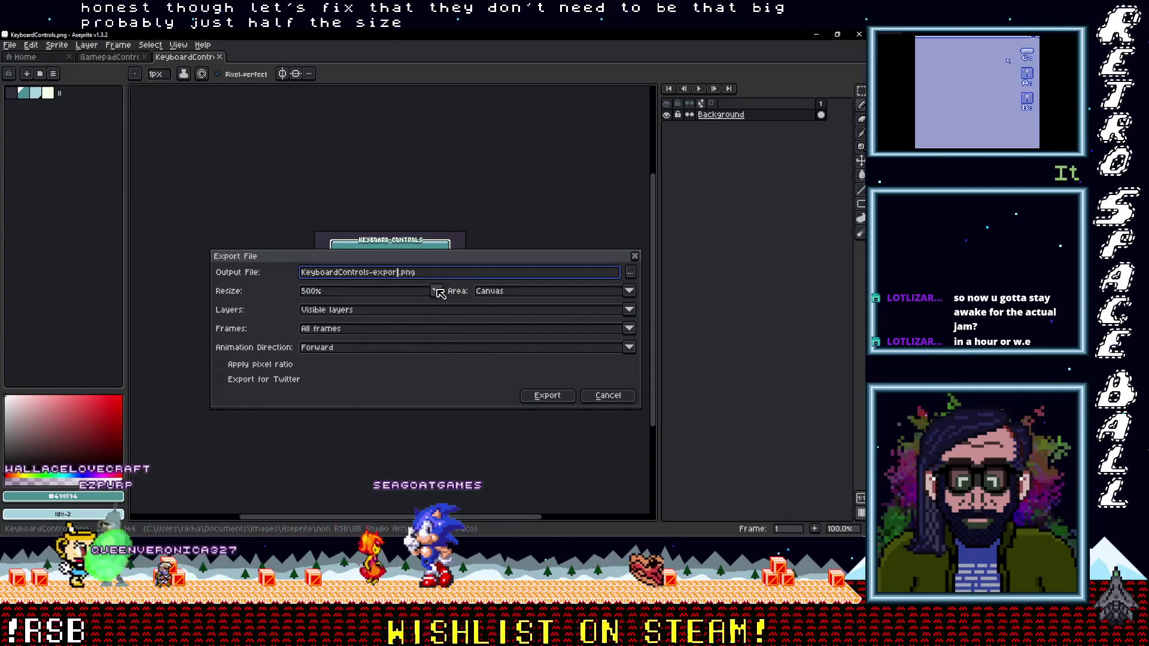
{"action": "type", "text": "x5"}
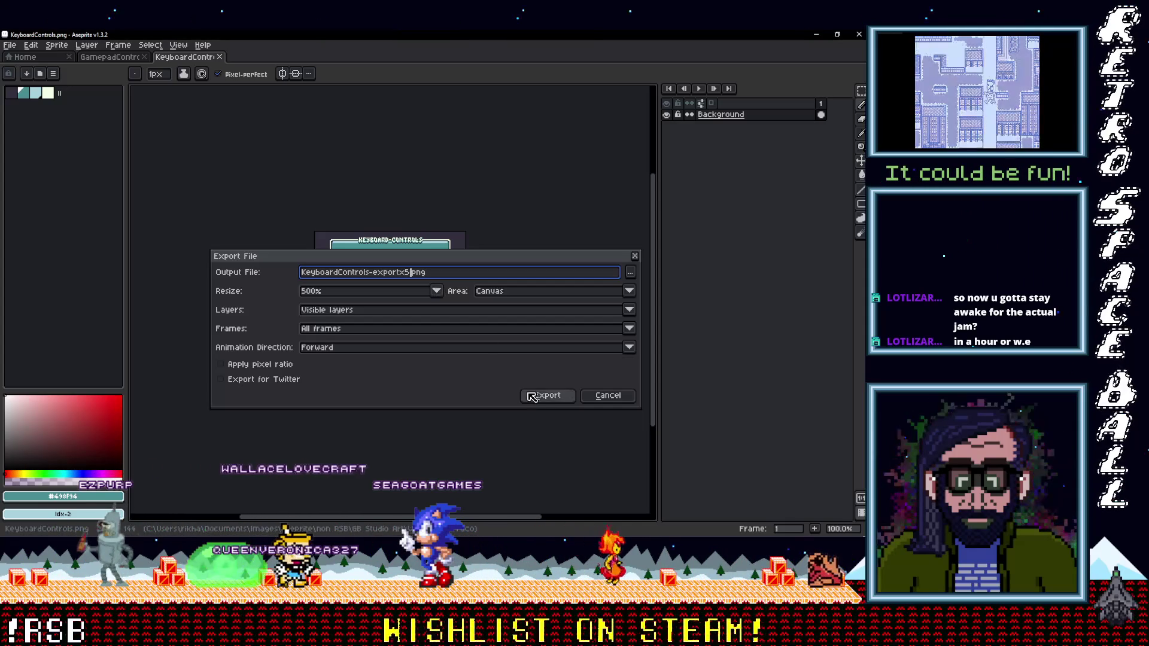
{"action": "key", "text": "Return"}
{"action": "left_click", "coordinate": [814, 36]}
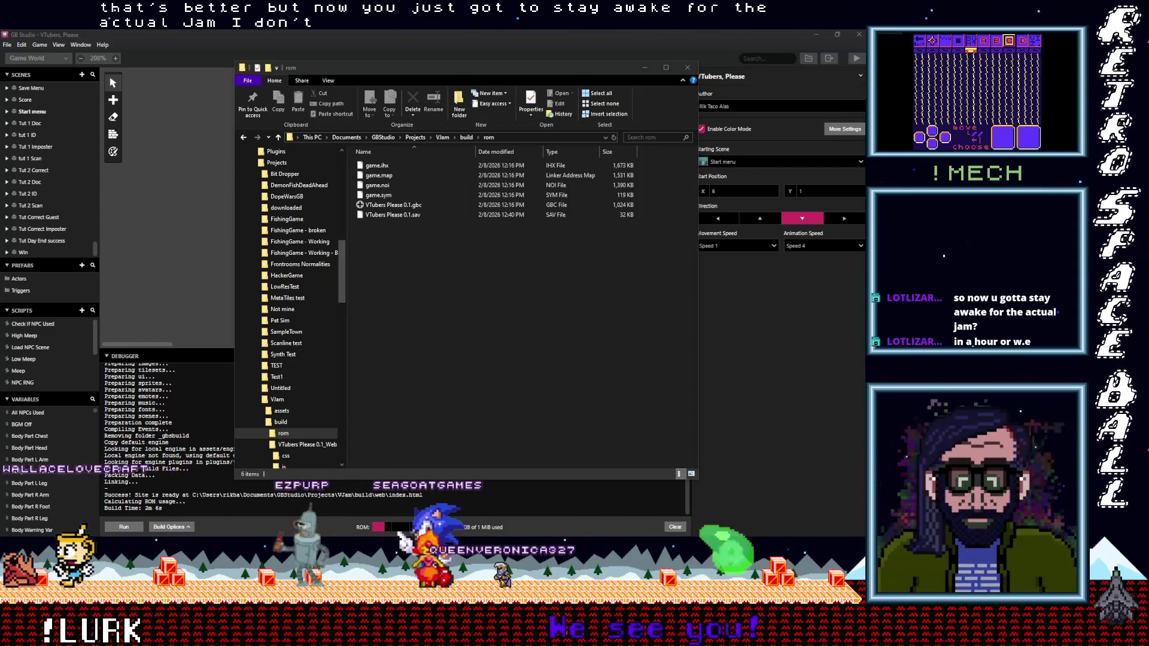
Focus the File Explorer window showing the build's rom folder.
{"action": "left_click", "coordinate": [417, 269]}
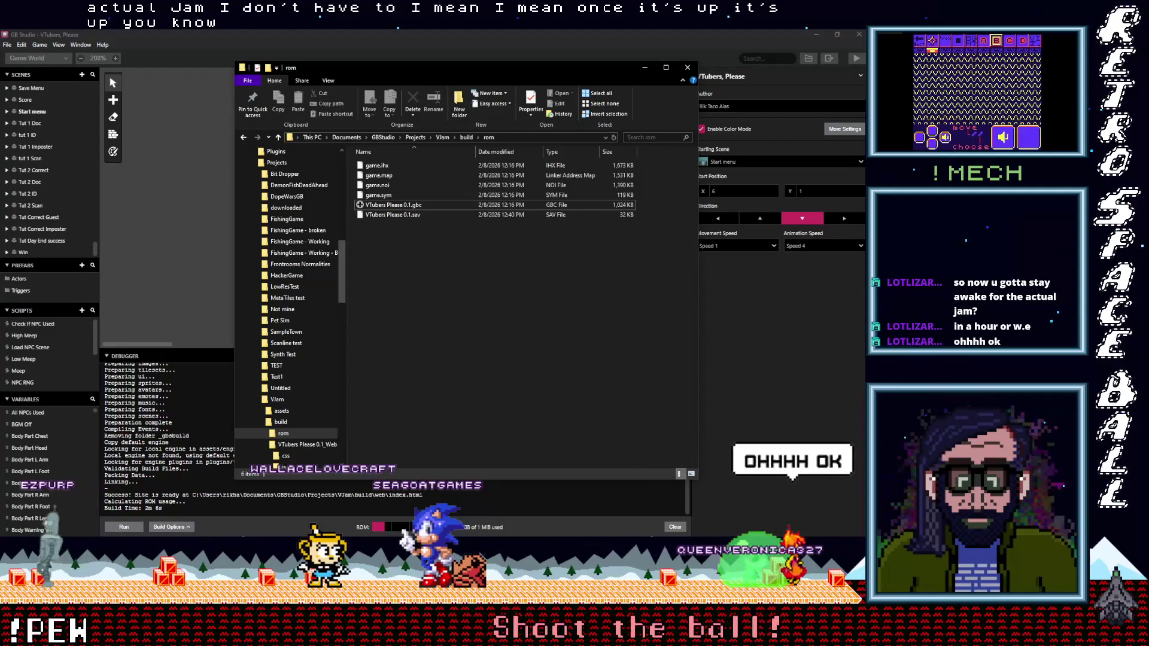
{"action": "key", "text": "alt+Tab"}
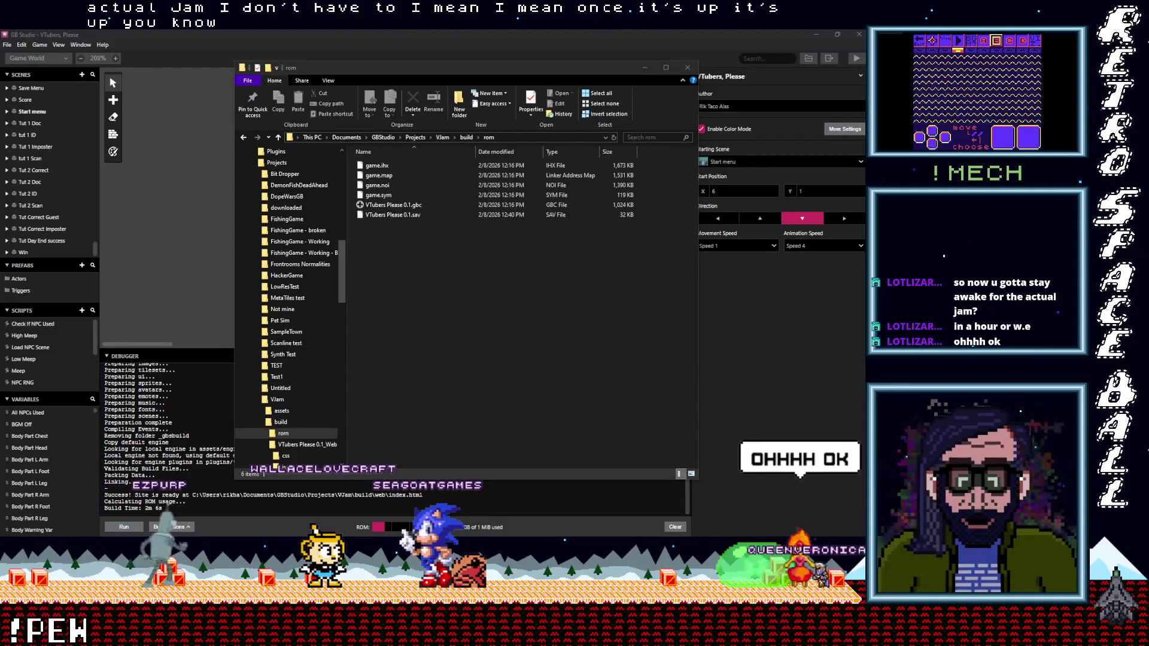
{"action": "key", "text": "Right"}
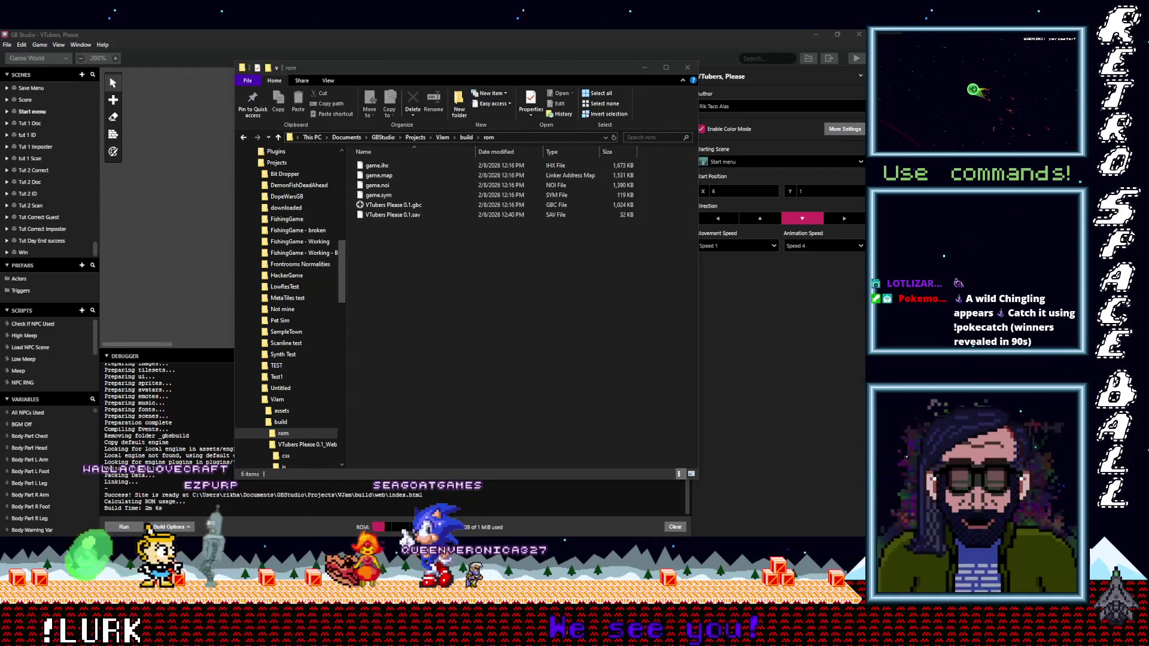
{"action": "left_click", "coordinate": [87, 47]}
{"action": "left_click", "coordinate": [105, 47]}
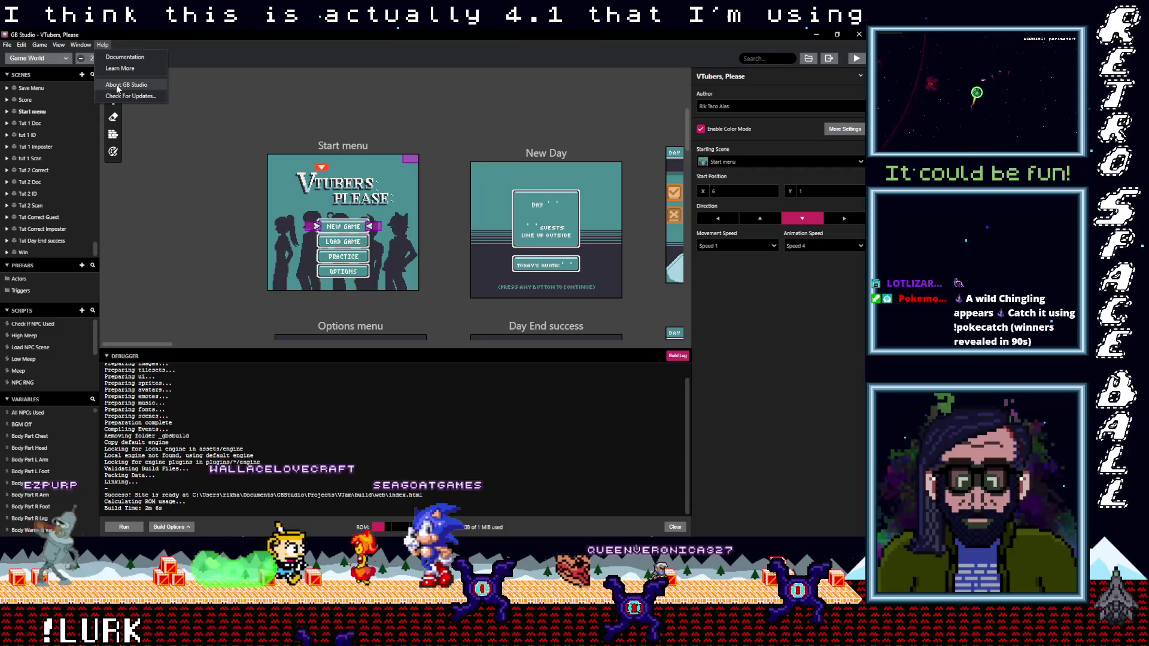
{"action": "left_click", "coordinate": [115, 85]}
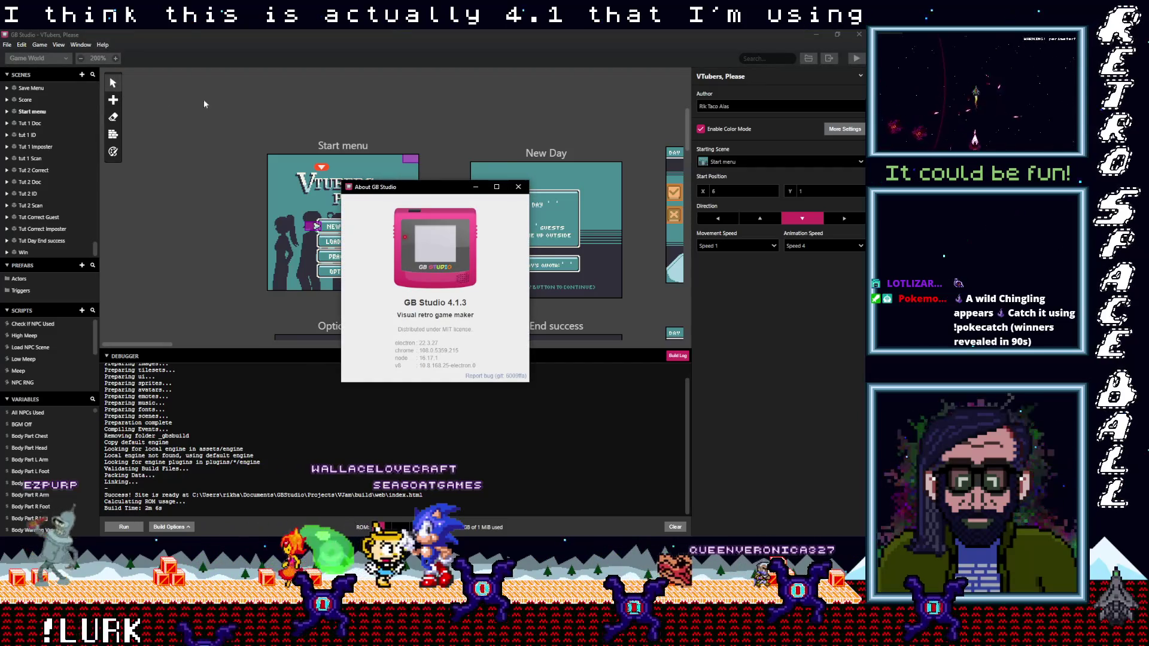
{"action": "left_click", "coordinate": [518, 187]}
{"action": "key", "text": "alt+Tab"}
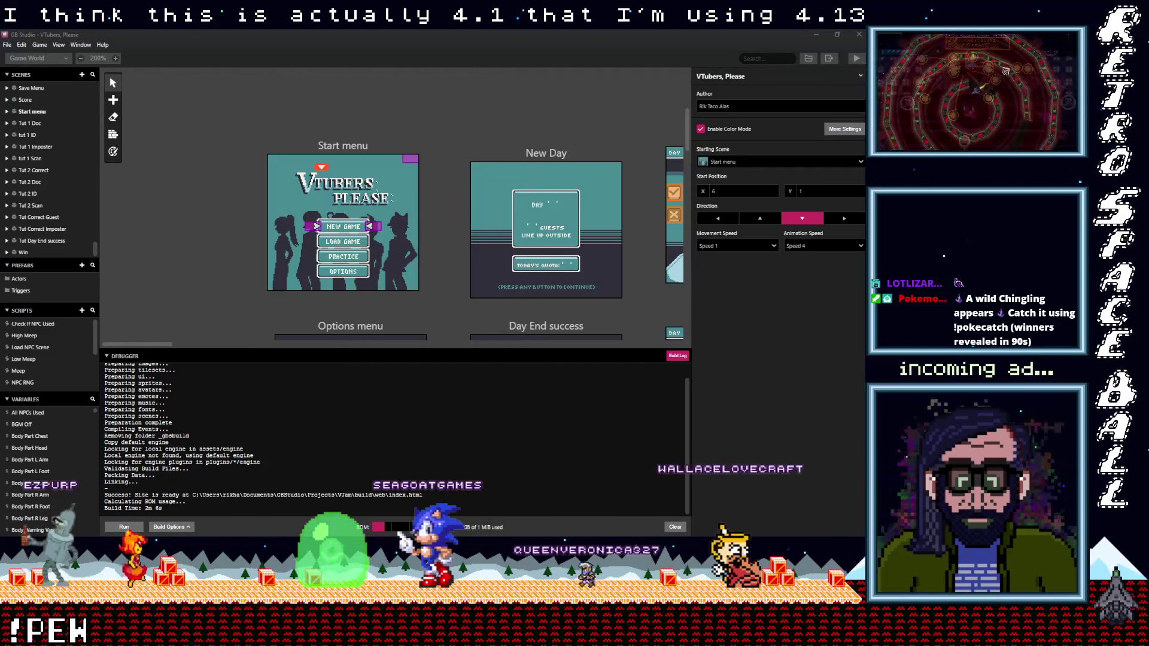
{"action": "left_click", "coordinate": [58, 44]}
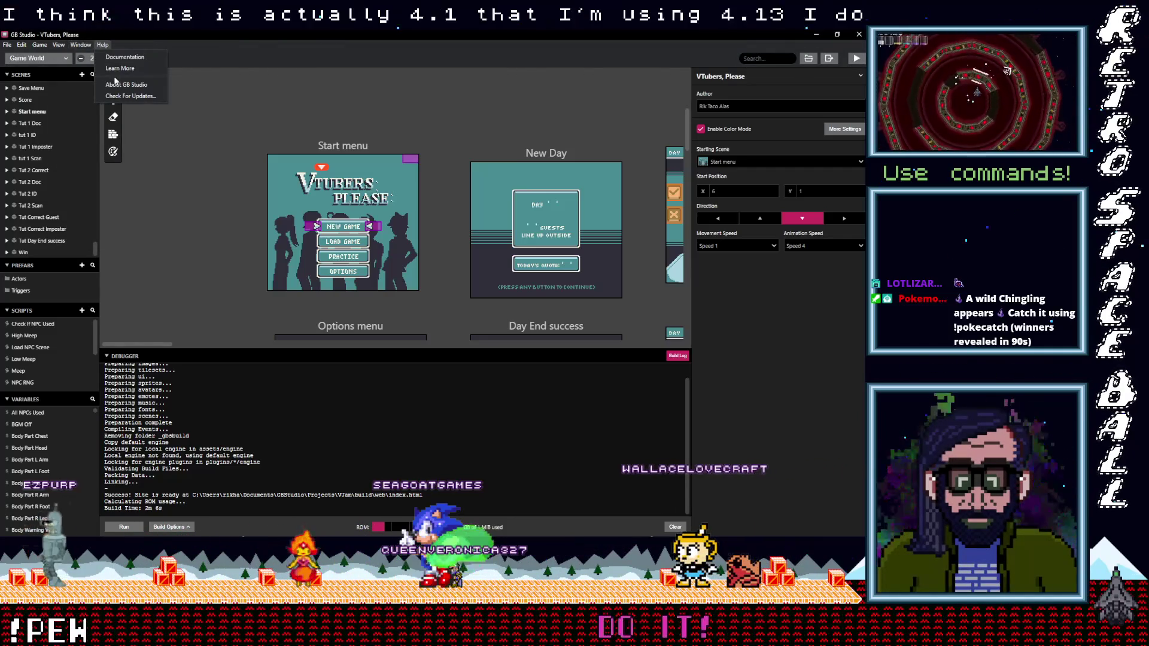
{"action": "left_click", "coordinate": [126, 84]}
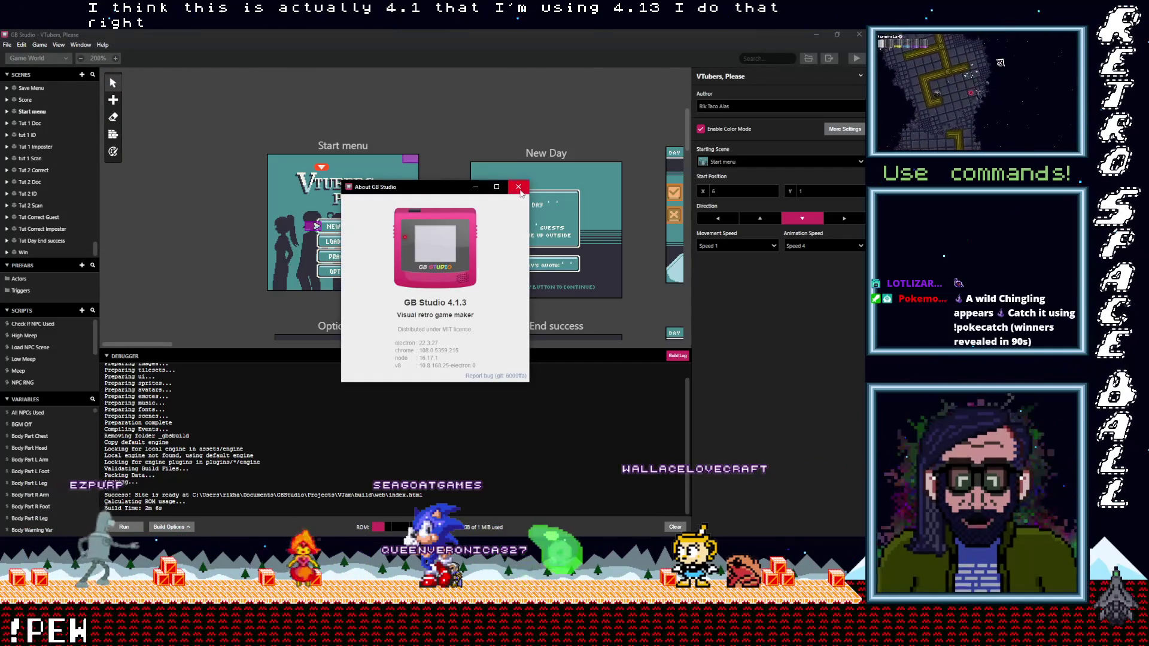
{"action": "left_click", "coordinate": [519, 187]}
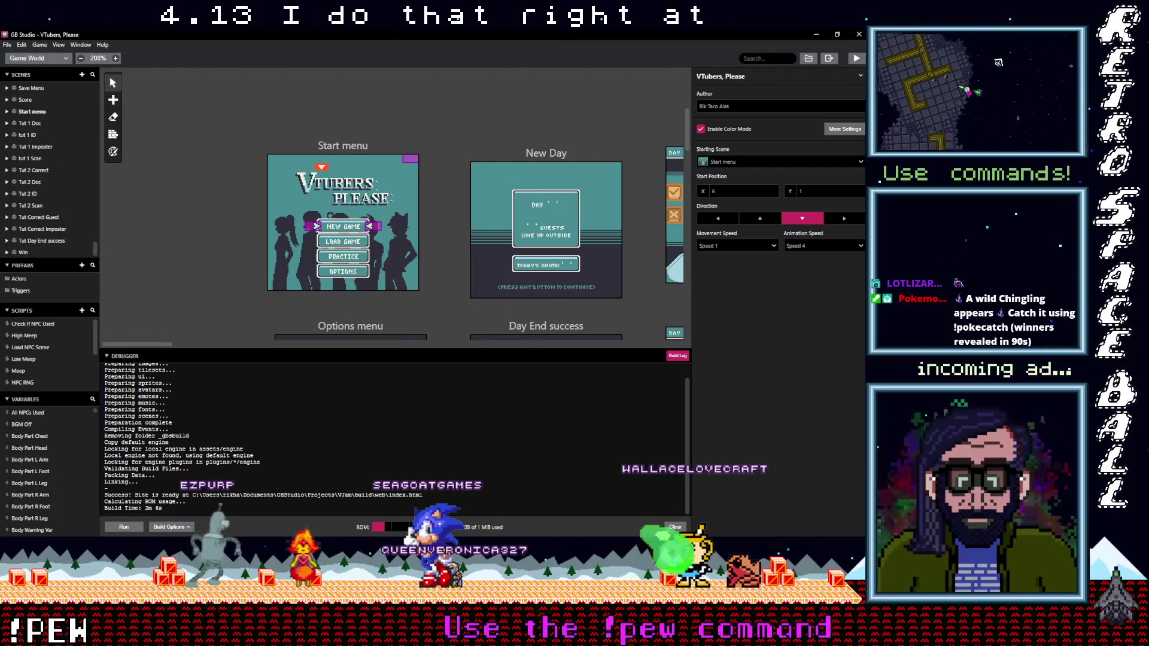
{"action": "key", "text": "alt+Tab"}
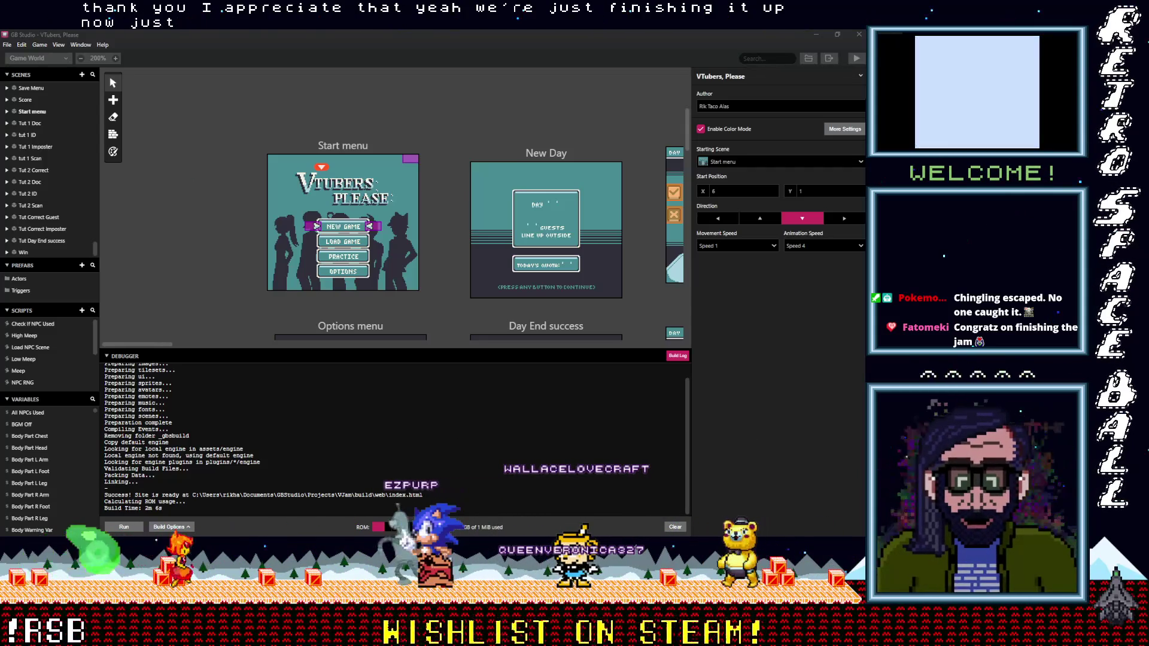
{"action": "left_click", "coordinate": [1035, 53]}
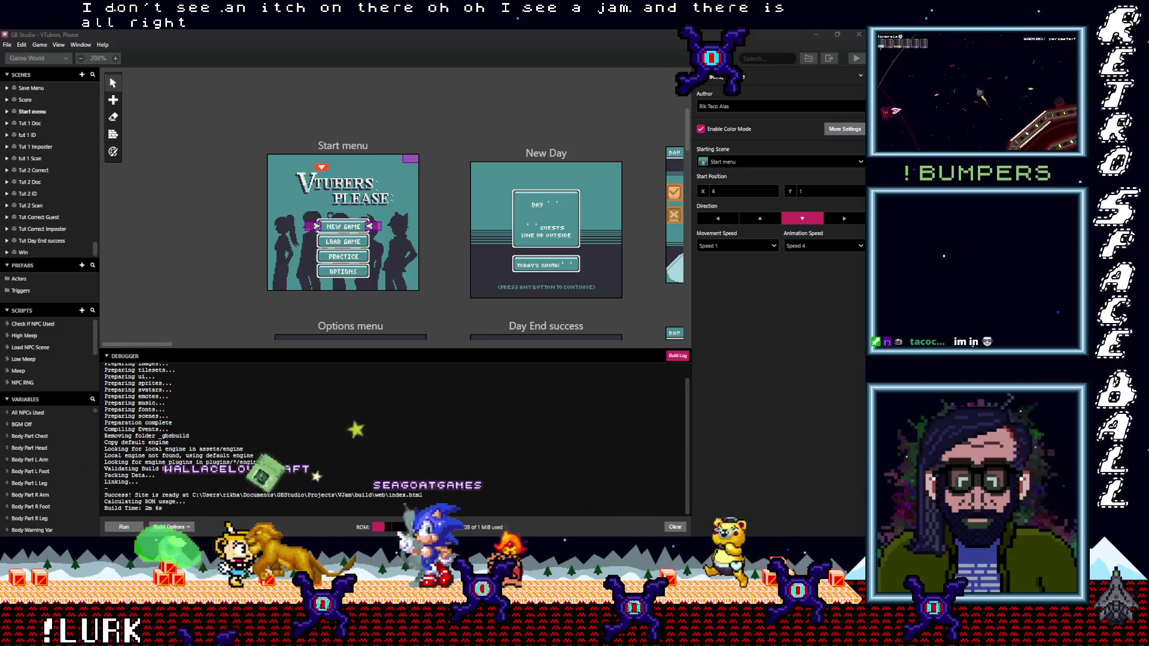
{"action": "key", "text": "alt+Tab"}
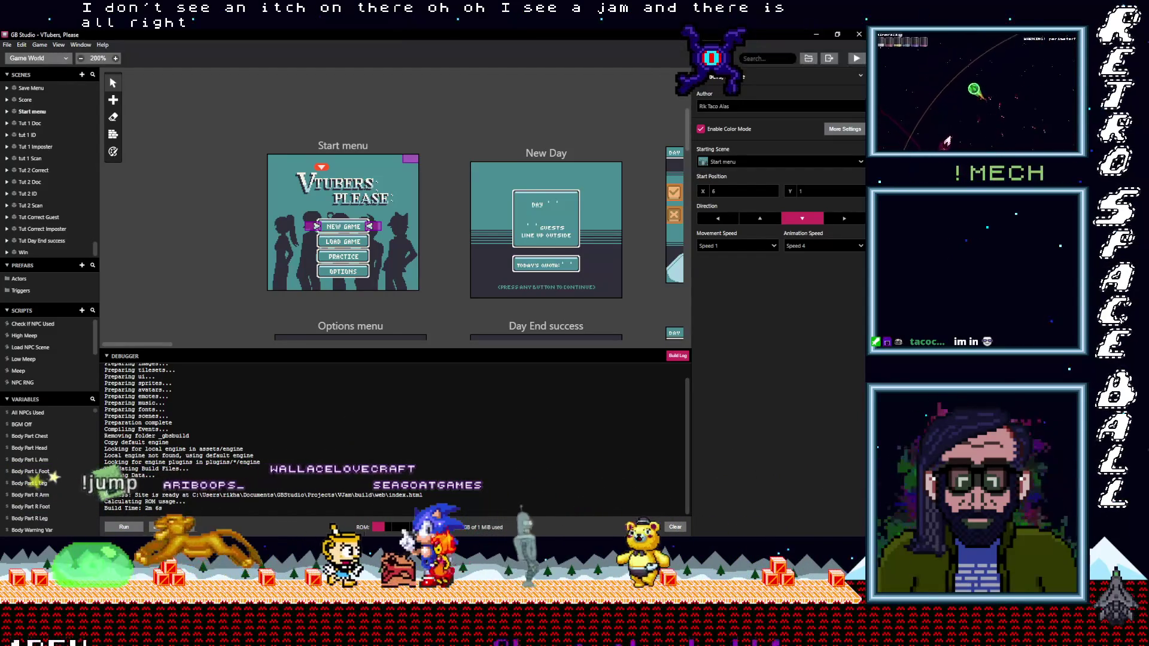
{"action": "key", "text": "alt+Tab"}
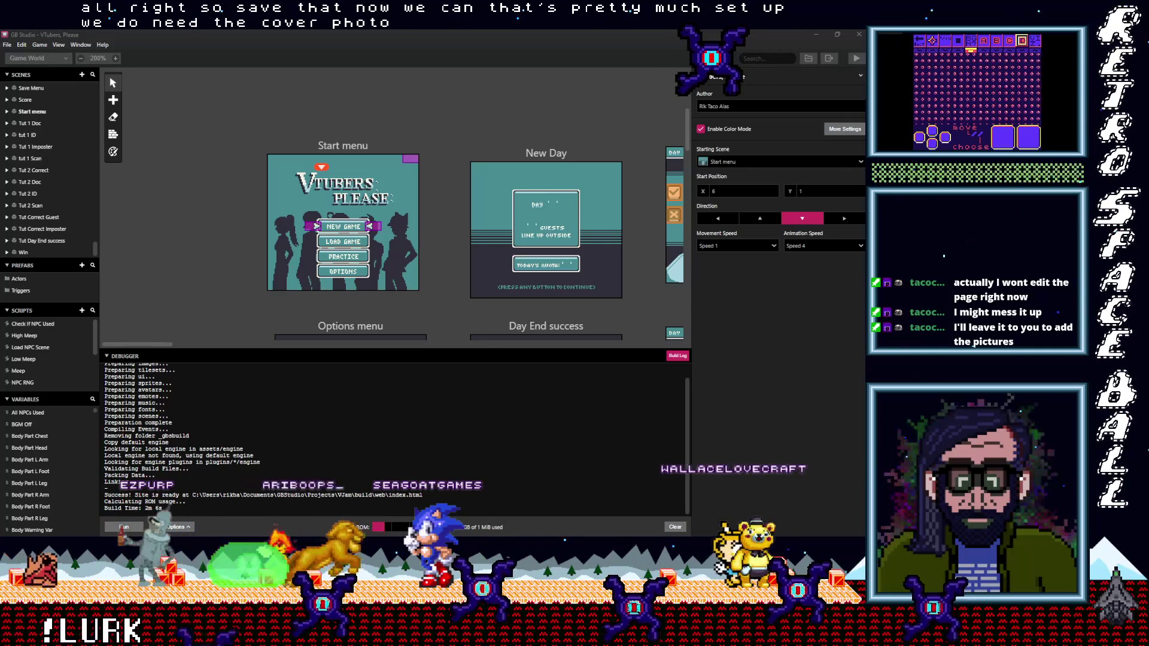
Alt+Tab from GB Studio to Aseprite with KeyboardControls.png open.
{"action": "key", "text": "alt+Tab"}
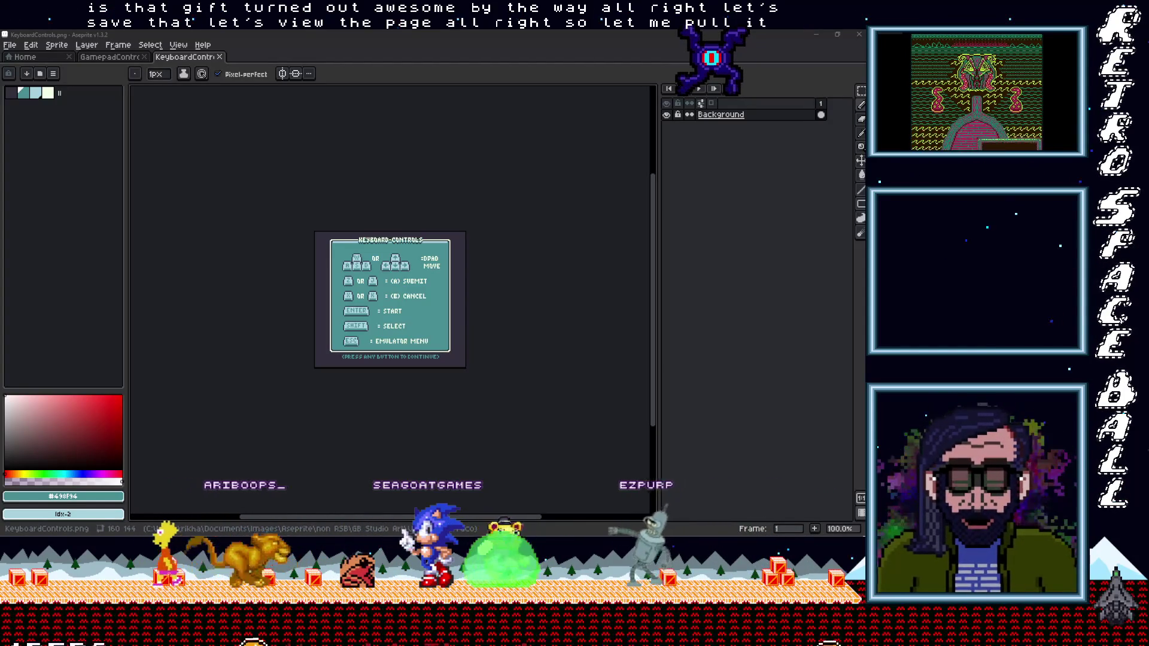
{"action": "left_click_drag", "start_coordinate": [162, 6], "coordinate": [157, 63]}
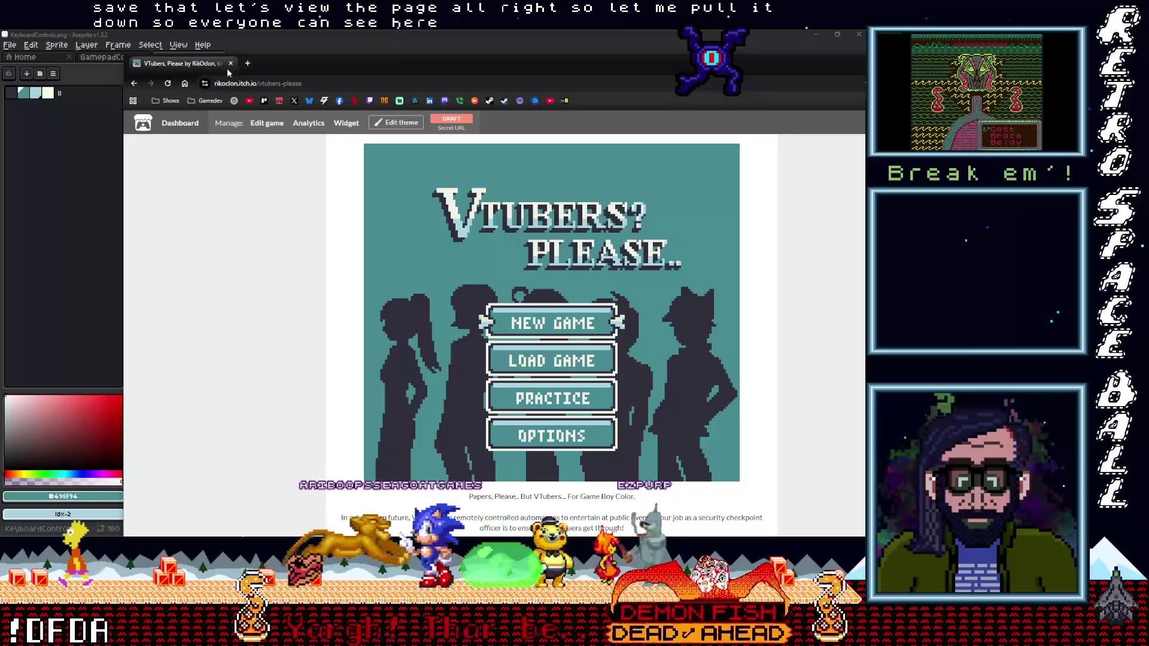
Maximize the browser, review the draft page's description, controls images and credits, then choose Edit game.
{"action": "double_click", "coordinate": [278, 71]}
{"action": "scroll", "coordinate": [174, 269], "scroll_direction": "down", "scroll_amount": 10}
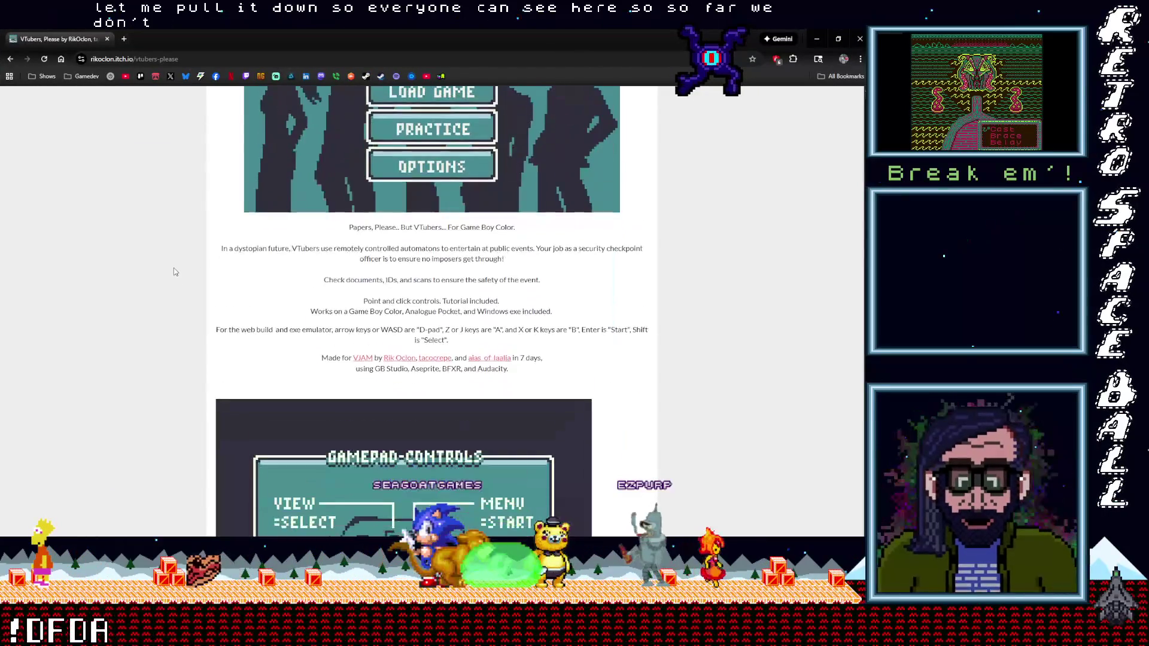
{"action": "scroll", "coordinate": [175, 269], "scroll_direction": "down", "scroll_amount": 8}
{"action": "scroll", "coordinate": [198, 267], "scroll_direction": "up", "scroll_amount": 5}
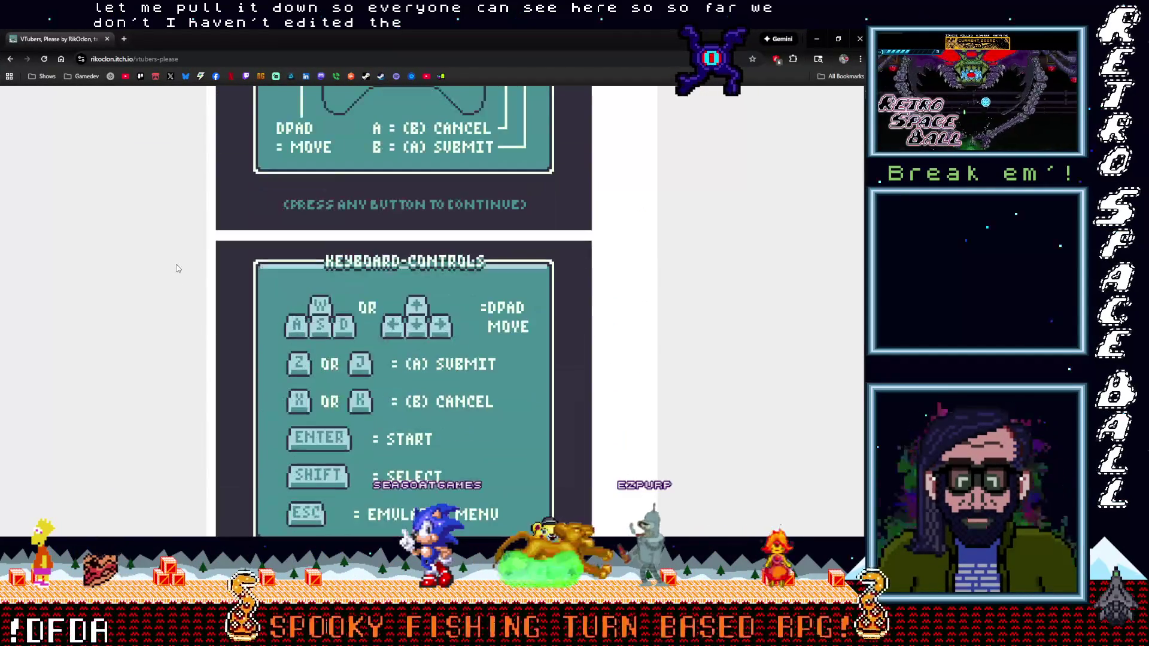
{"action": "scroll", "coordinate": [230, 267], "scroll_direction": "down", "scroll_amount": 3}
{"action": "scroll", "coordinate": [230, 267], "scroll_direction": "up", "scroll_amount": 10}
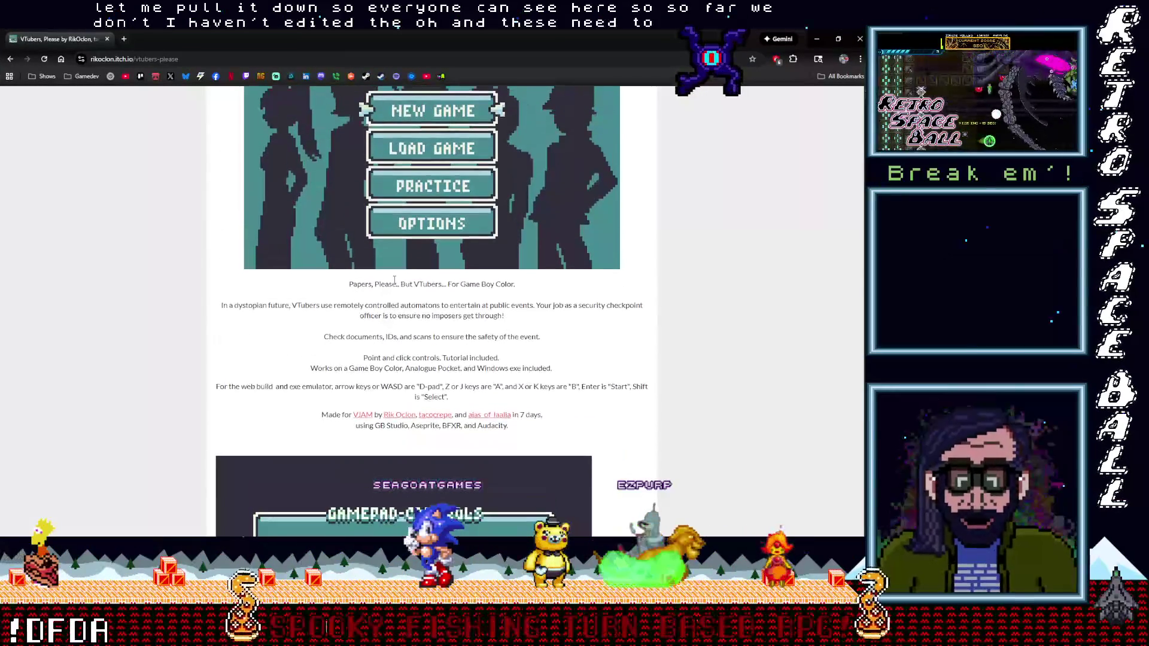
{"action": "scroll", "coordinate": [542, 270], "scroll_direction": "down", "scroll_amount": 10}
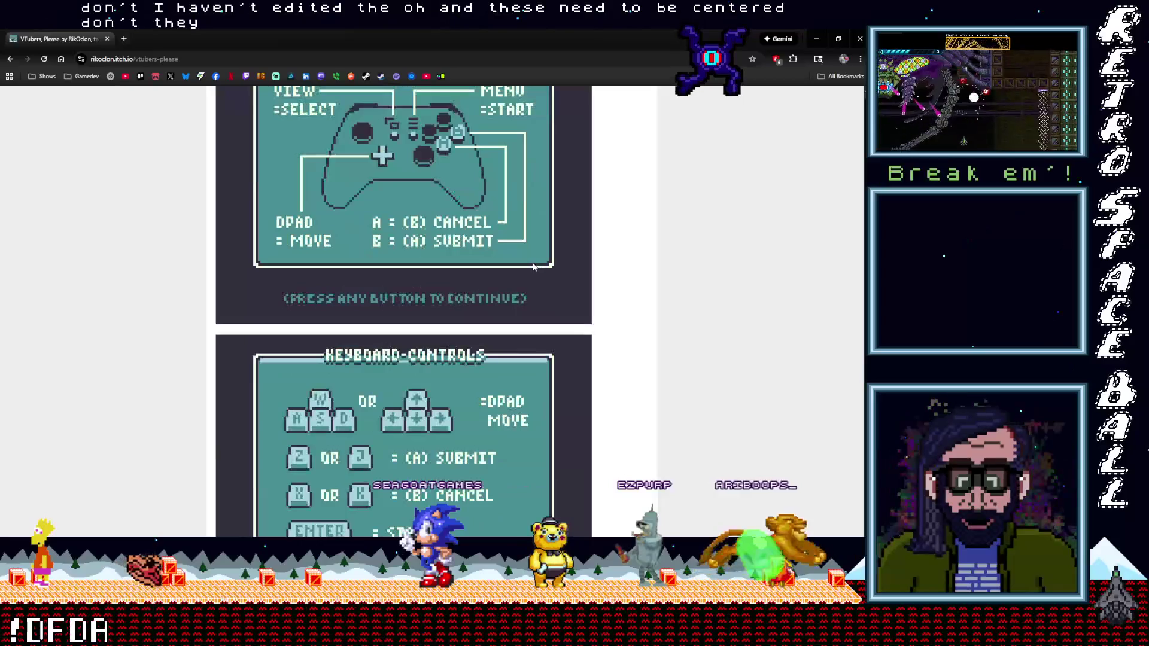
{"action": "scroll", "coordinate": [529, 267], "scroll_direction": "up", "scroll_amount": 3}
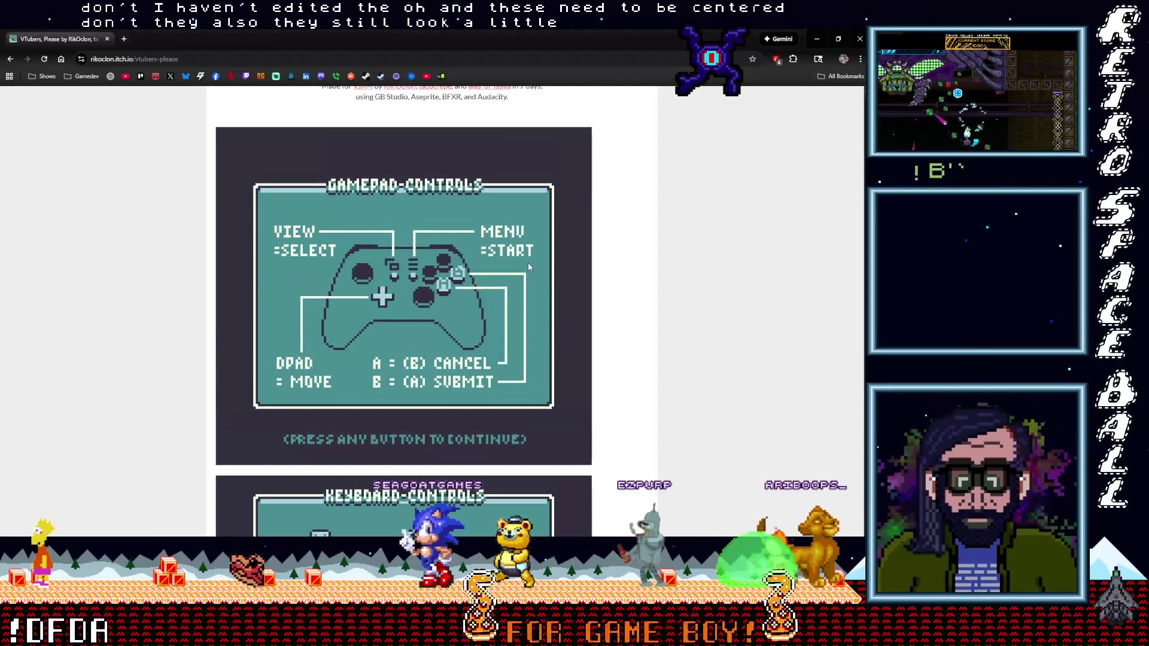
{"action": "scroll", "coordinate": [525, 267], "scroll_direction": "up", "scroll_amount": 7}
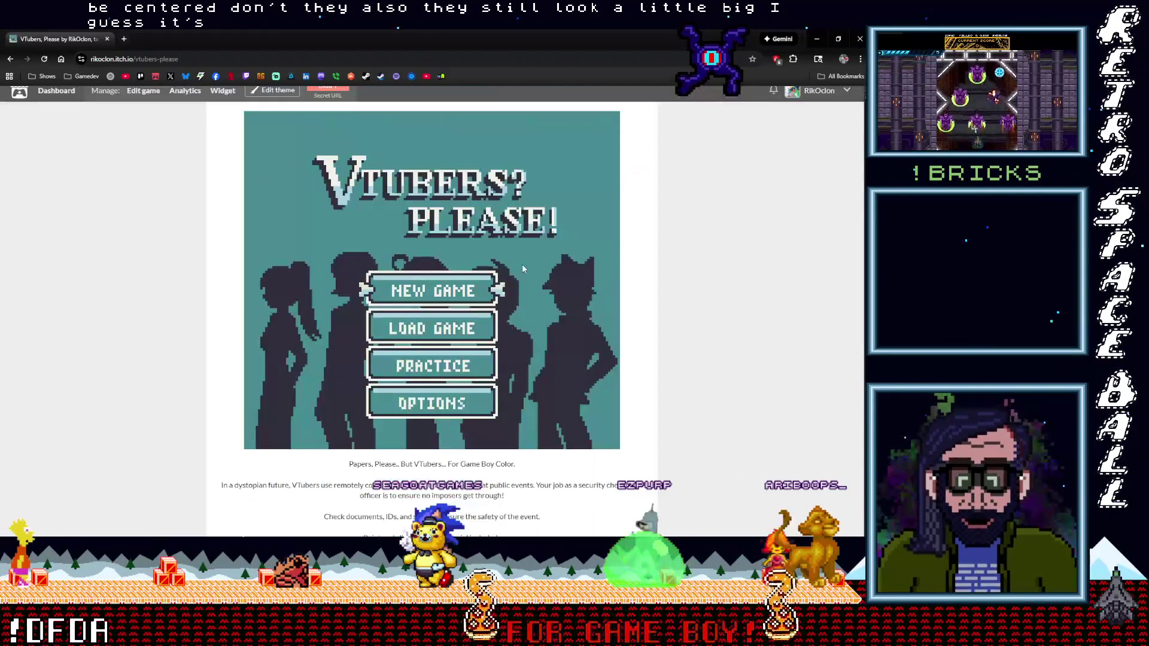
{"action": "scroll", "coordinate": [519, 269], "scroll_direction": "down", "scroll_amount": 10}
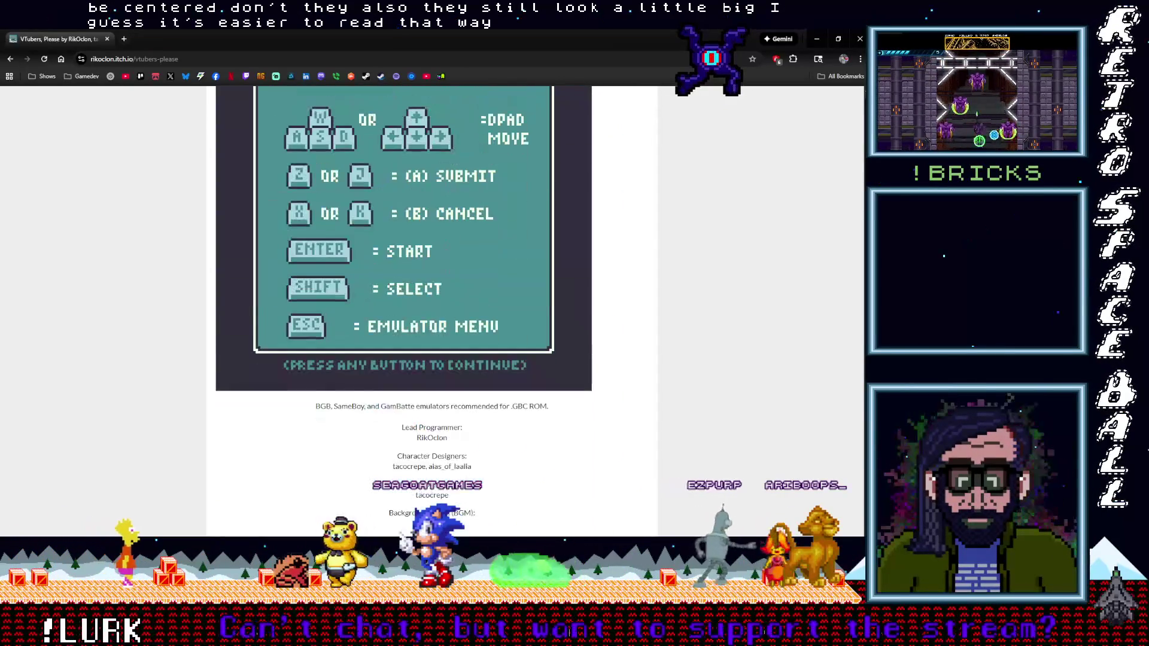
{"action": "scroll", "coordinate": [445, 257], "scroll_direction": "down", "scroll_amount": 5}
{"action": "scroll", "coordinate": [445, 256], "scroll_direction": "up", "scroll_amount": 12}
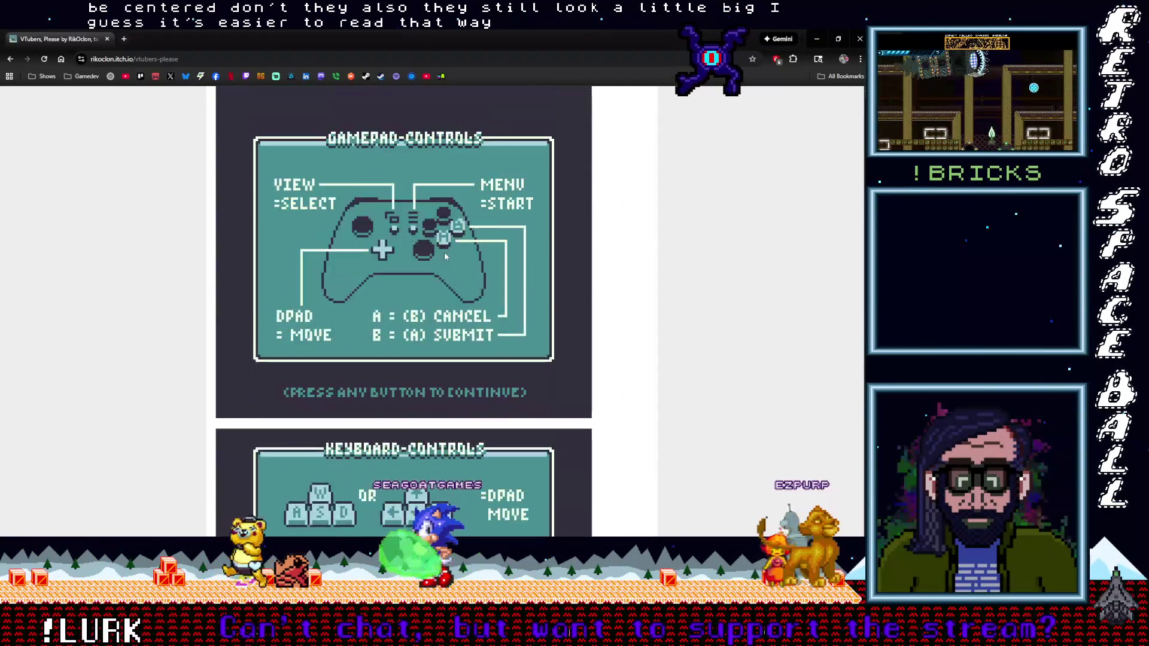
{"action": "scroll", "coordinate": [444, 256], "scroll_direction": "up", "scroll_amount": 4}
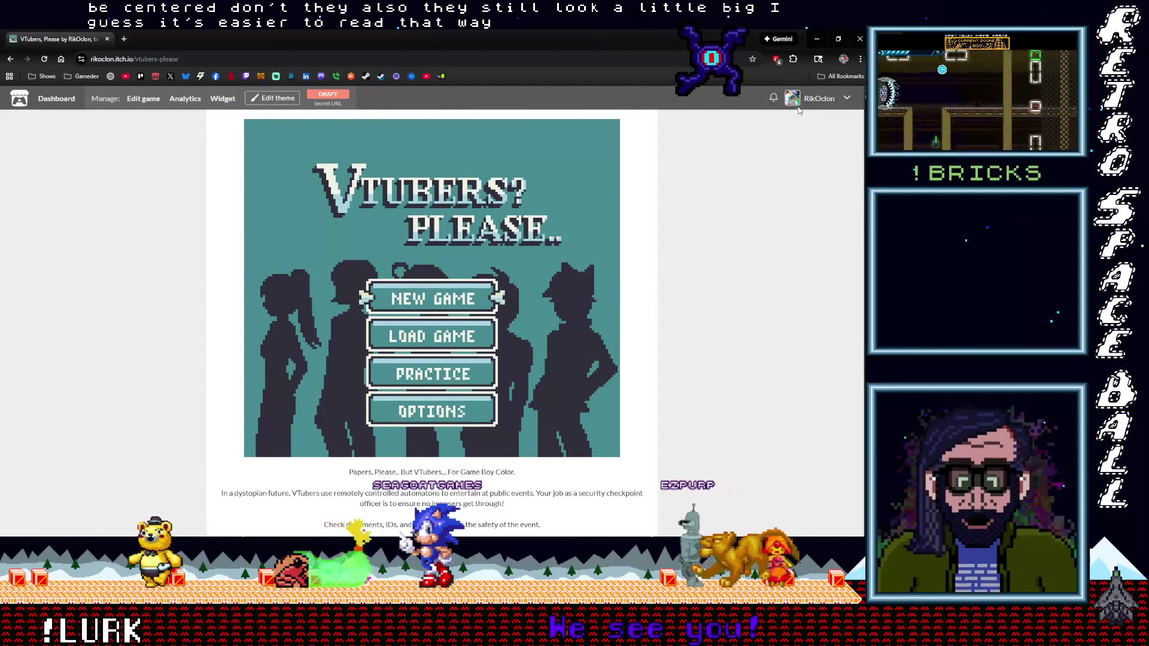
{"action": "left_click", "coordinate": [145, 100]}
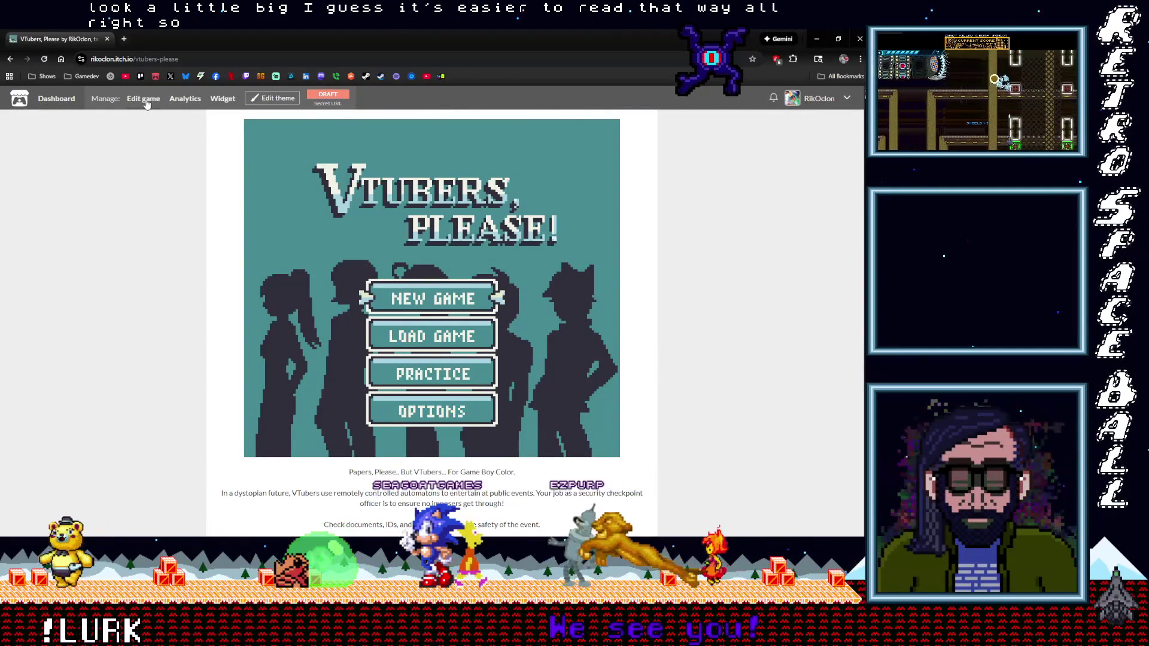
Center the gamepad controls image in the description and save the changes.
{"action": "scroll", "coordinate": [379, 389], "scroll_direction": "down", "scroll_amount": 10}
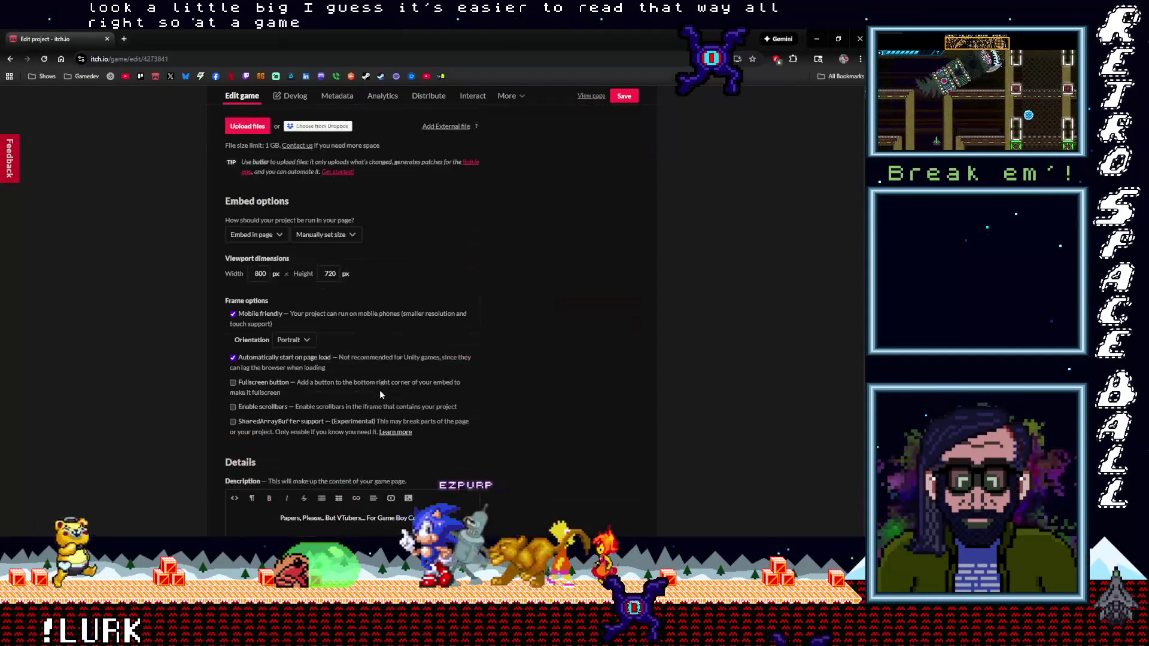
{"action": "scroll", "coordinate": [379, 389], "scroll_direction": "down", "scroll_amount": 4}
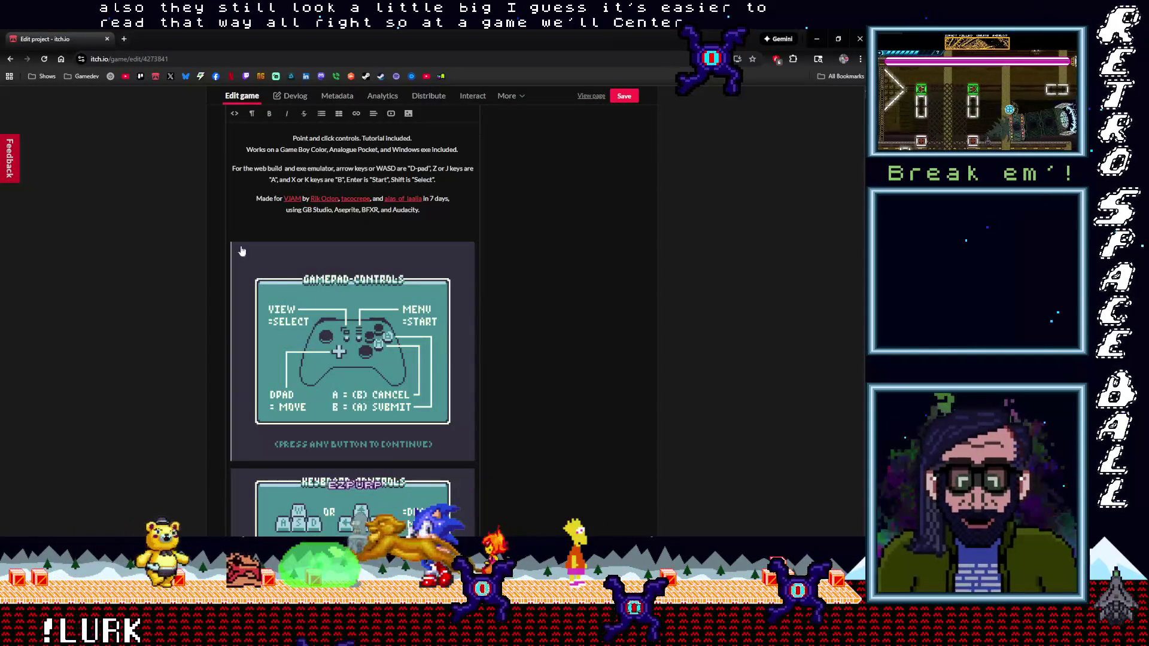
{"action": "left_click", "coordinate": [388, 421]}
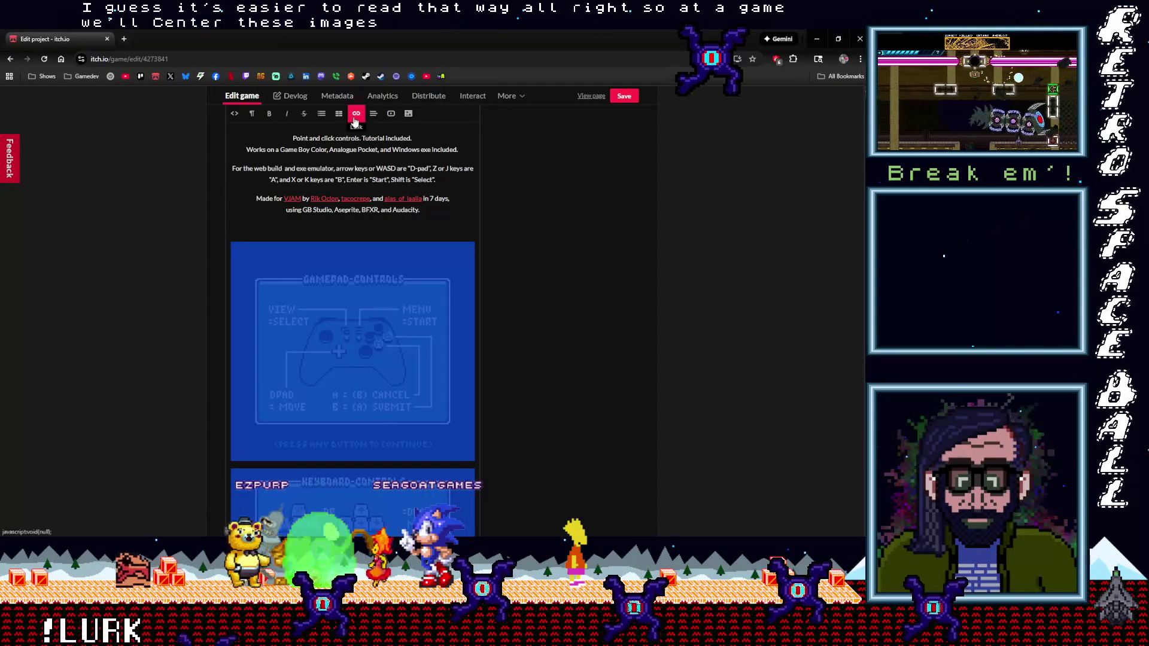
{"action": "left_click", "coordinate": [373, 115]}
{"action": "left_click", "coordinate": [385, 151]}
{"action": "scroll", "coordinate": [474, 192], "scroll_direction": "down", "scroll_amount": 2}
{"action": "left_click", "coordinate": [514, 216]}
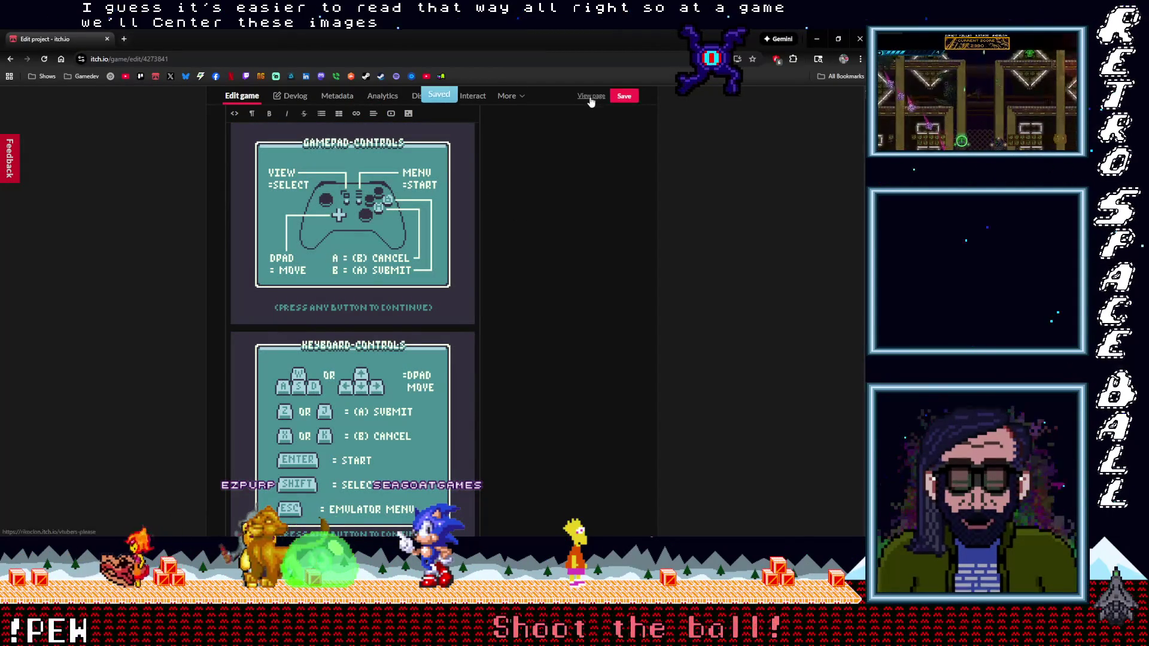
Go to the game page's theme editor.
{"action": "scroll", "coordinate": [201, 256], "scroll_direction": "down", "scroll_amount": 10}
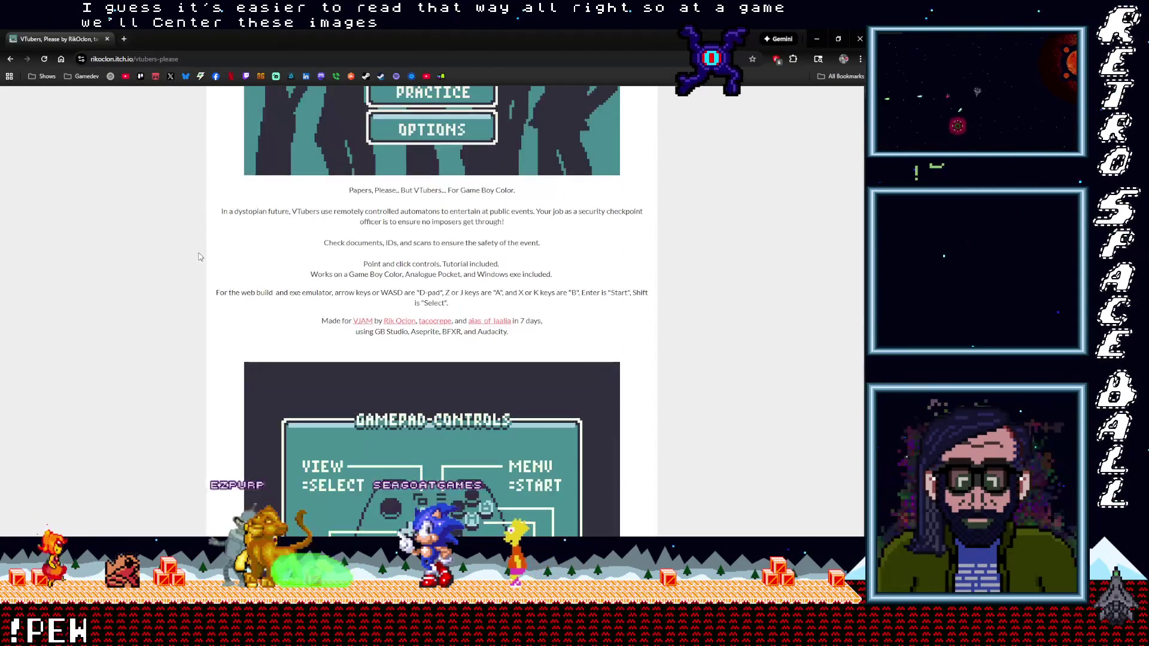
{"action": "scroll", "coordinate": [199, 254], "scroll_direction": "down", "scroll_amount": 3}
{"action": "scroll", "coordinate": [198, 252], "scroll_direction": "up", "scroll_amount": 15}
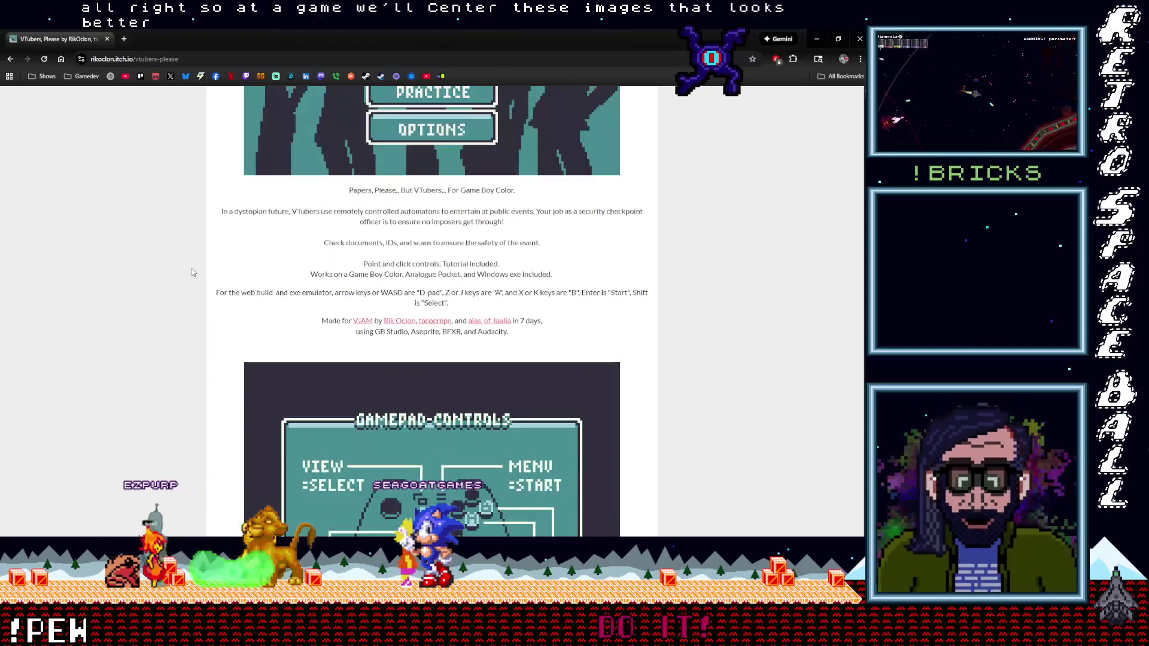
{"action": "left_click", "coordinate": [269, 99]}
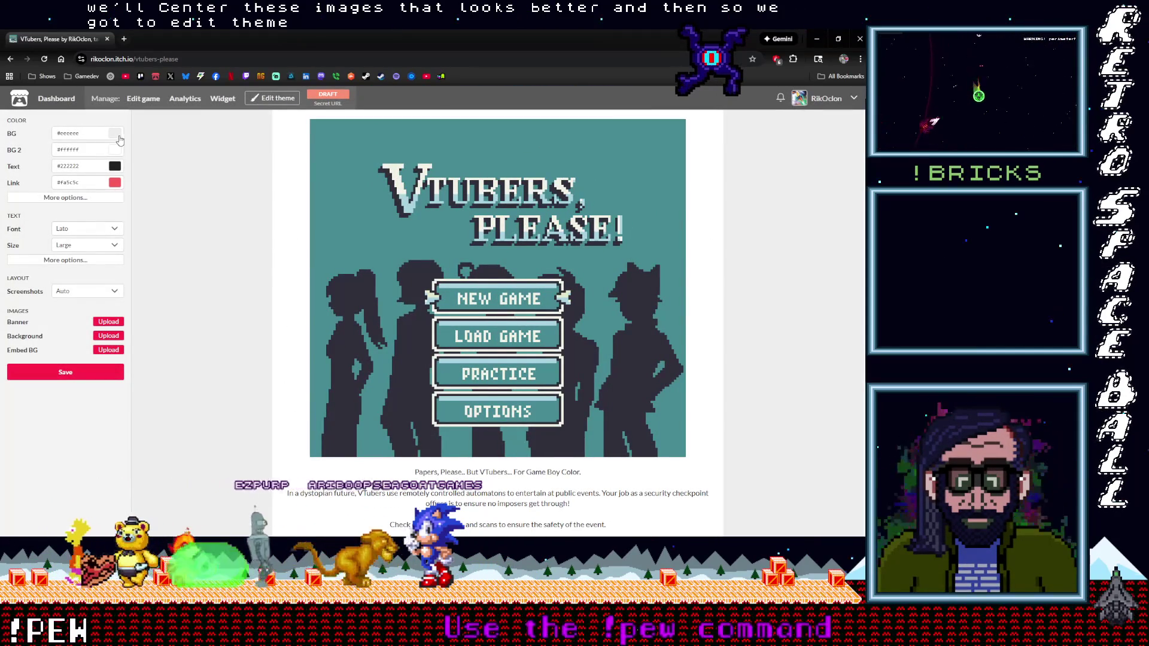
Set the page BG colour to teal, then open and close the BG2 colour picker.
{"action": "left_click", "coordinate": [118, 140]}
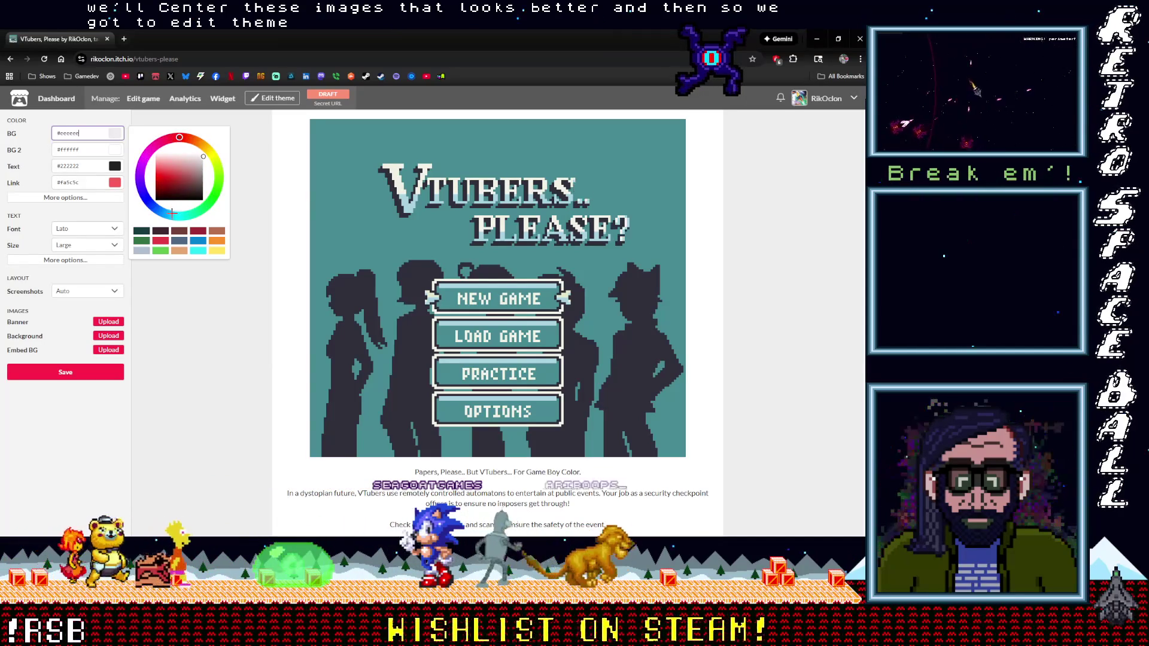
{"action": "left_click", "coordinate": [178, 216]}
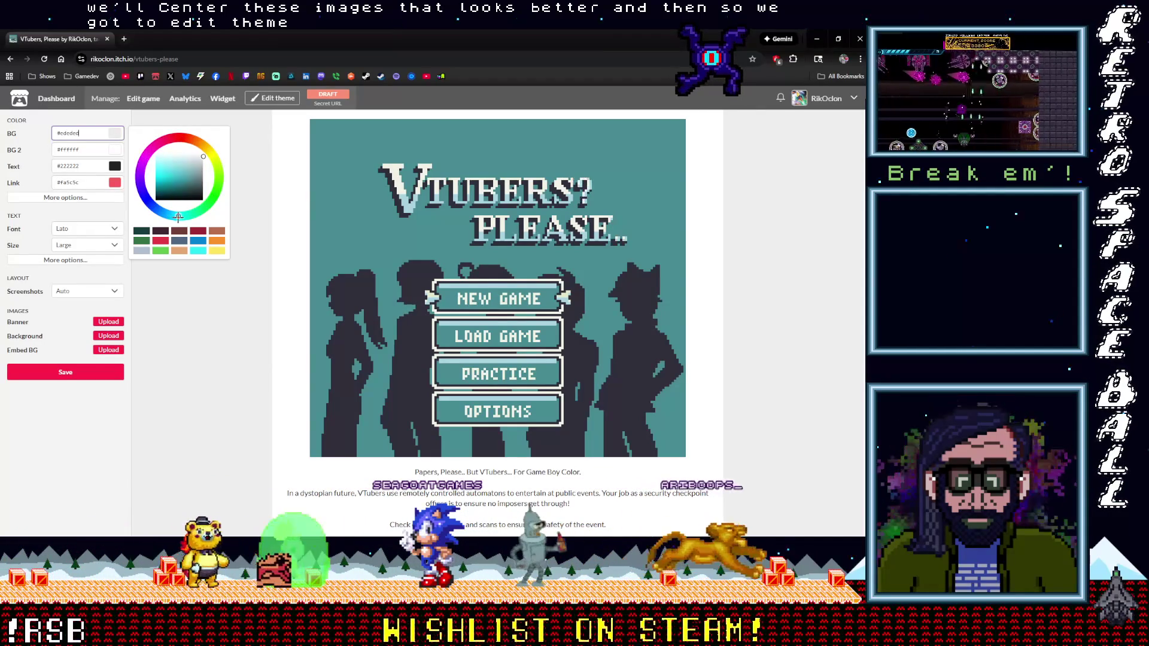
{"action": "left_click_drag", "start_coordinate": [177, 216], "coordinate": [188, 216]}
{"action": "left_click_drag", "start_coordinate": [190, 173], "coordinate": [183, 180]}
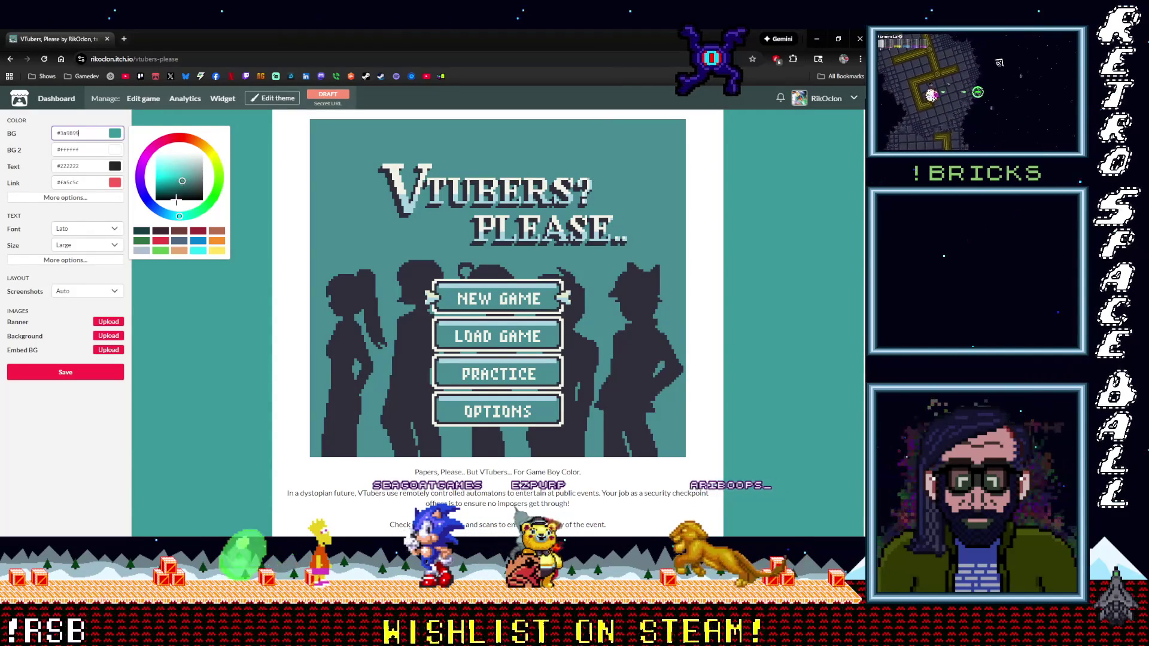
{"action": "left_click", "coordinate": [92, 149]}
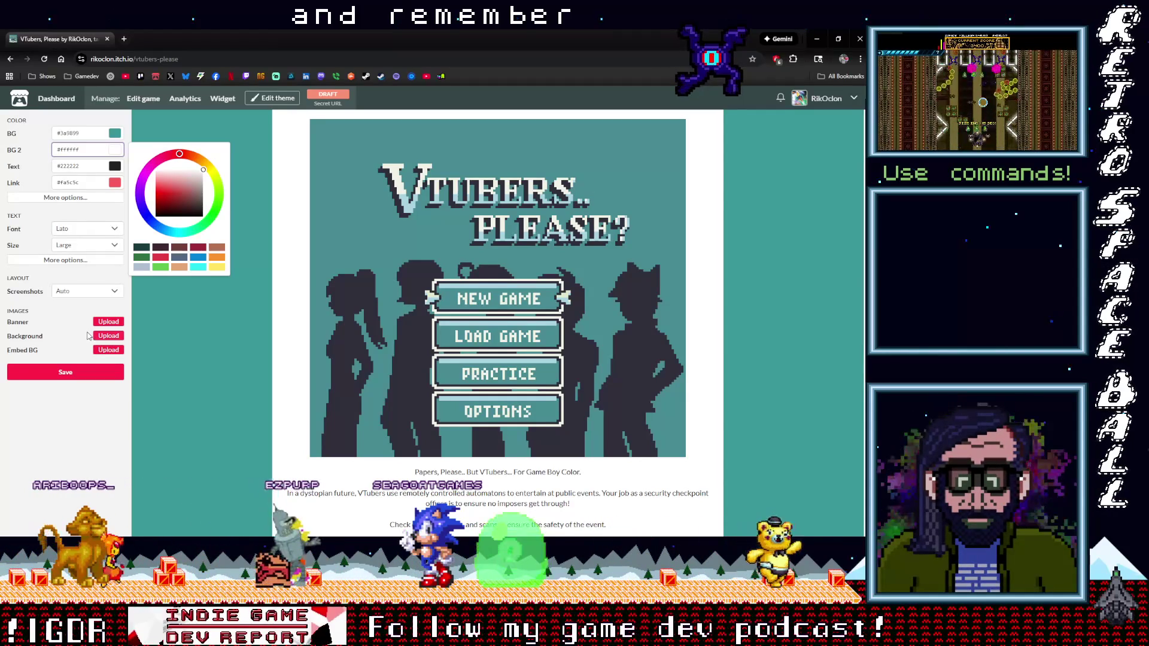
{"action": "left_click", "coordinate": [66, 198]}
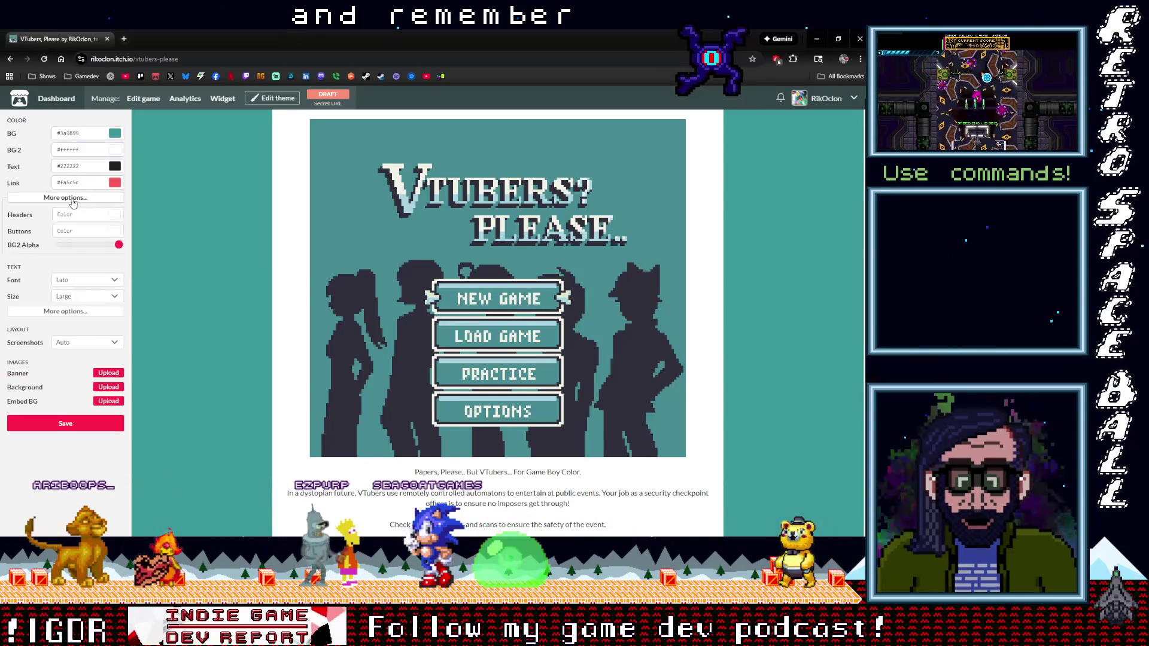
Lower the content panel's BG2 alpha to 35 and set the page font to Google's Pixelify Sans.
{"action": "left_click", "coordinate": [104, 246]}
{"action": "left_click_drag", "start_coordinate": [104, 246], "coordinate": [77, 245]}
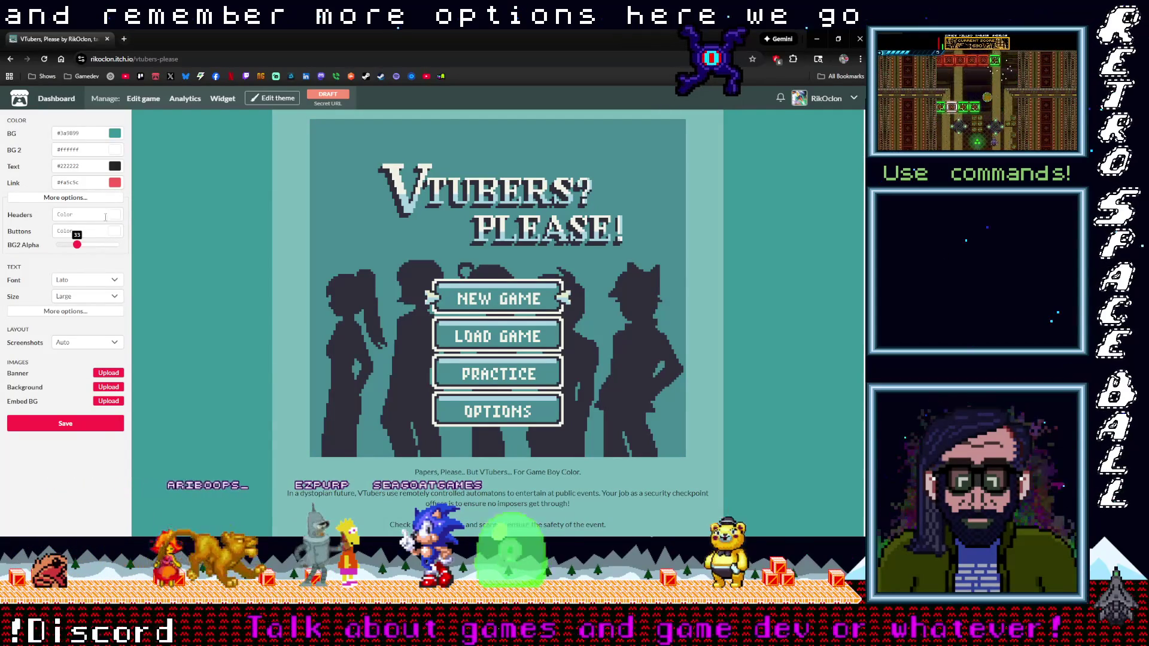
{"action": "left_click", "coordinate": [115, 282]}
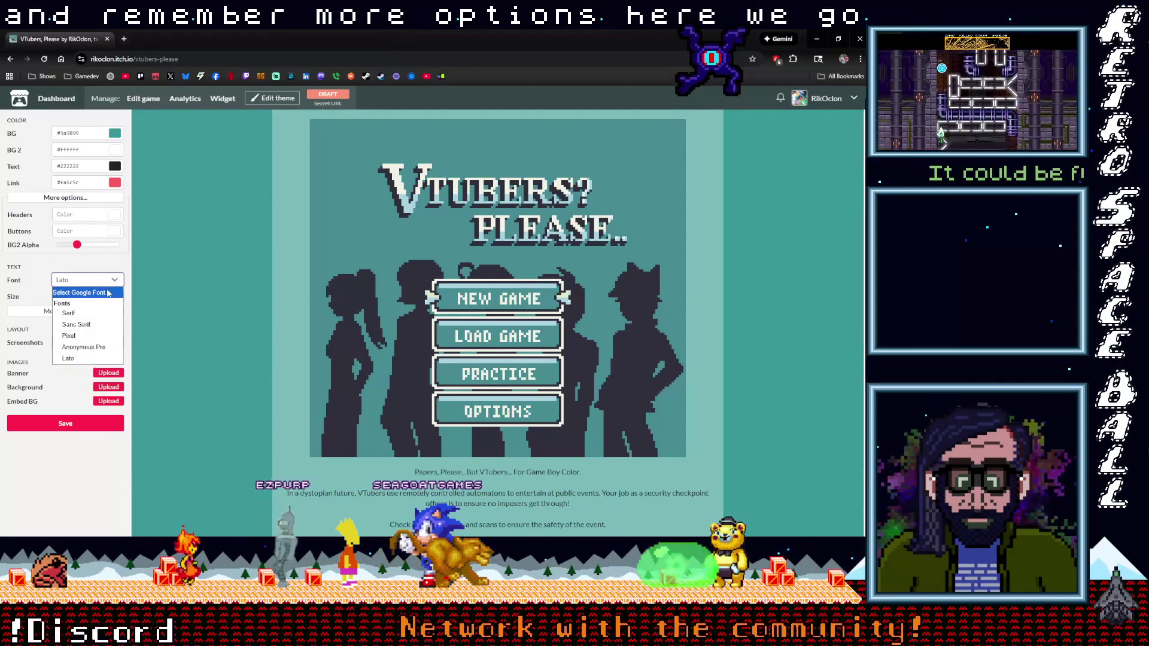
{"action": "left_click", "coordinate": [106, 294]}
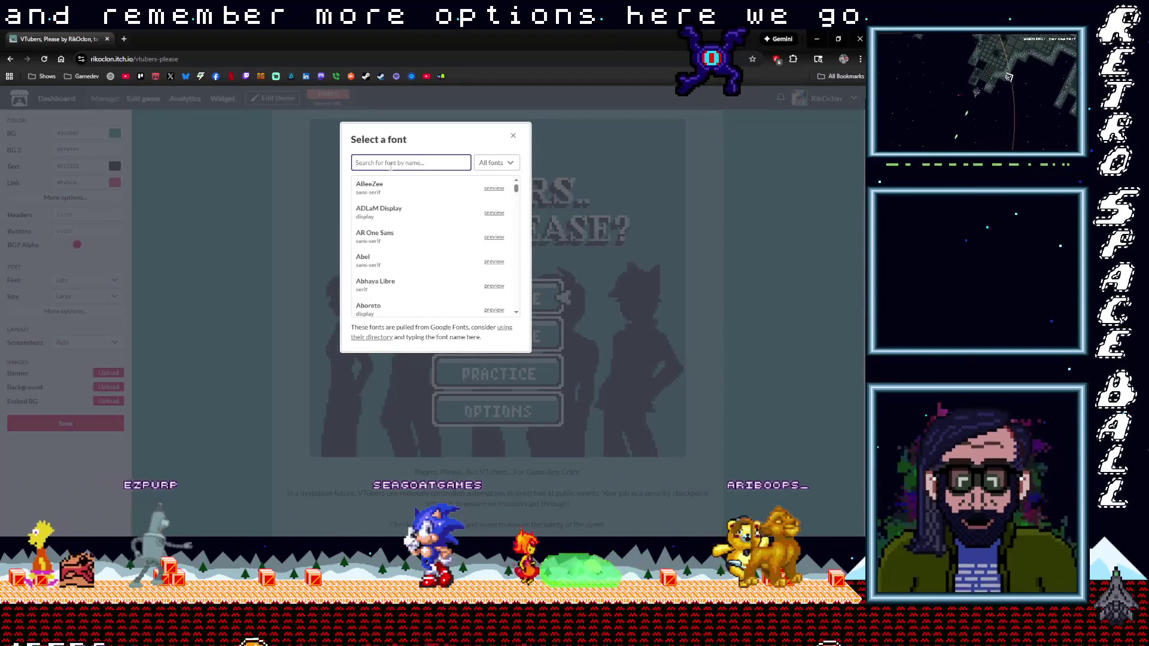
{"action": "type", "text": "pix"}
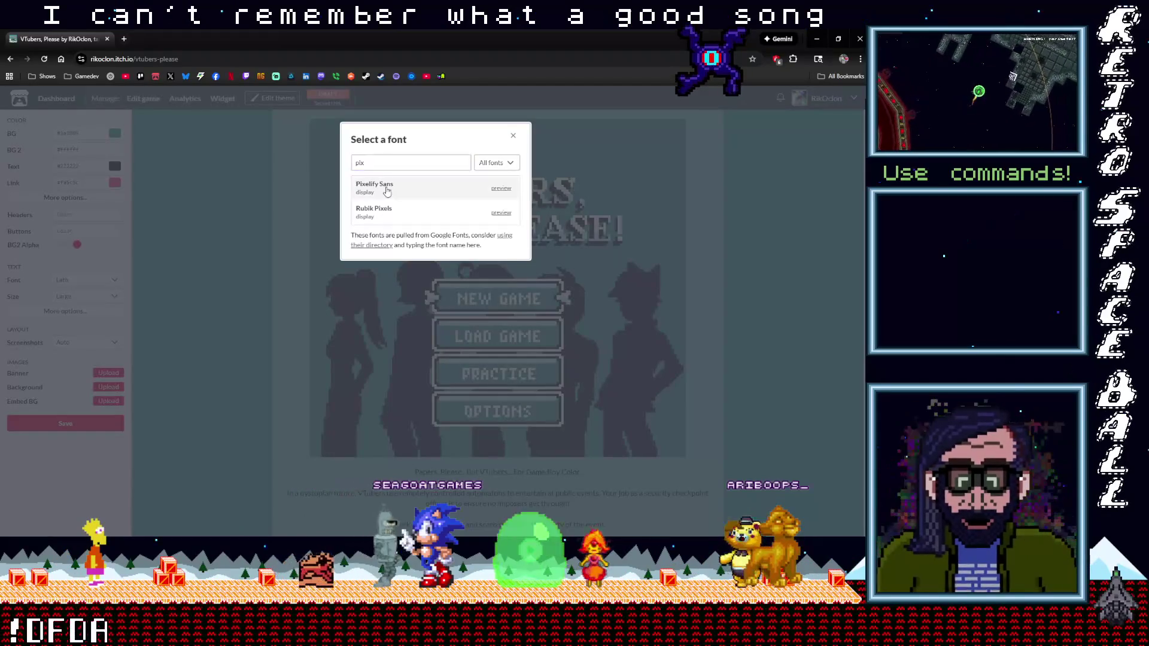
{"action": "left_click", "coordinate": [387, 190]}
Set the page text size to Very Large and reveal the extra text settings.
{"action": "scroll", "coordinate": [293, 233], "scroll_direction": "down", "scroll_amount": 2}
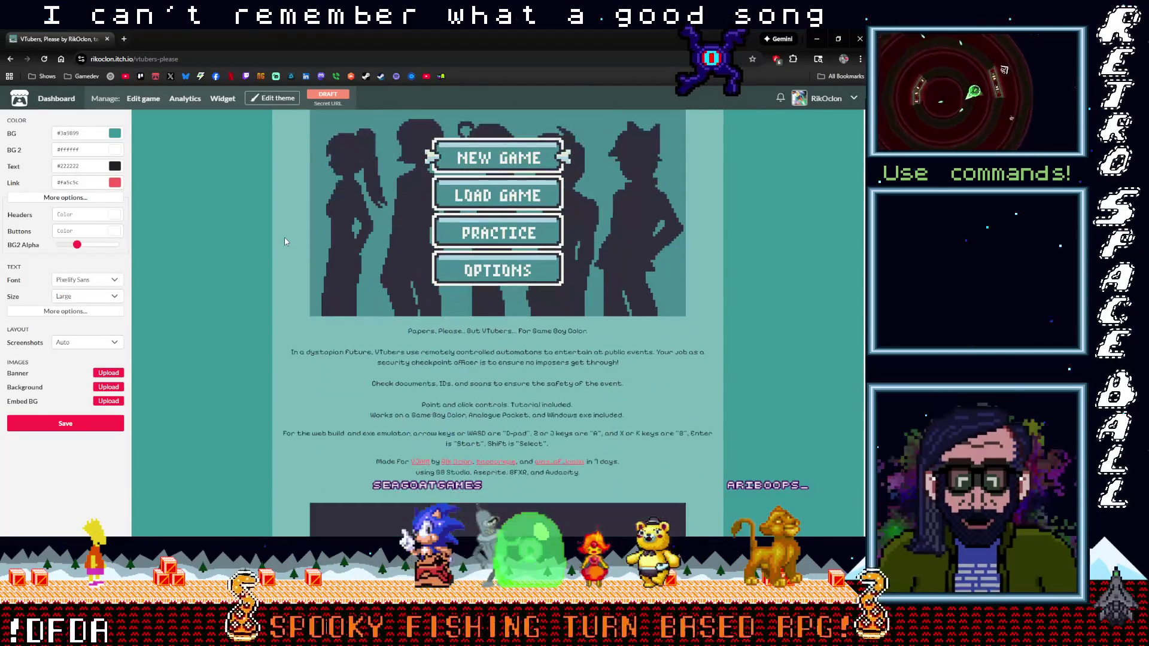
{"action": "scroll", "coordinate": [285, 238], "scroll_direction": "up", "scroll_amount": 2}
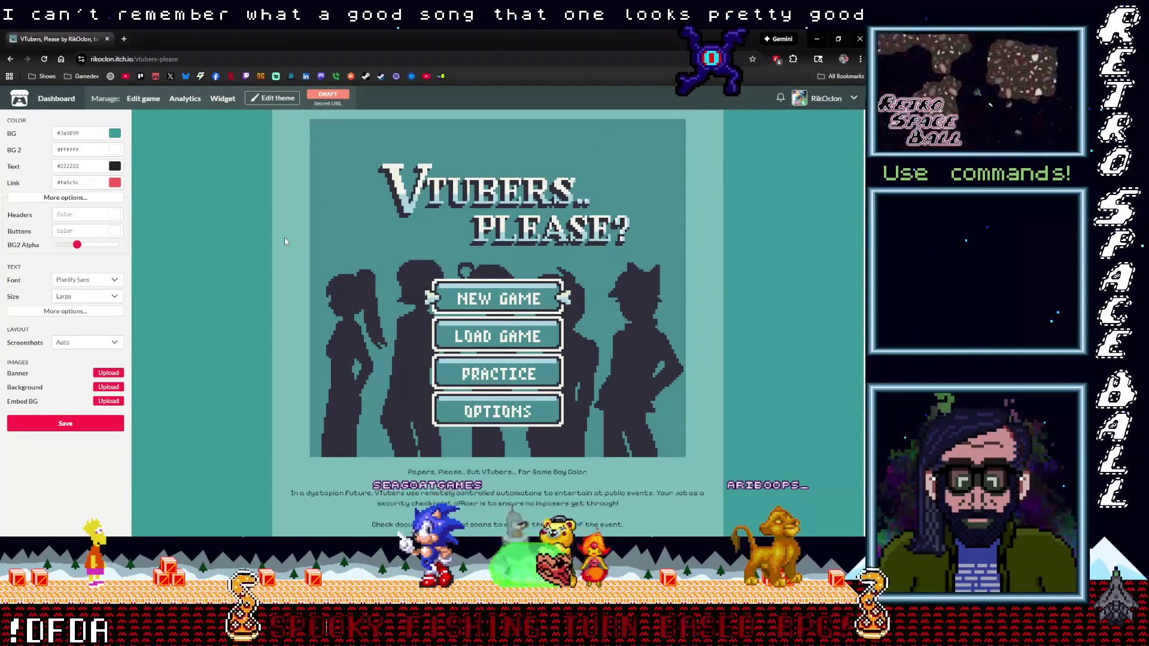
{"action": "left_click", "coordinate": [87, 297]}
{"action": "left_click", "coordinate": [84, 343]}
{"action": "scroll", "coordinate": [214, 328], "scroll_direction": "down", "scroll_amount": 3}
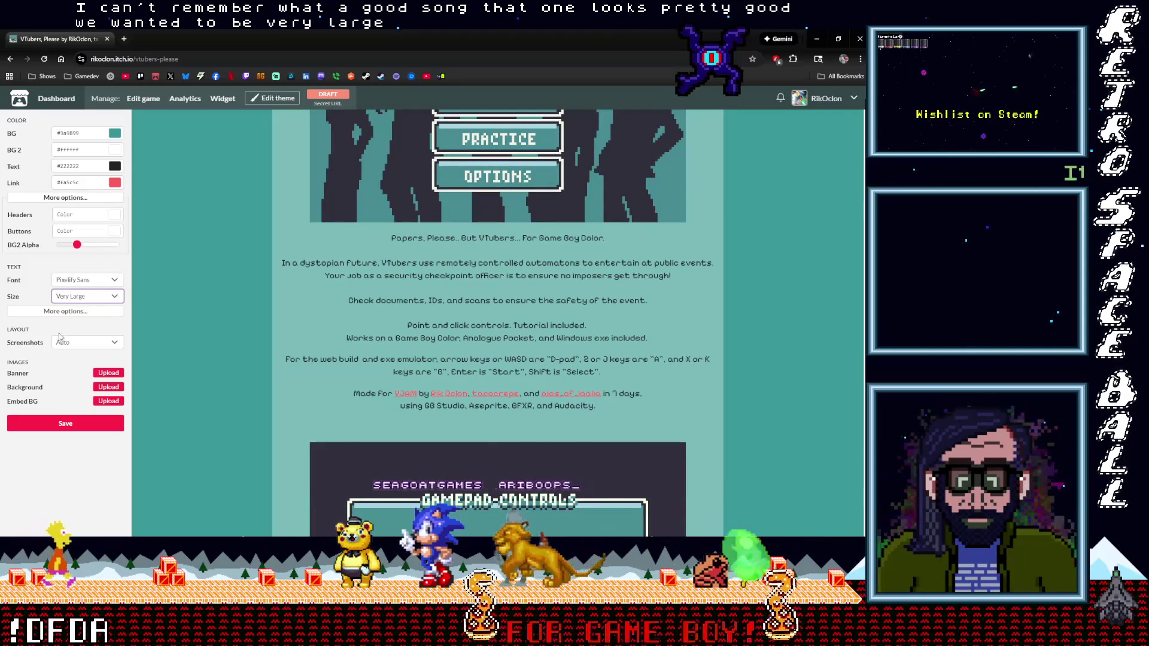
{"action": "left_click", "coordinate": [85, 317]}
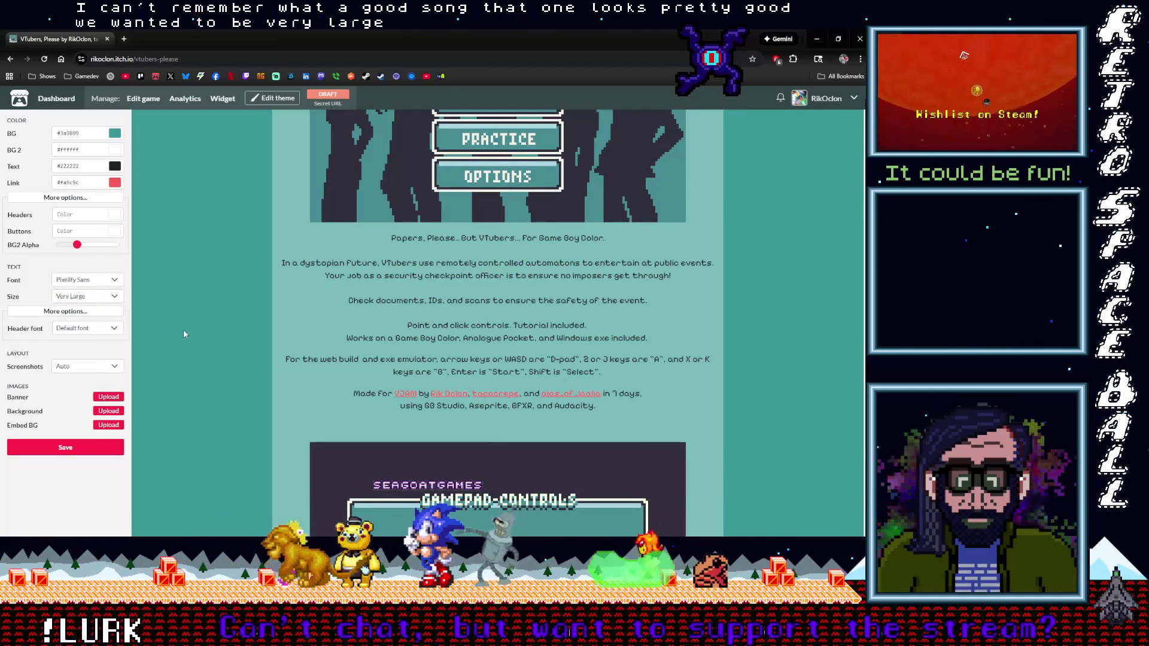
{"action": "scroll", "coordinate": [199, 336], "scroll_direction": "up", "scroll_amount": 3}
{"action": "scroll", "coordinate": [197, 337], "scroll_direction": "down", "scroll_amount": 3}
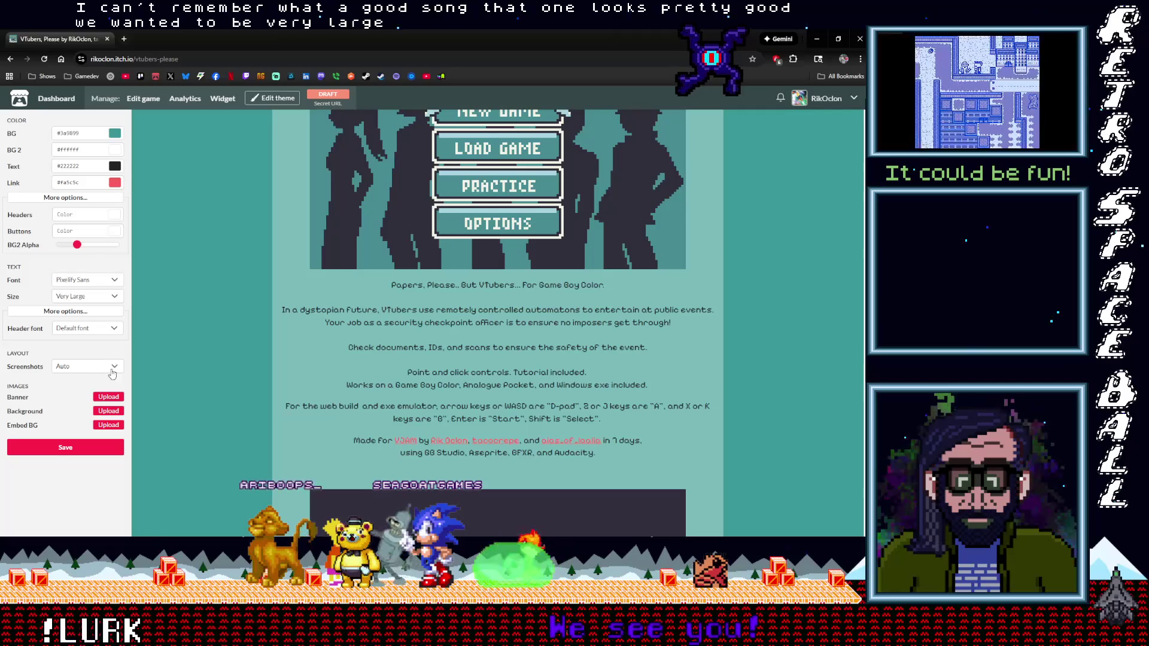
{"action": "left_click", "coordinate": [118, 369]}
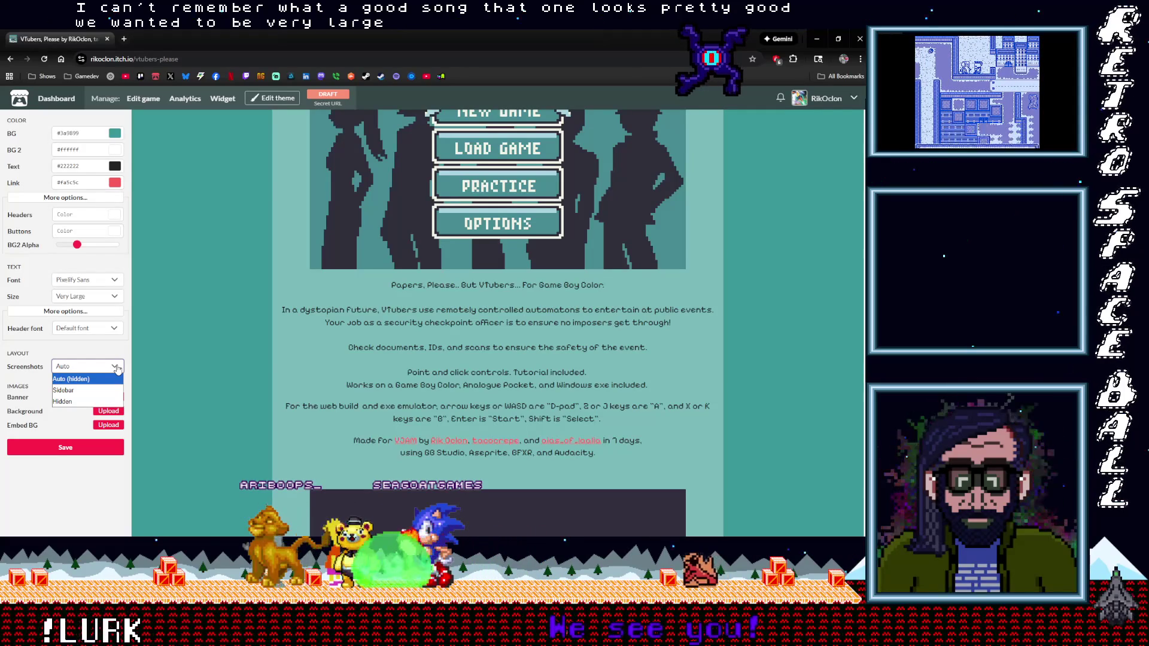
{"action": "left_click", "coordinate": [100, 394]}
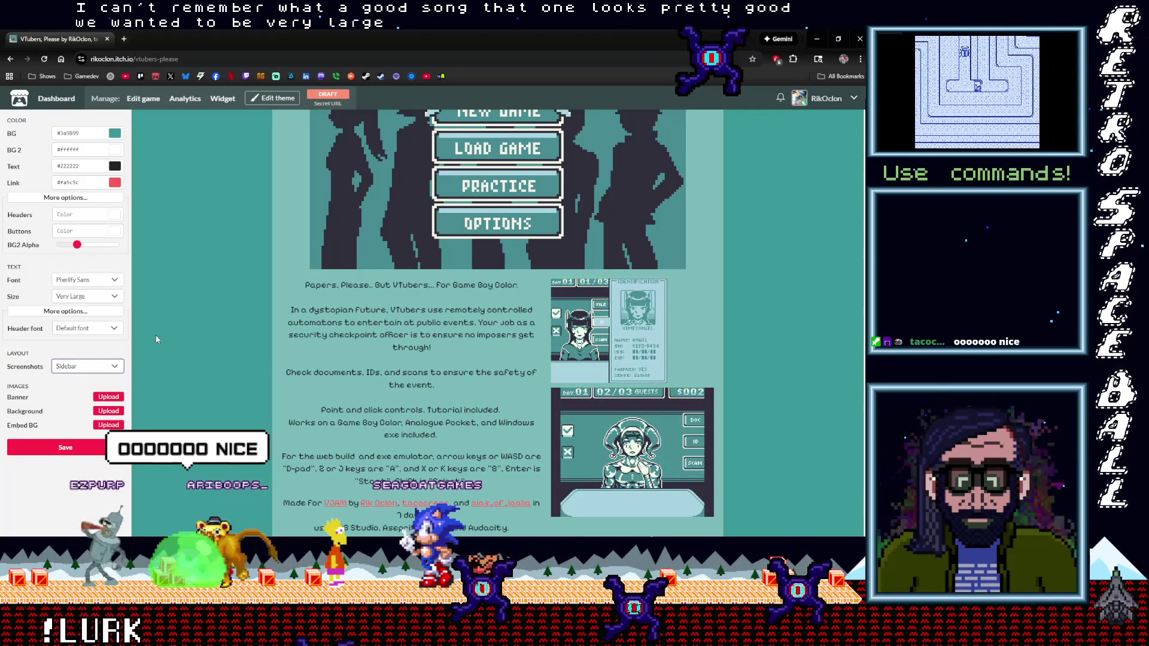
{"action": "scroll", "coordinate": [154, 337], "scroll_direction": "down", "scroll_amount": 2}
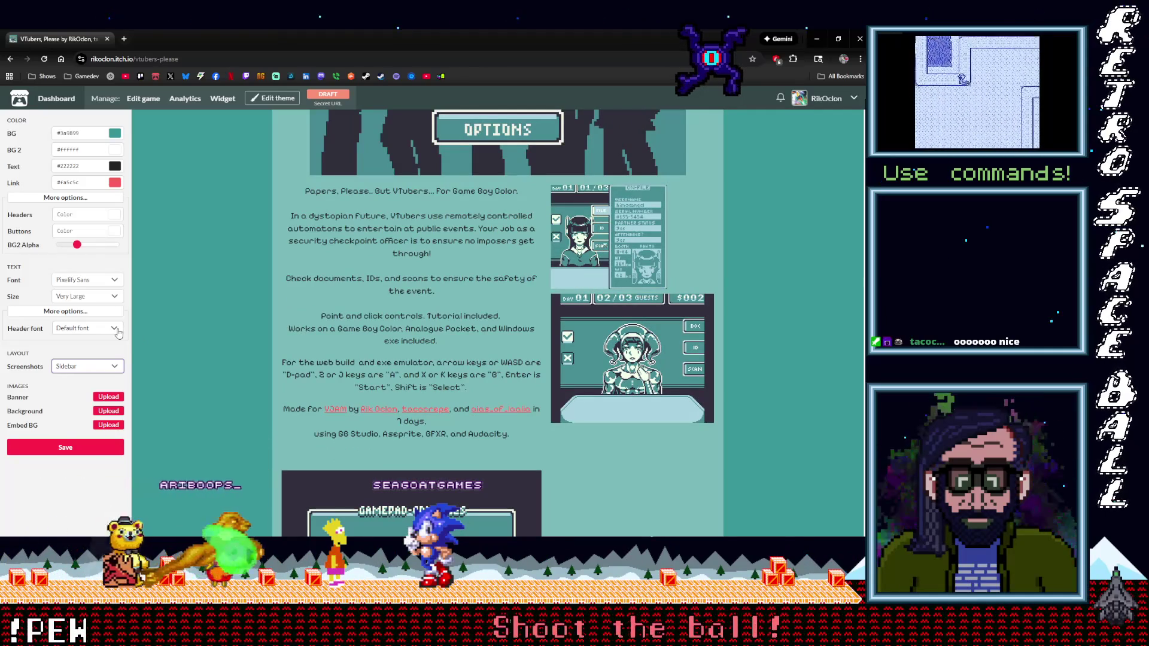
{"action": "left_click", "coordinate": [118, 334]}
{"action": "left_click", "coordinate": [118, 311]}
{"action": "left_click", "coordinate": [118, 297]}
{"action": "left_click", "coordinate": [110, 285]}
{"action": "left_click", "coordinate": [109, 282]}
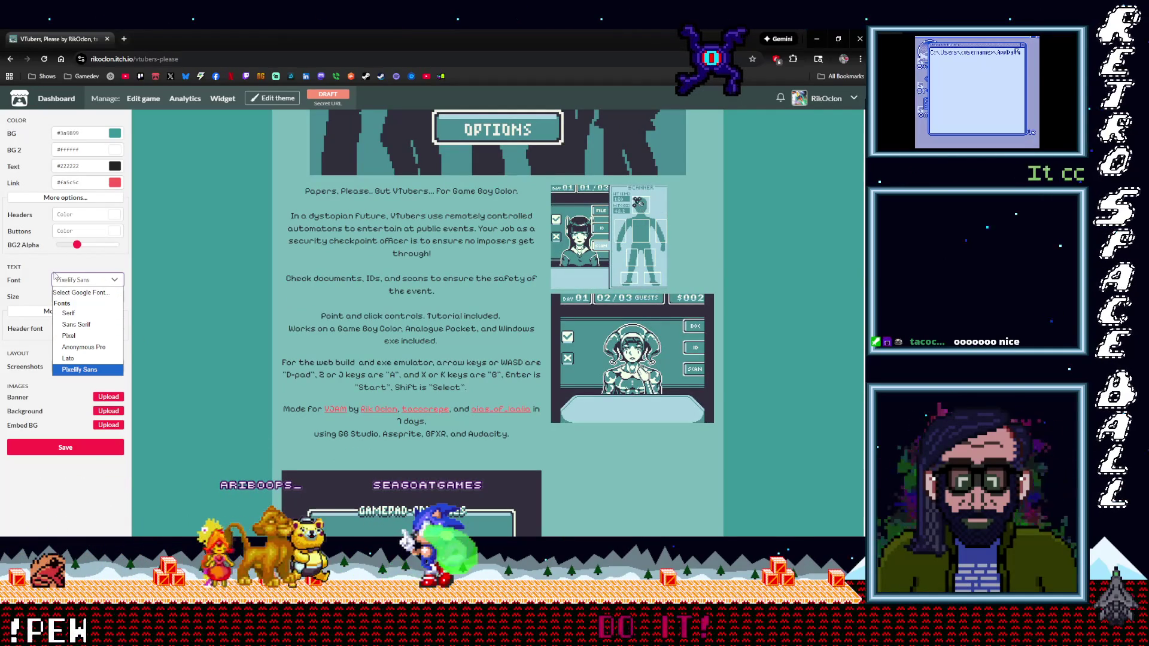
{"action": "left_click", "coordinate": [77, 279]}
{"action": "left_click", "coordinate": [90, 366]}
{"action": "left_click", "coordinate": [85, 397]}
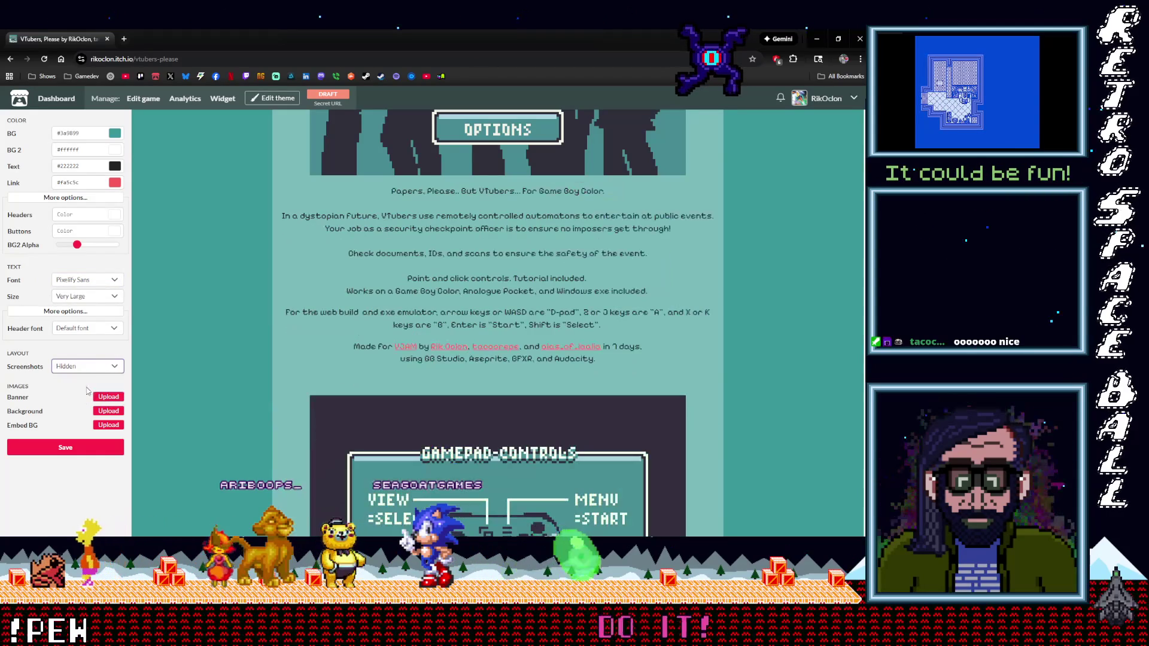
{"action": "left_click", "coordinate": [90, 366]}
{"action": "left_click", "coordinate": [72, 379]}
{"action": "left_click", "coordinate": [90, 366]}
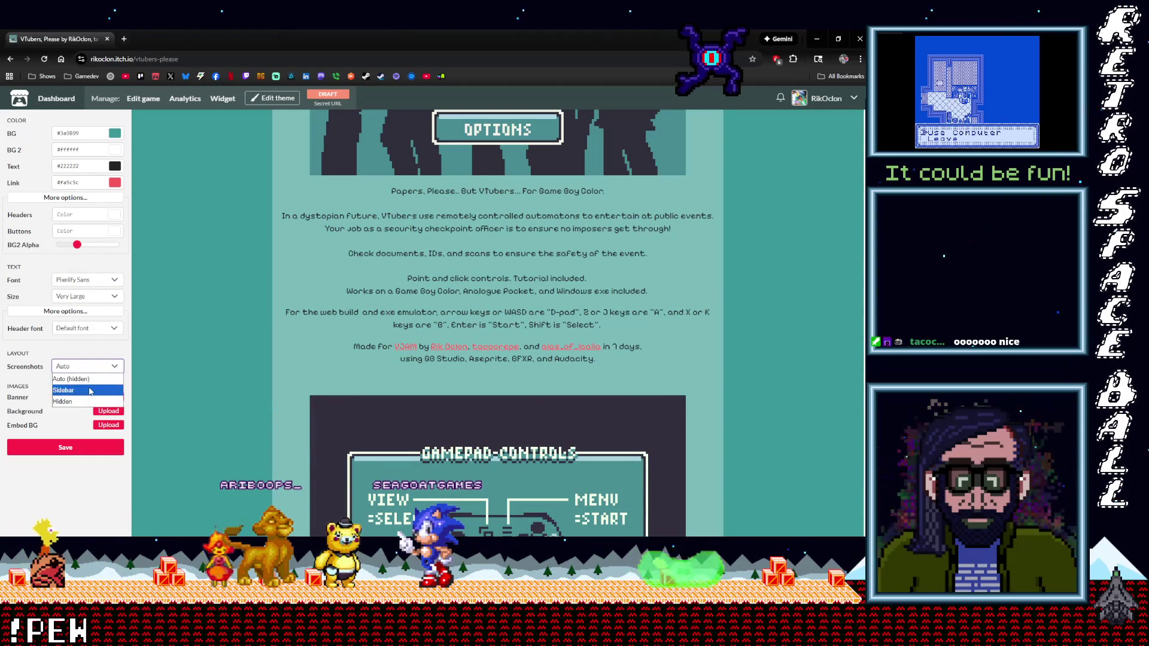
{"action": "left_click", "coordinate": [90, 391]}
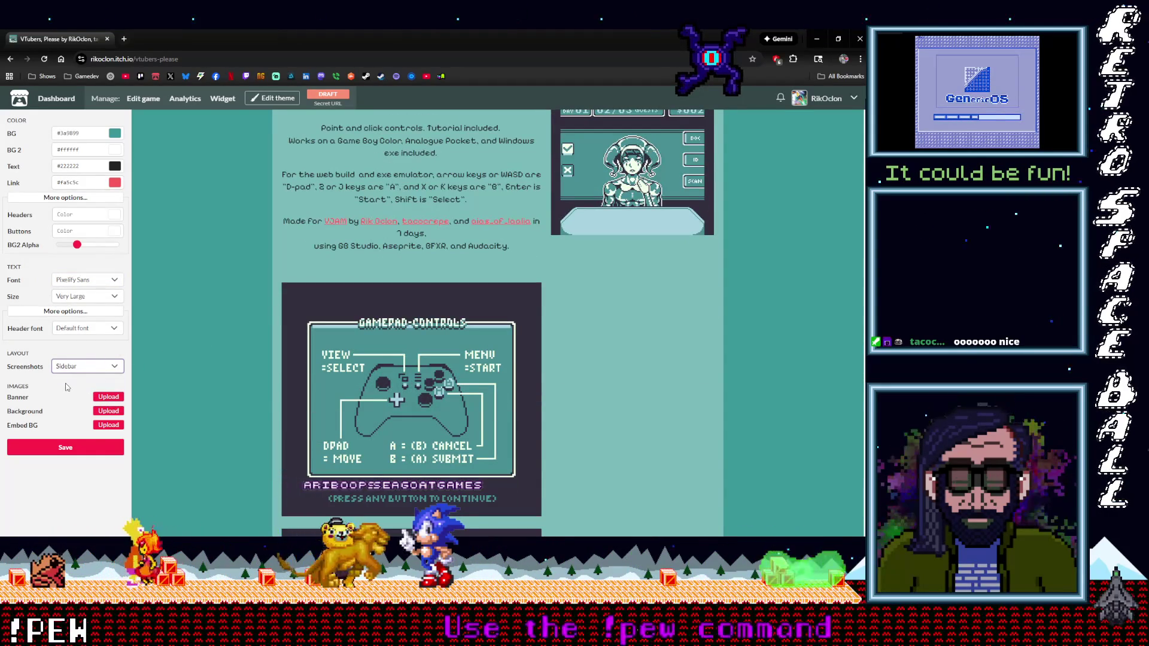
{"action": "left_click", "coordinate": [108, 397]}
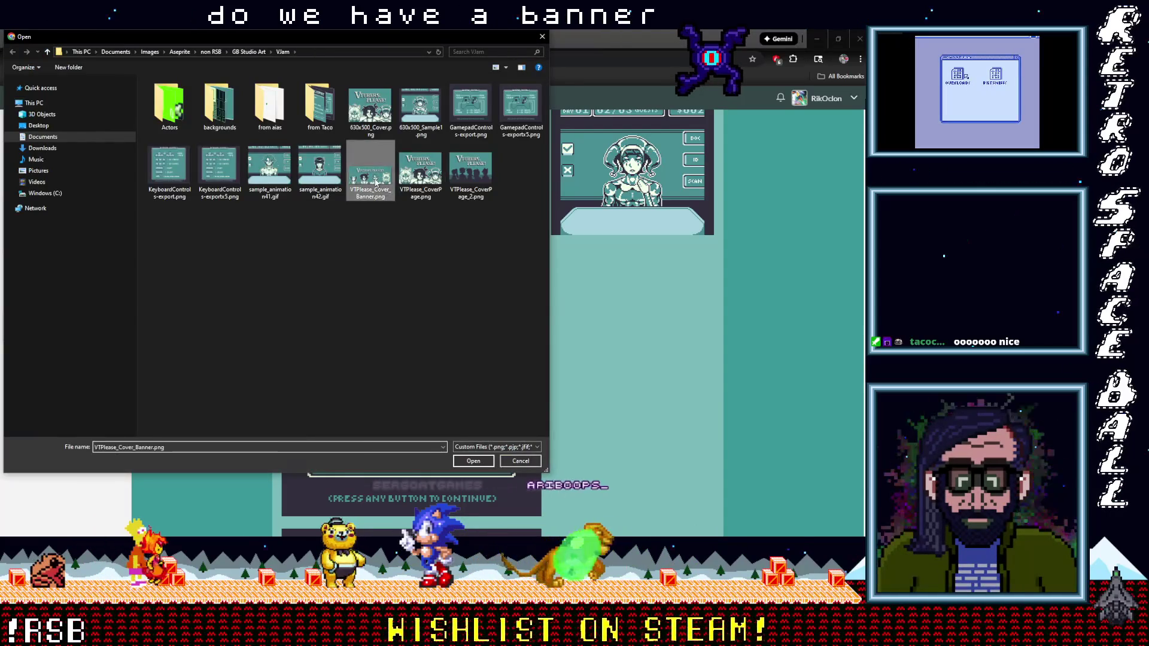
Choose VTPlease_Cover_Banner.png as the page banner and check its alignment options.
{"action": "double_click", "coordinate": [370, 170]}
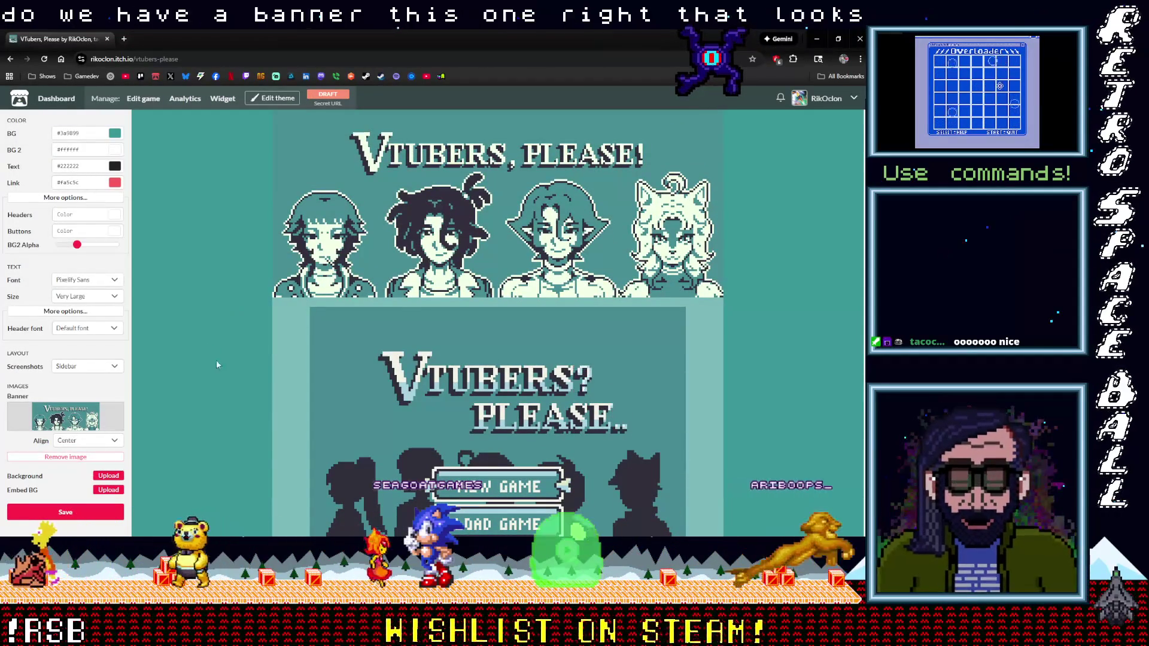
{"action": "scroll", "coordinate": [200, 371], "scroll_direction": "down", "scroll_amount": 5}
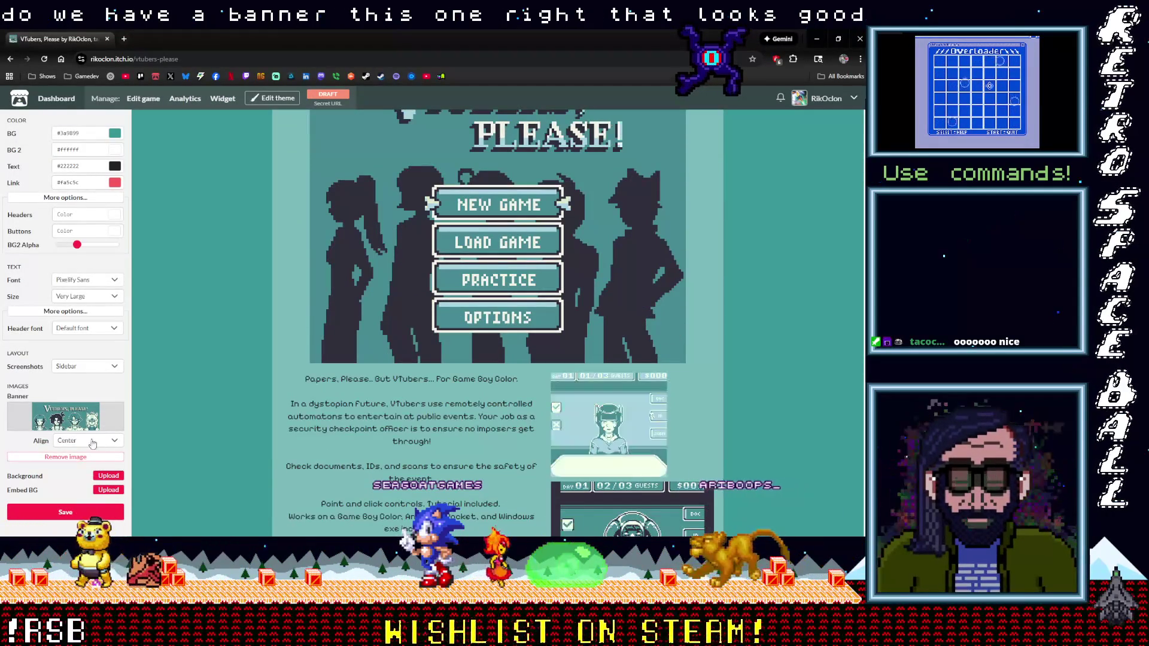
{"action": "left_click", "coordinate": [95, 446]}
{"action": "left_click", "coordinate": [99, 445]}
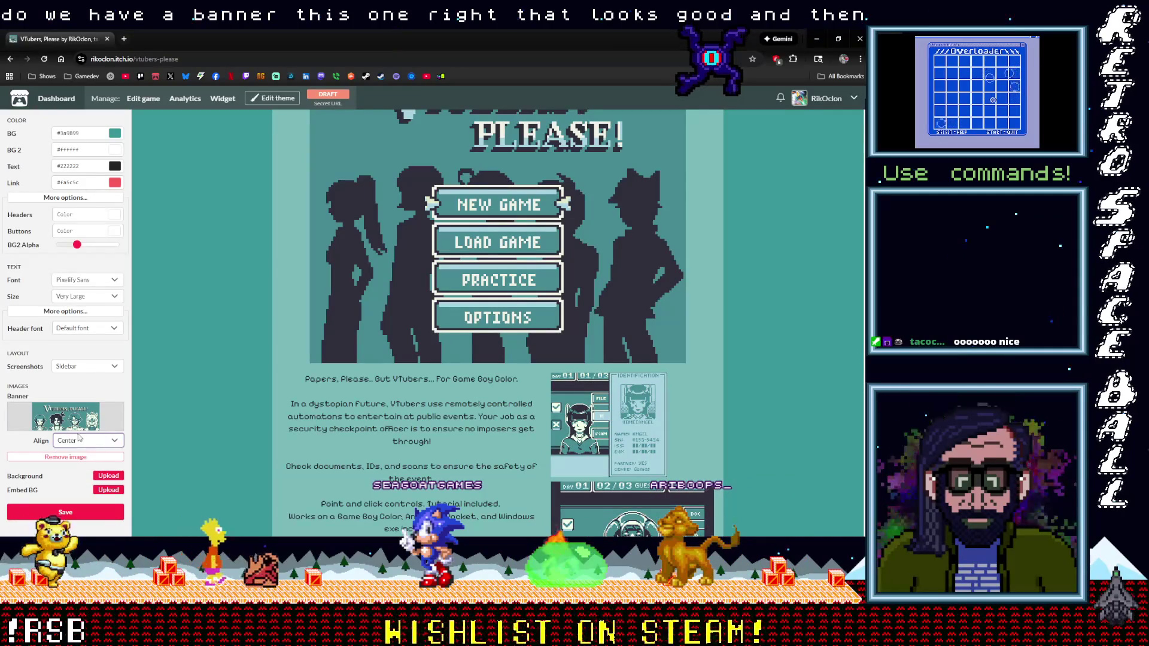
{"action": "left_click", "coordinate": [108, 477]}
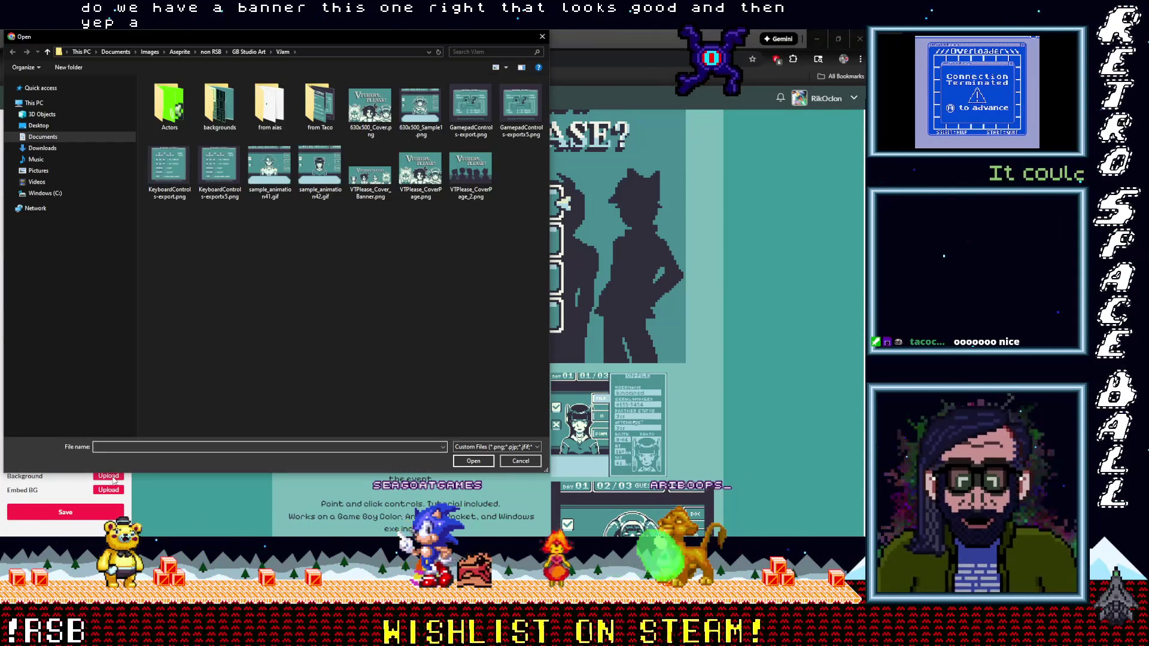
{"action": "left_click", "coordinate": [472, 182]}
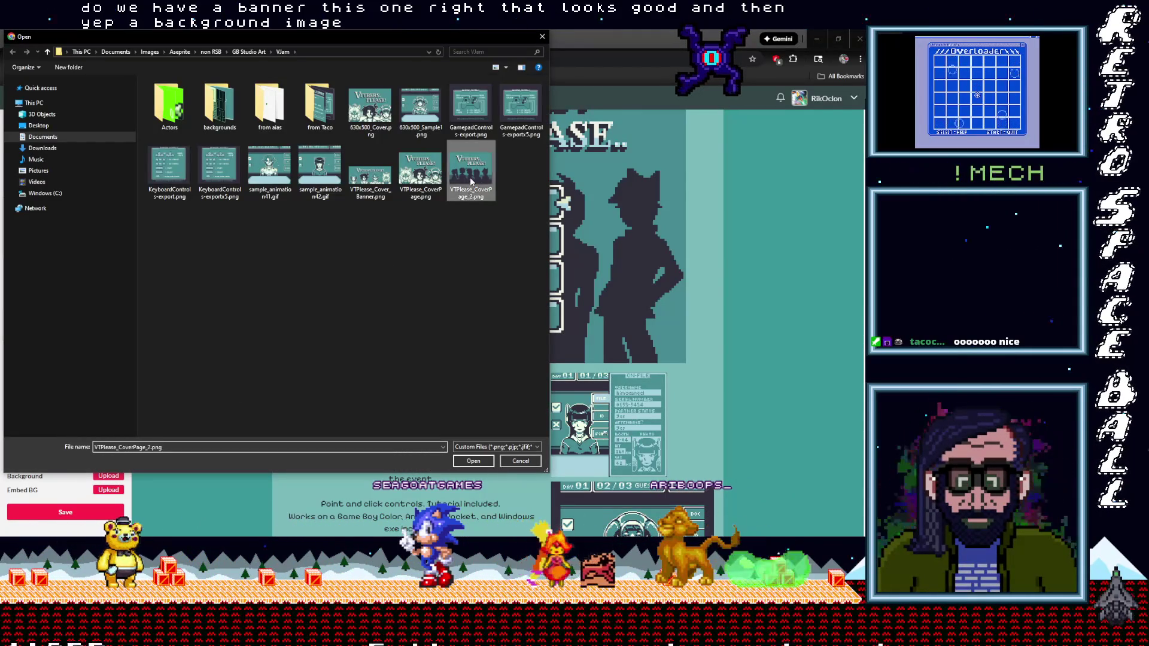
{"action": "double_click", "coordinate": [472, 182]}
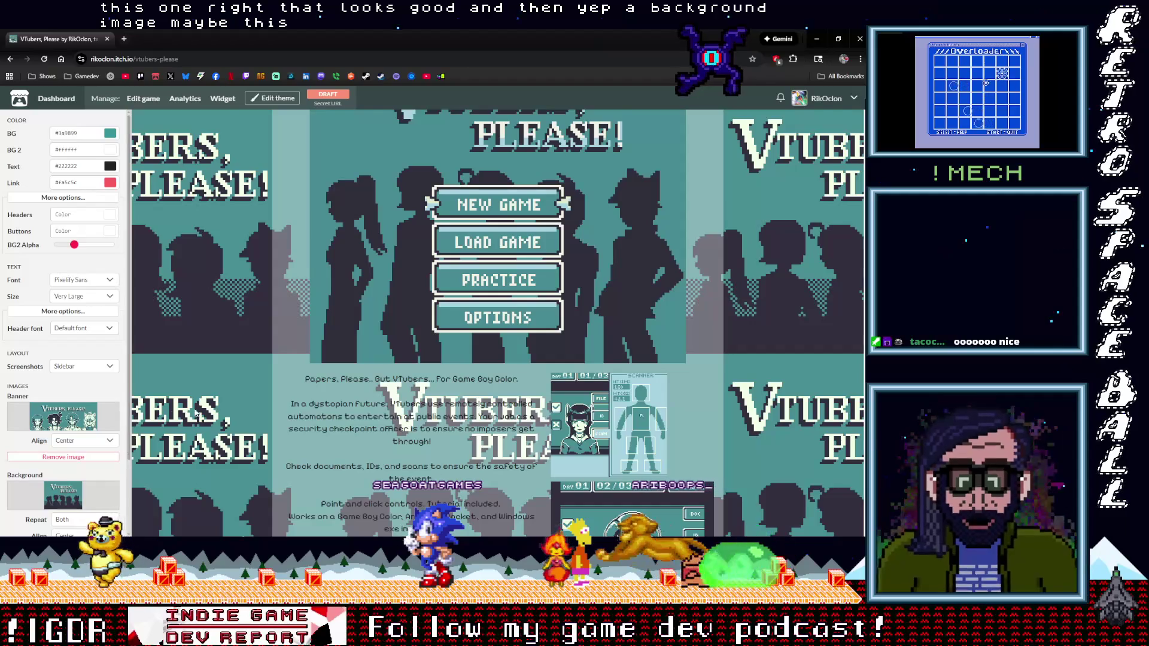
{"action": "scroll", "coordinate": [207, 419], "scroll_direction": "down", "scroll_amount": 3}
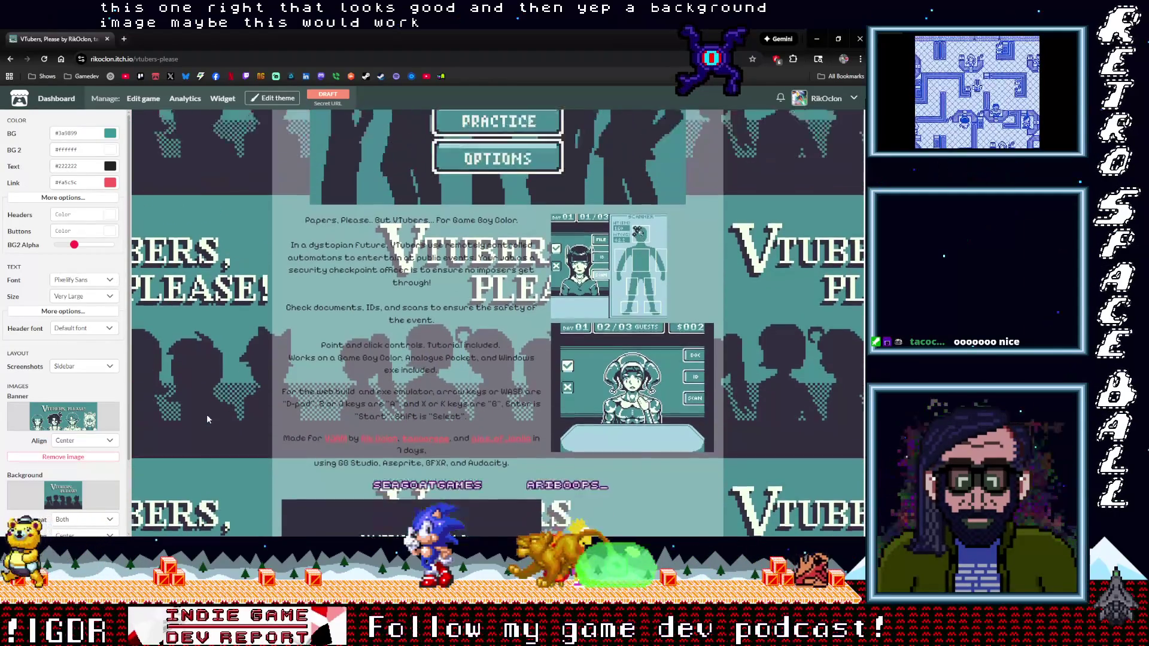
{"action": "scroll", "coordinate": [206, 414], "scroll_direction": "up", "scroll_amount": 8}
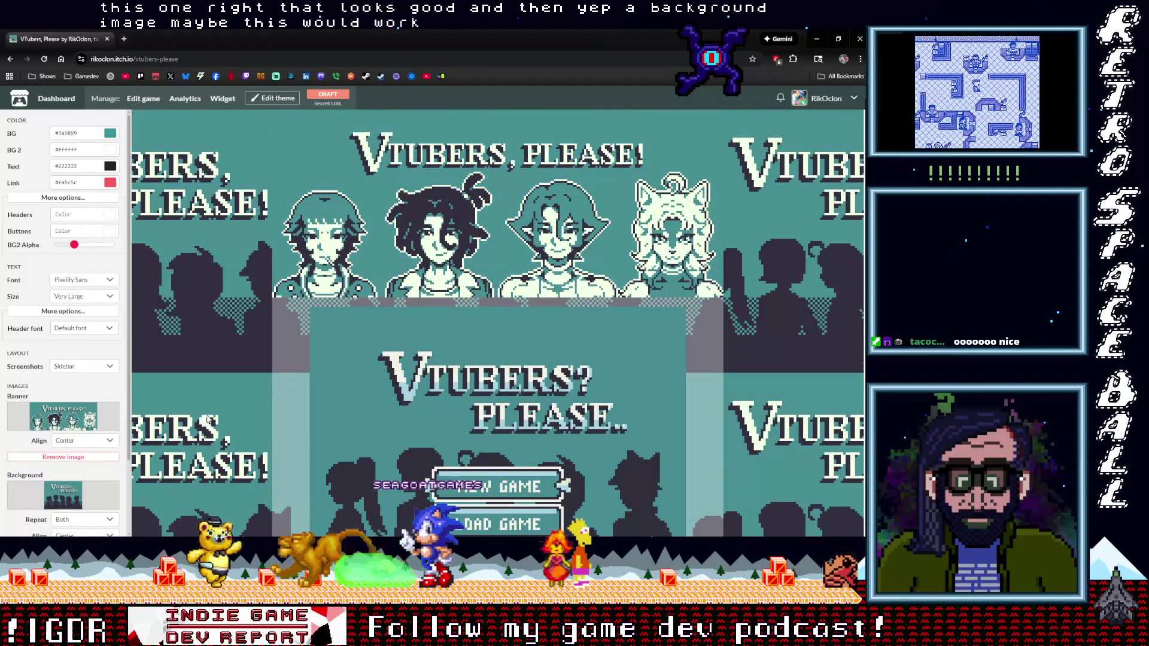
{"action": "scroll", "coordinate": [206, 414], "scroll_direction": "down", "scroll_amount": 6}
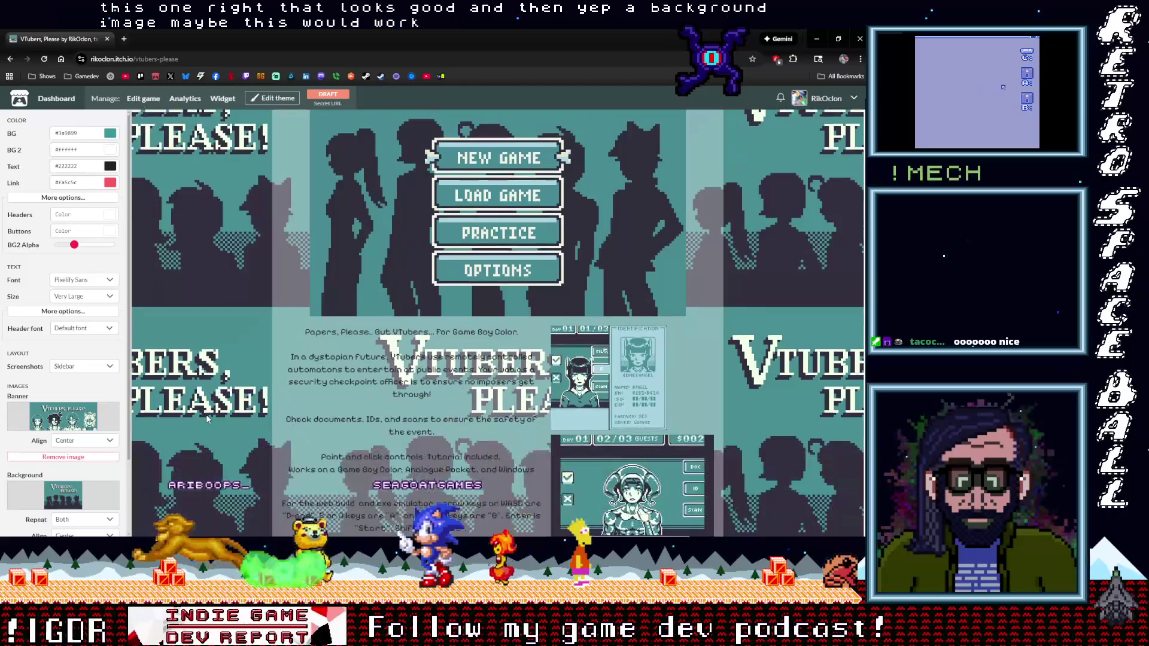
{"action": "scroll", "coordinate": [206, 415], "scroll_direction": "down", "scroll_amount": 1}
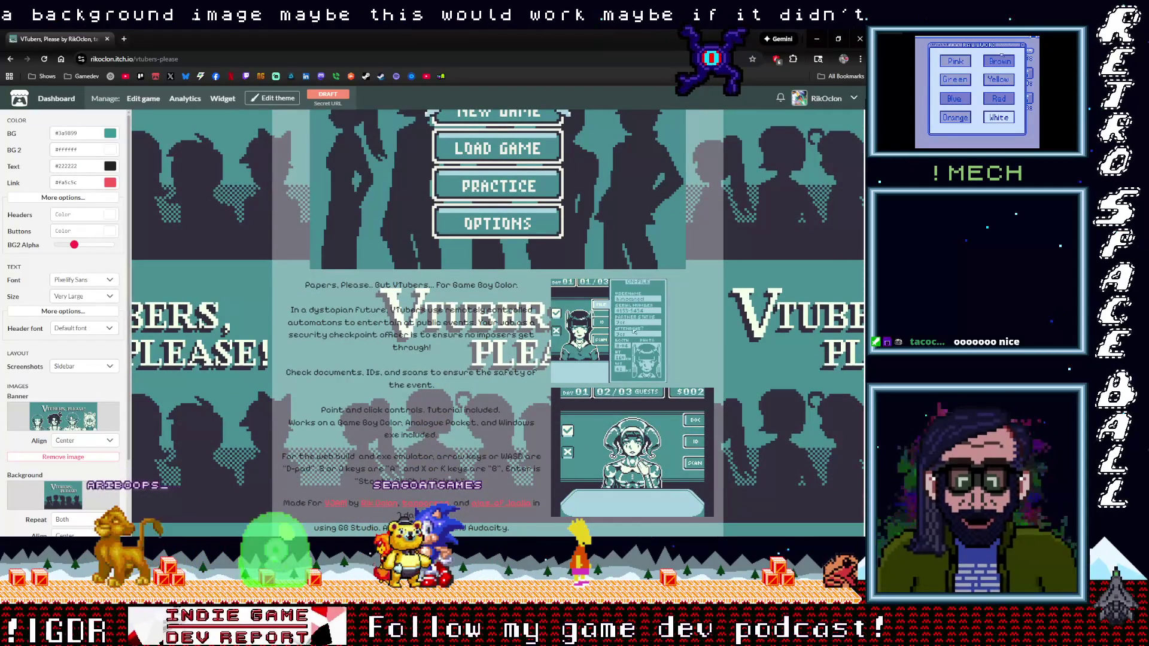
{"action": "scroll", "coordinate": [64, 419], "scroll_direction": "down", "scroll_amount": 3}
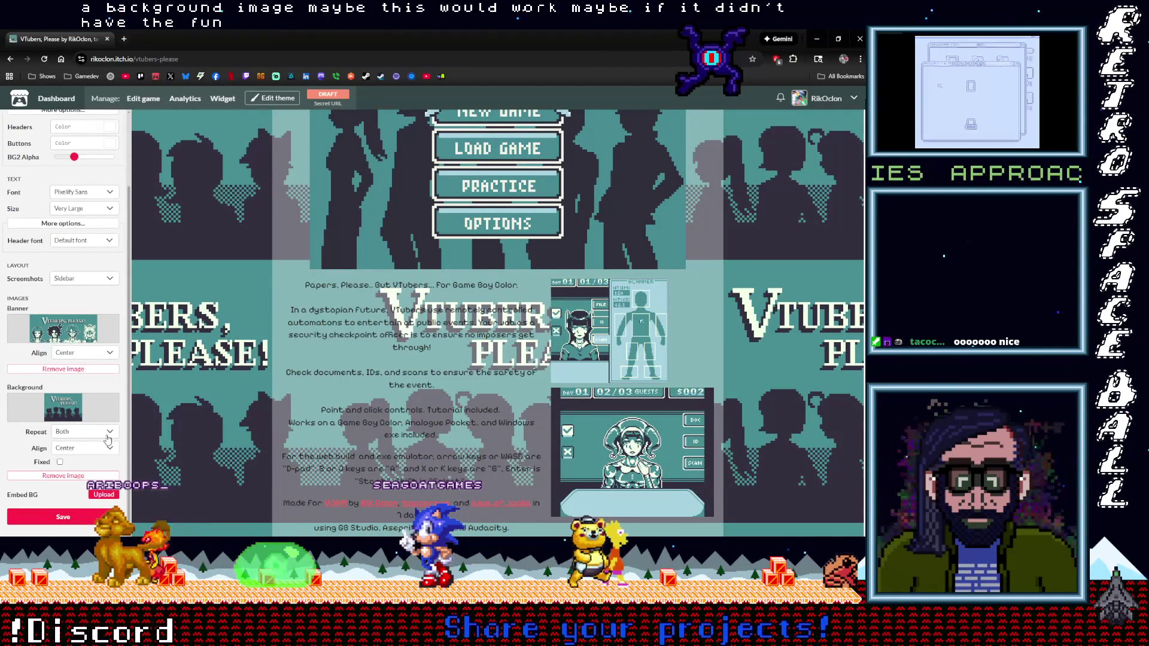
{"action": "left_click", "coordinate": [63, 476]}
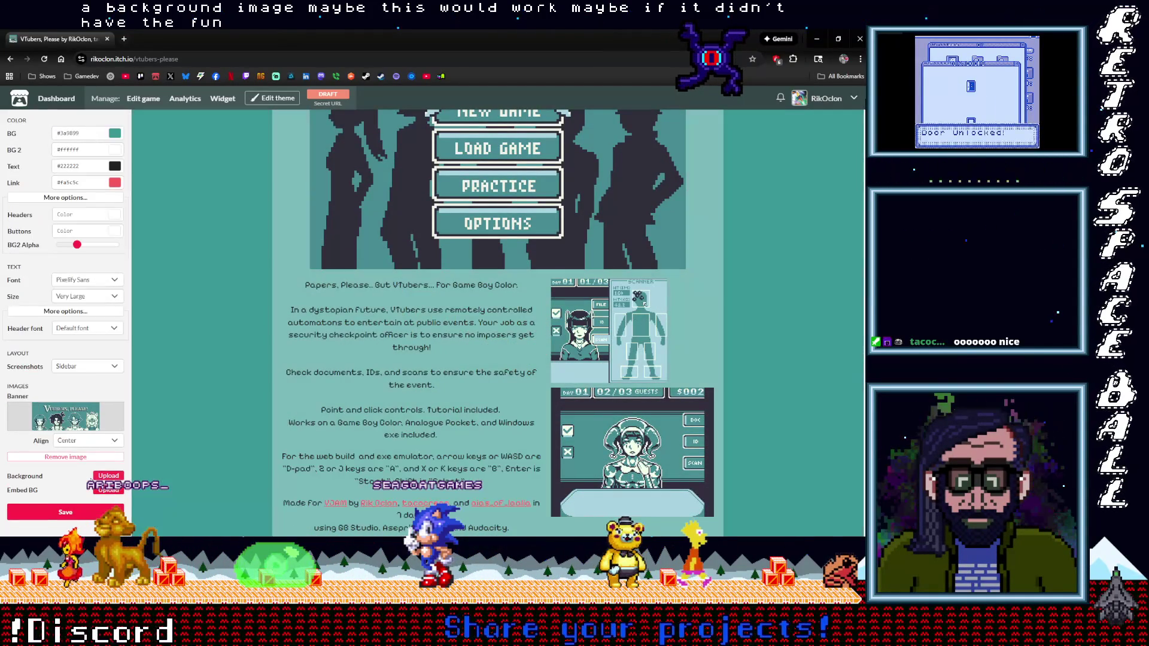
{"action": "left_click", "coordinate": [108, 476]}
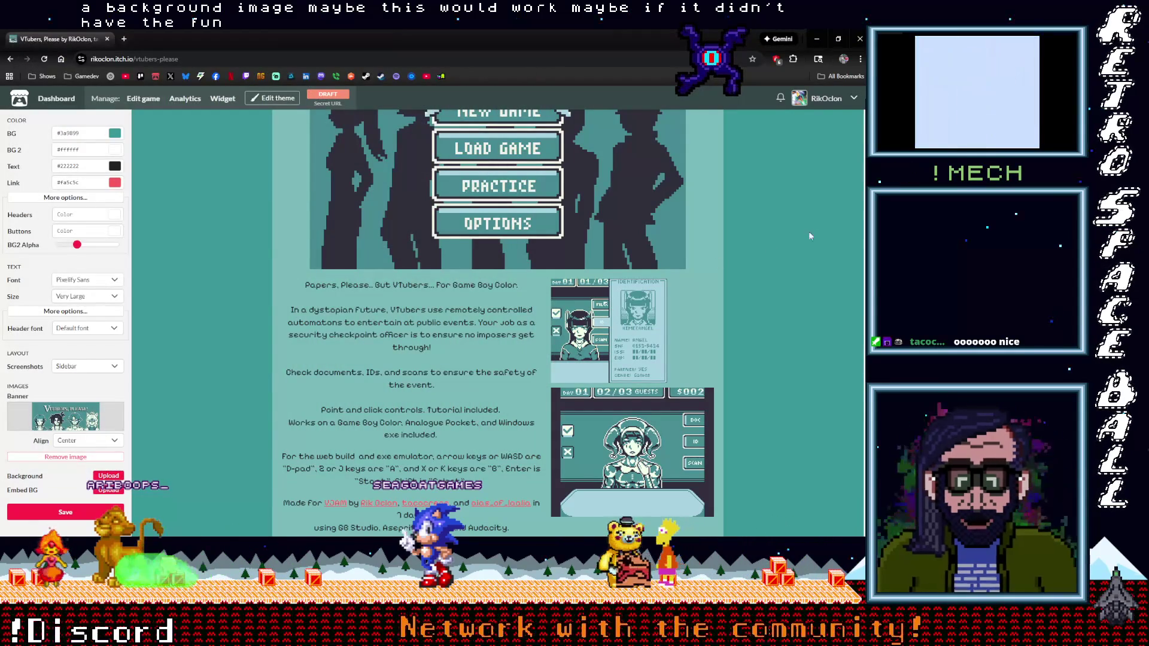
In Aseprite, open KeyboardControls-exportx5.png from recent files, then close it again.
{"action": "key", "text": "alt+Tab"}
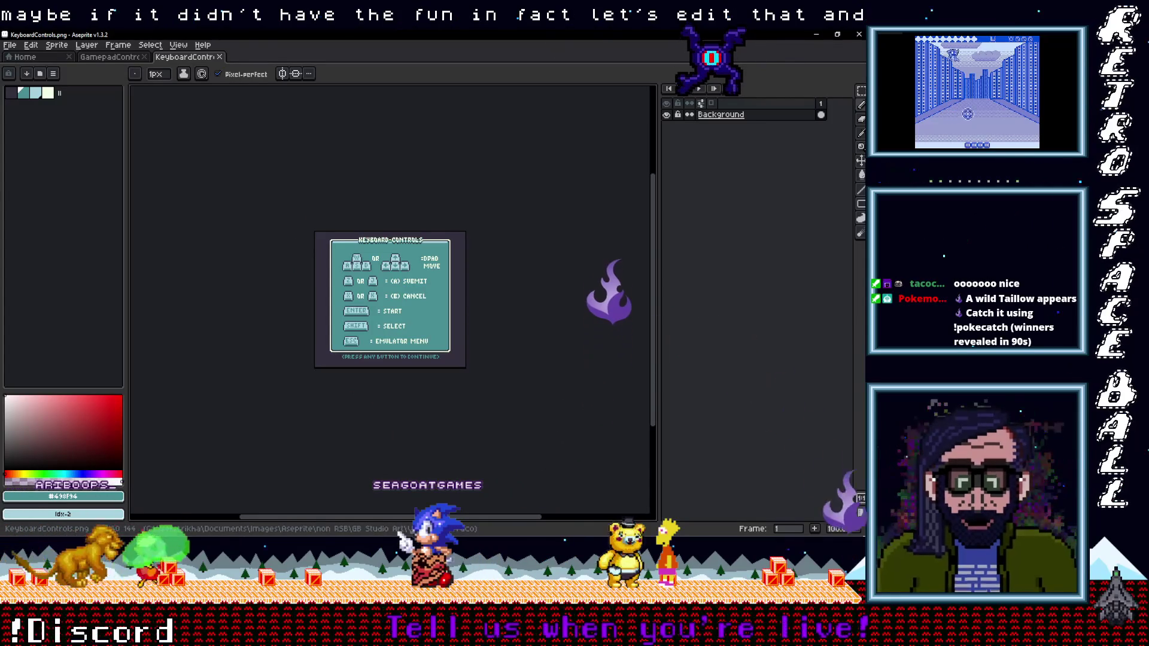
{"action": "mouse_move", "coordinate": [821, 91]}
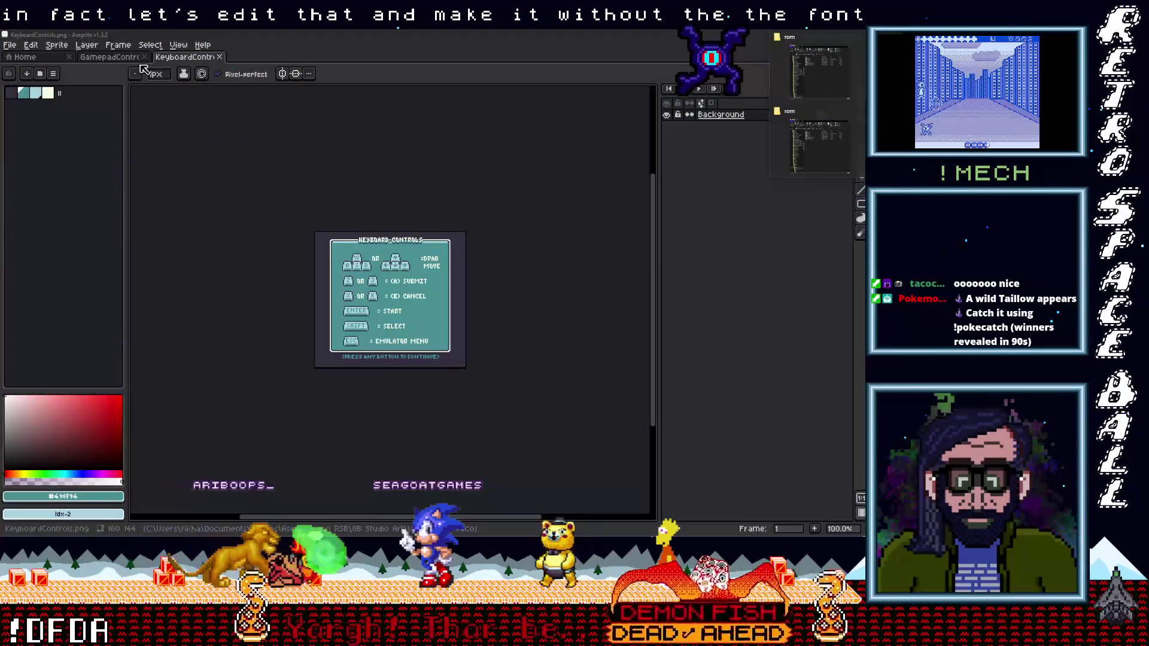
{"action": "left_click", "coordinate": [41, 57]}
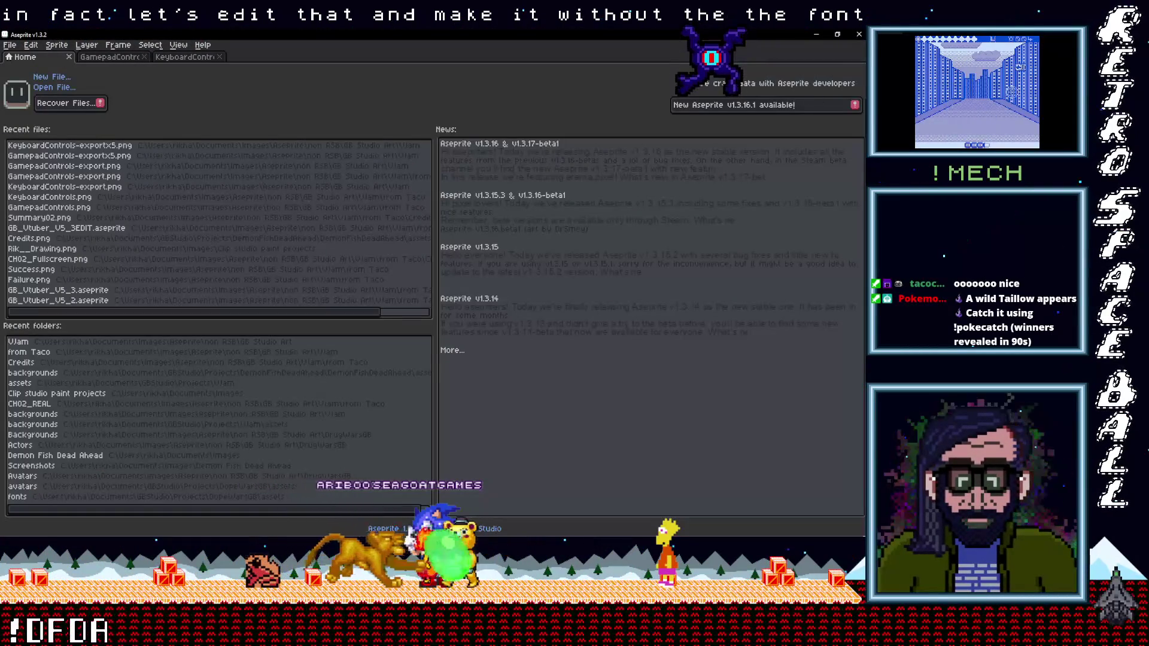
{"action": "mouse_move", "coordinate": [862, 102]}
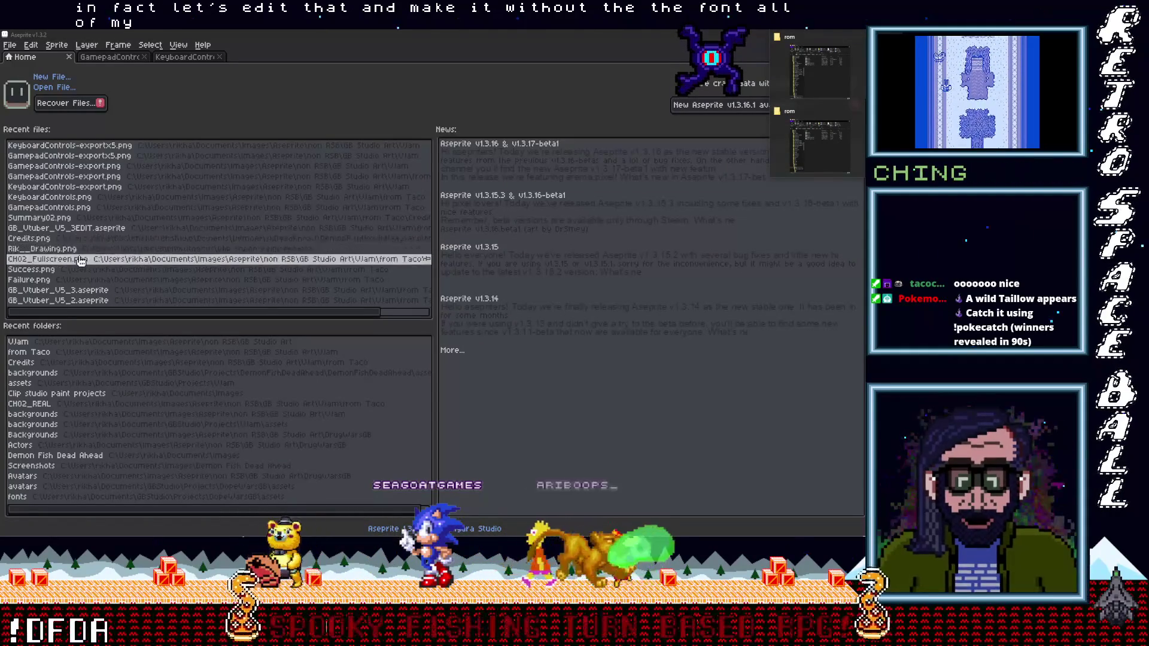
{"action": "left_click", "coordinate": [72, 146]}
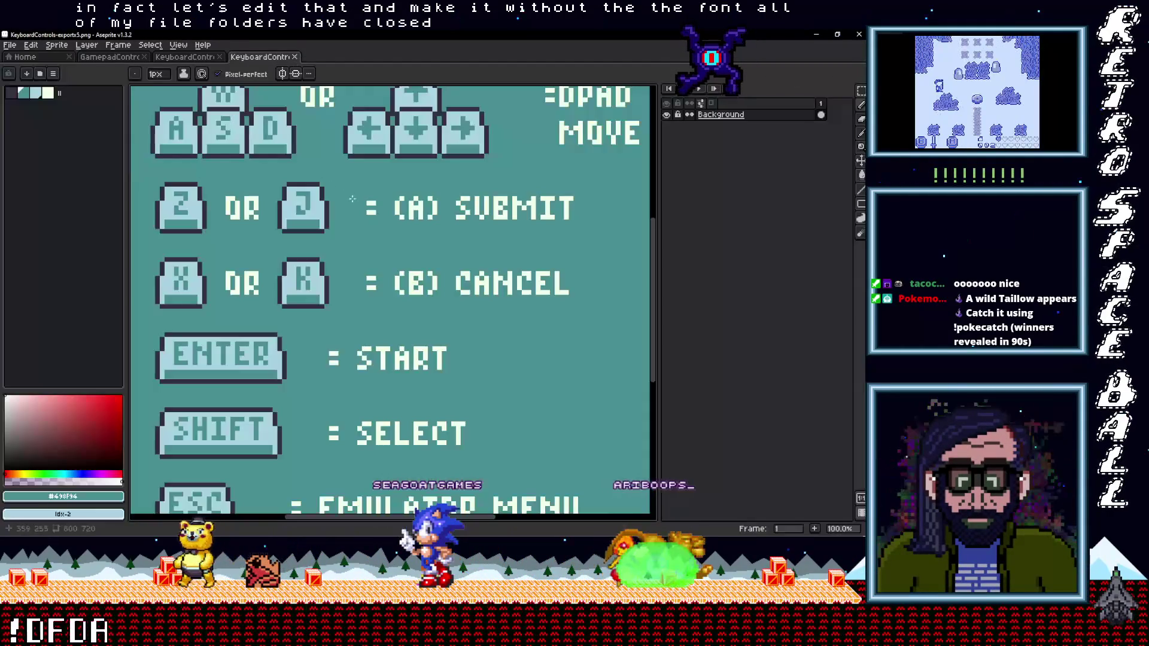
{"action": "left_click", "coordinate": [295, 57]}
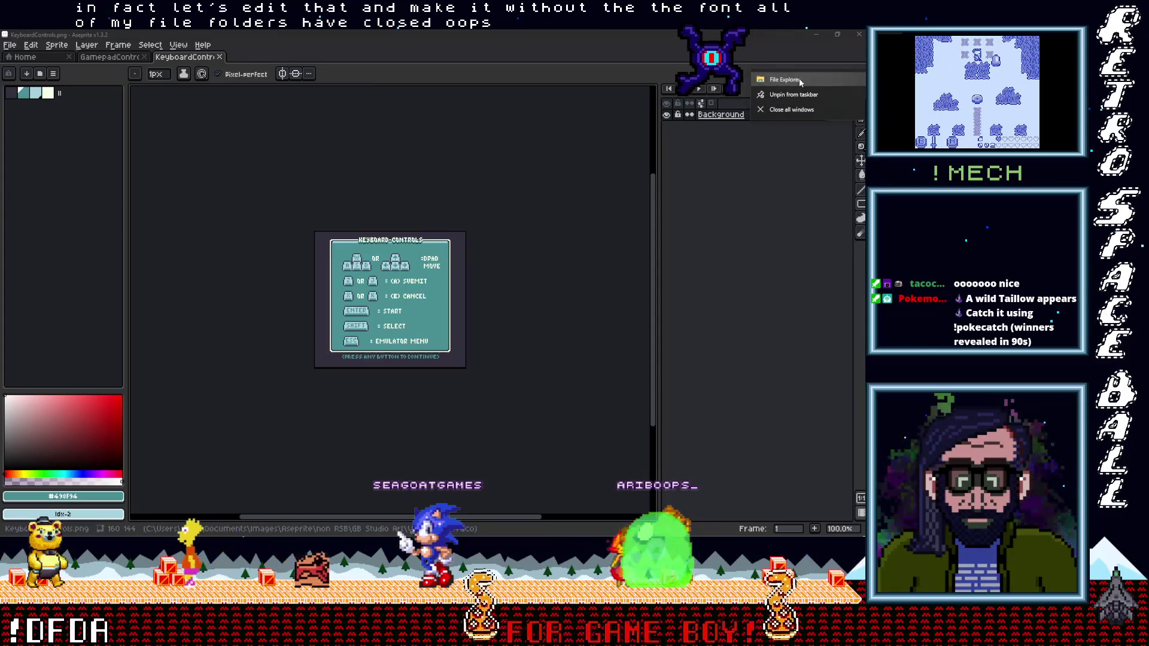
Open VTPlease_CoverPage_2.png from File Explorer in Aseprite.
{"action": "left_click", "coordinate": [802, 81]}
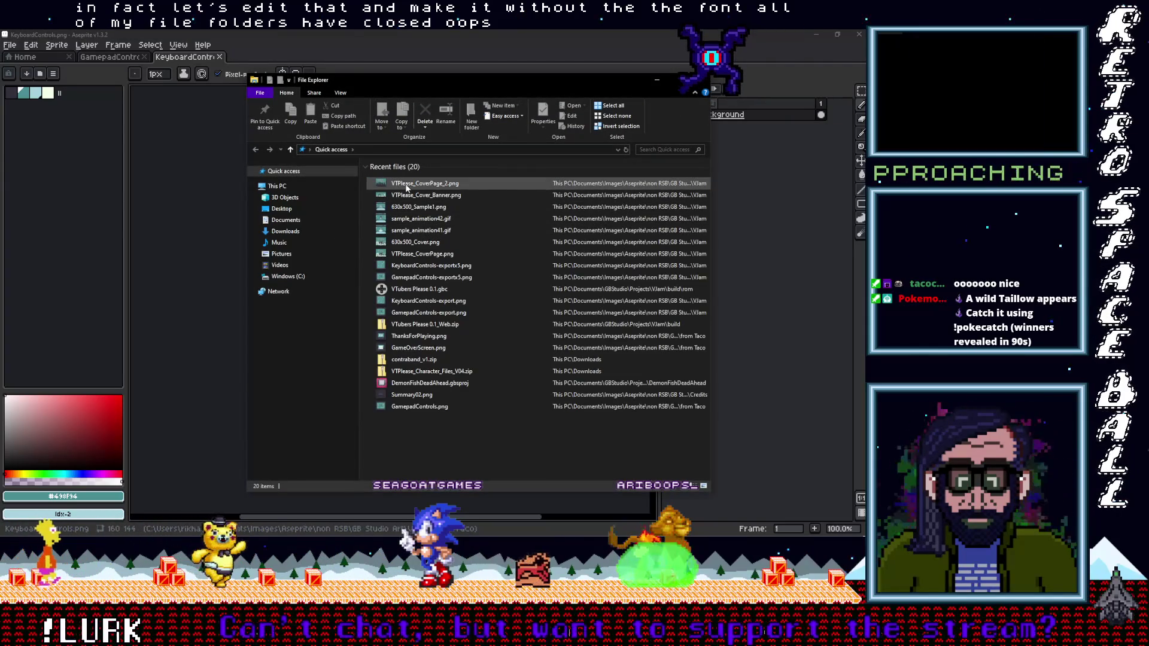
{"action": "double_click", "coordinate": [406, 186]}
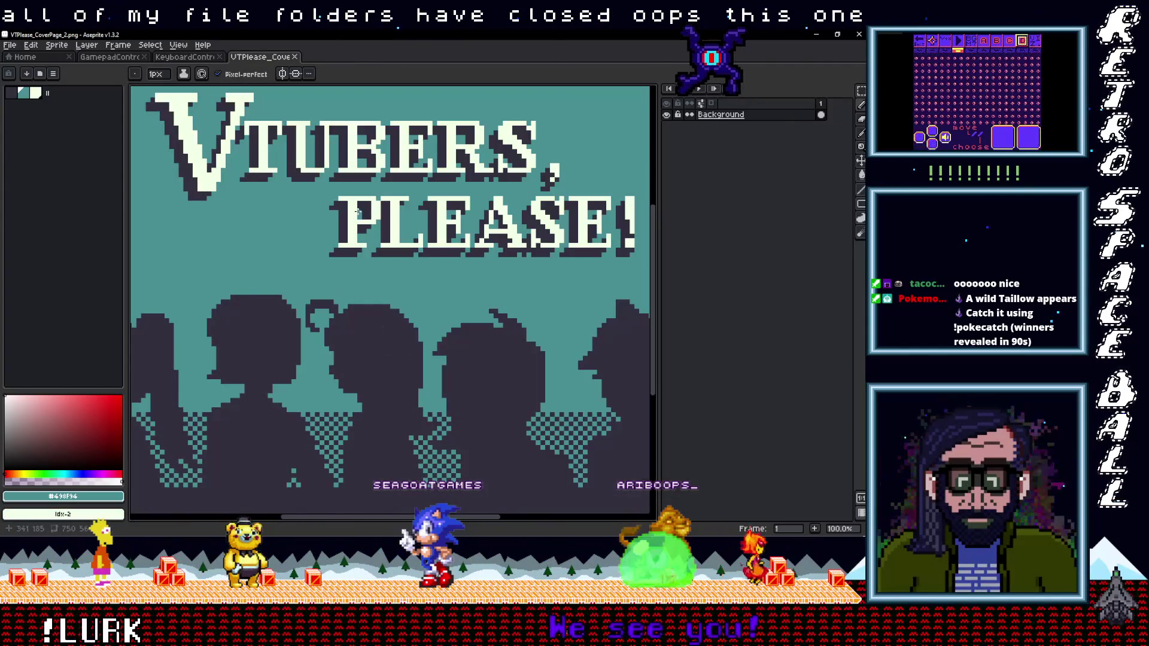
{"action": "scroll", "coordinate": [359, 240], "scroll_direction": "up", "scroll_amount": 3}
{"action": "scroll", "coordinate": [400, 319], "scroll_direction": "up", "scroll_amount": 2}
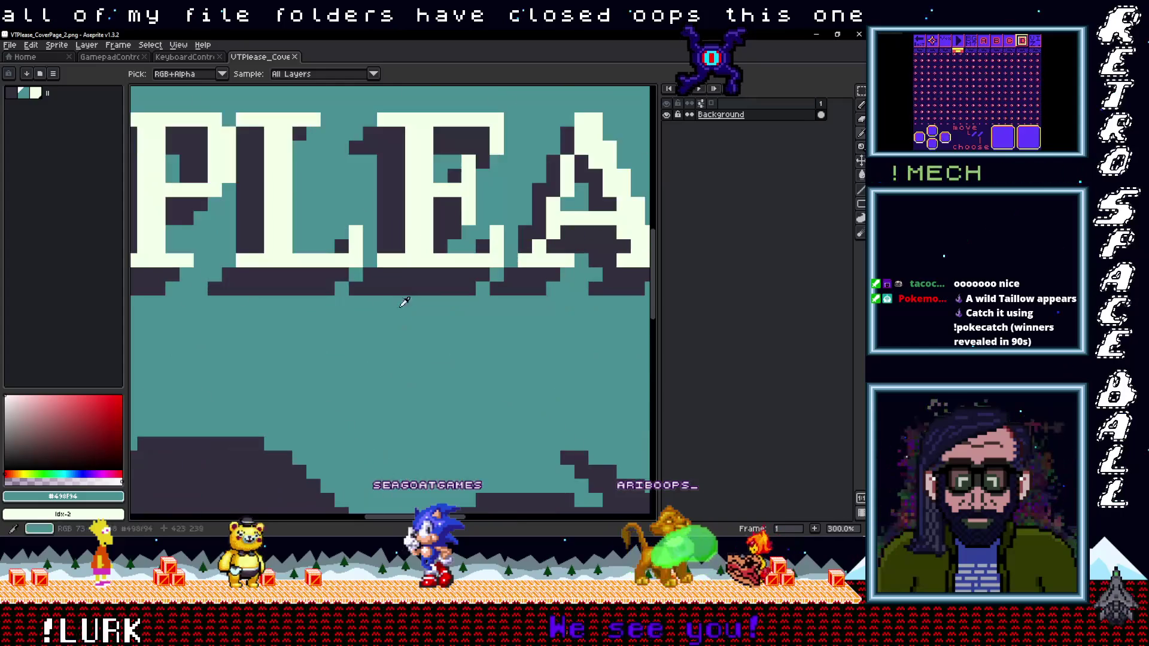
Flood-fill the white title letters and their dark shadows with teal.
{"action": "left_click", "coordinate": [419, 246]}
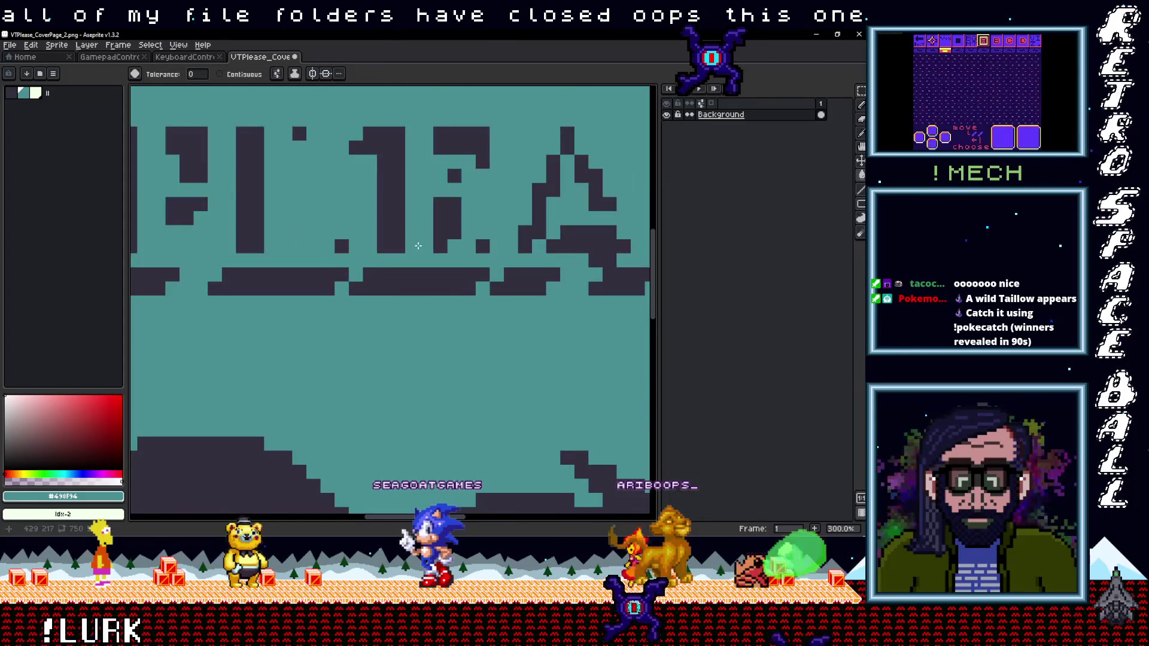
{"action": "left_click", "coordinate": [413, 279]}
{"action": "scroll", "coordinate": [406, 273], "scroll_direction": "down", "scroll_amount": 3}
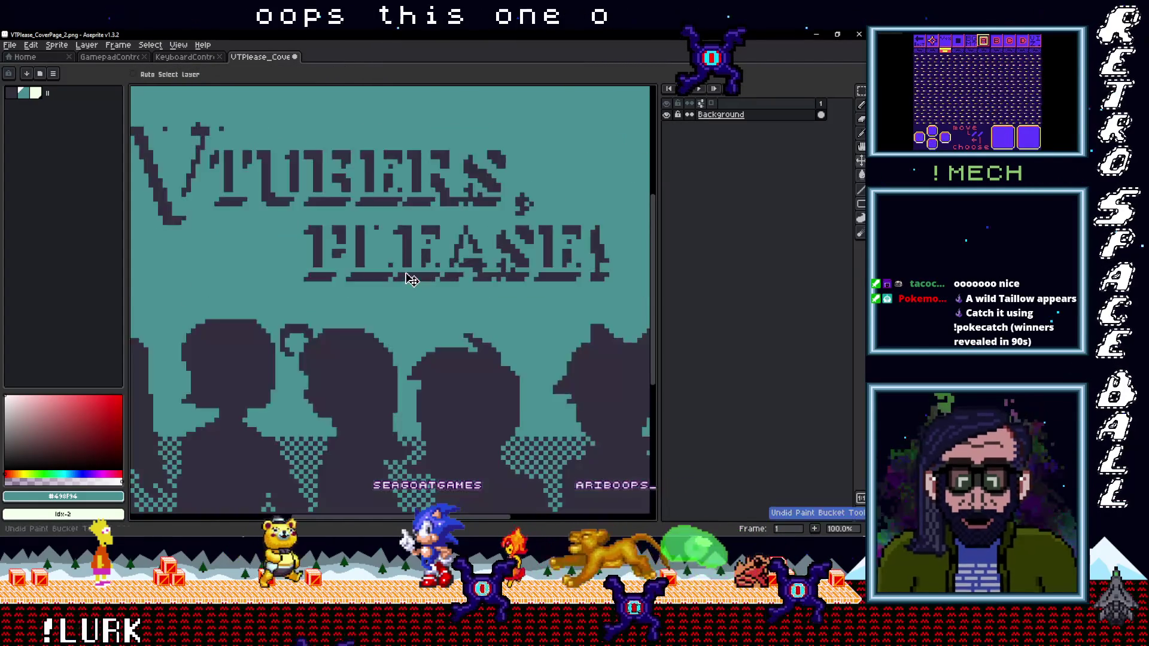
{"action": "key", "text": "m"}
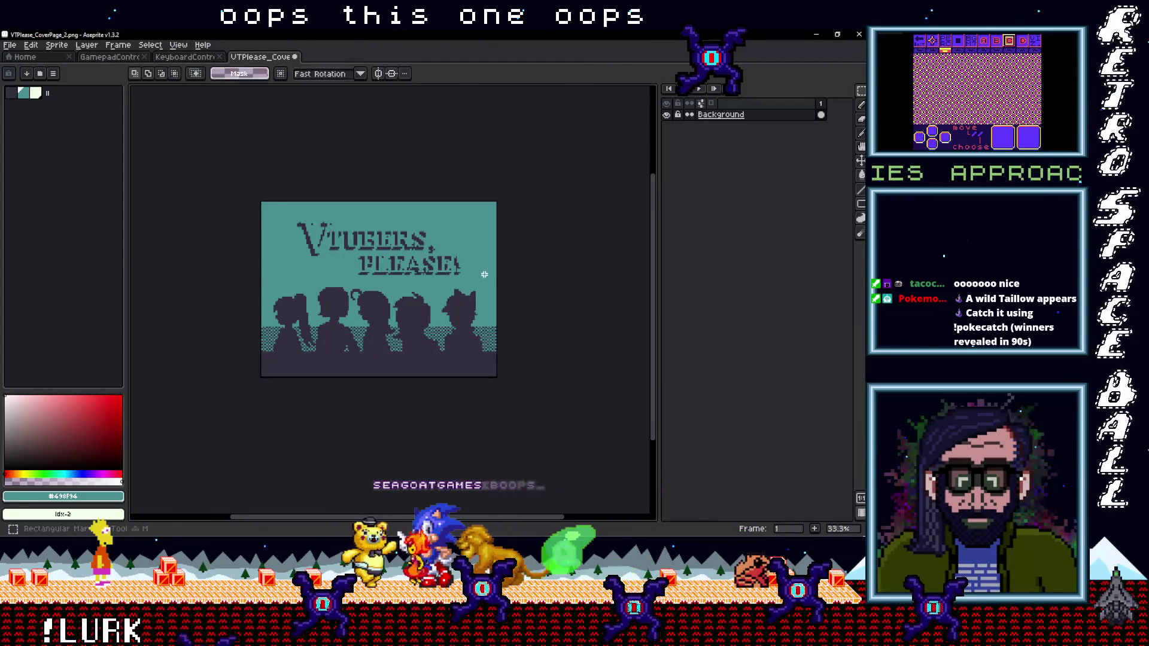
{"action": "scroll", "coordinate": [366, 252], "scroll_direction": "up", "scroll_amount": 2}
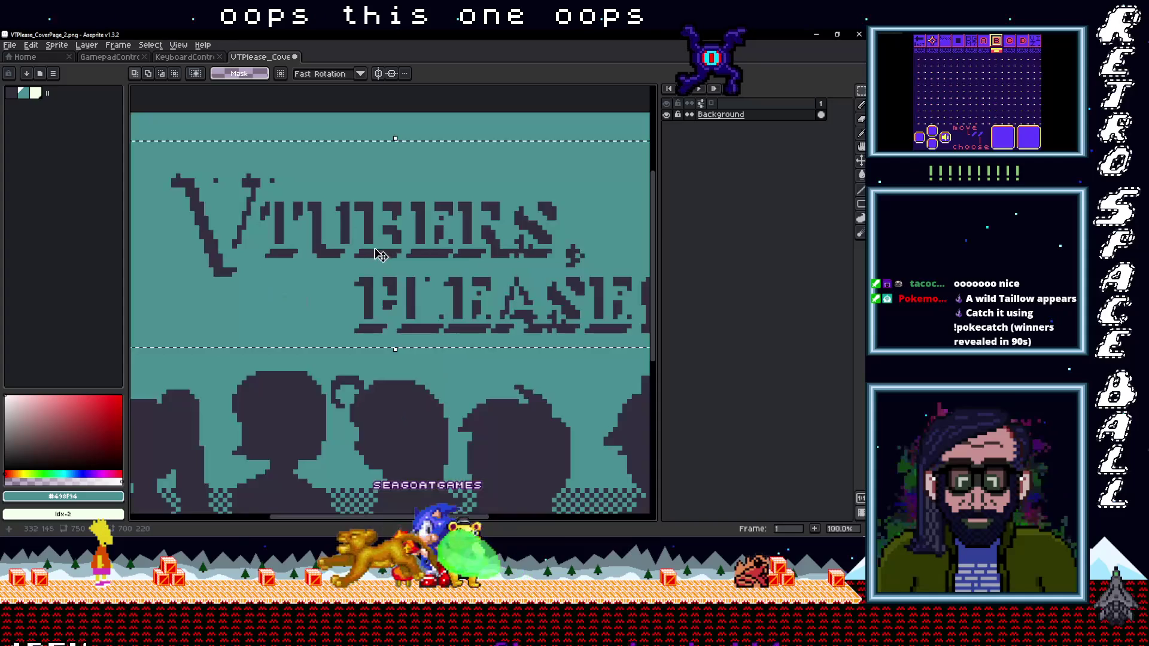
{"action": "scroll", "coordinate": [380, 251], "scroll_direction": "up", "scroll_amount": 1}
Fill the remaining title text with teal so only silhouettes remain.
{"action": "key", "text": "g"}
{"action": "left_click", "coordinate": [377, 256]}
{"action": "scroll", "coordinate": [380, 254], "scroll_direction": "down", "scroll_amount": 4}
{"action": "key", "text": "v"}
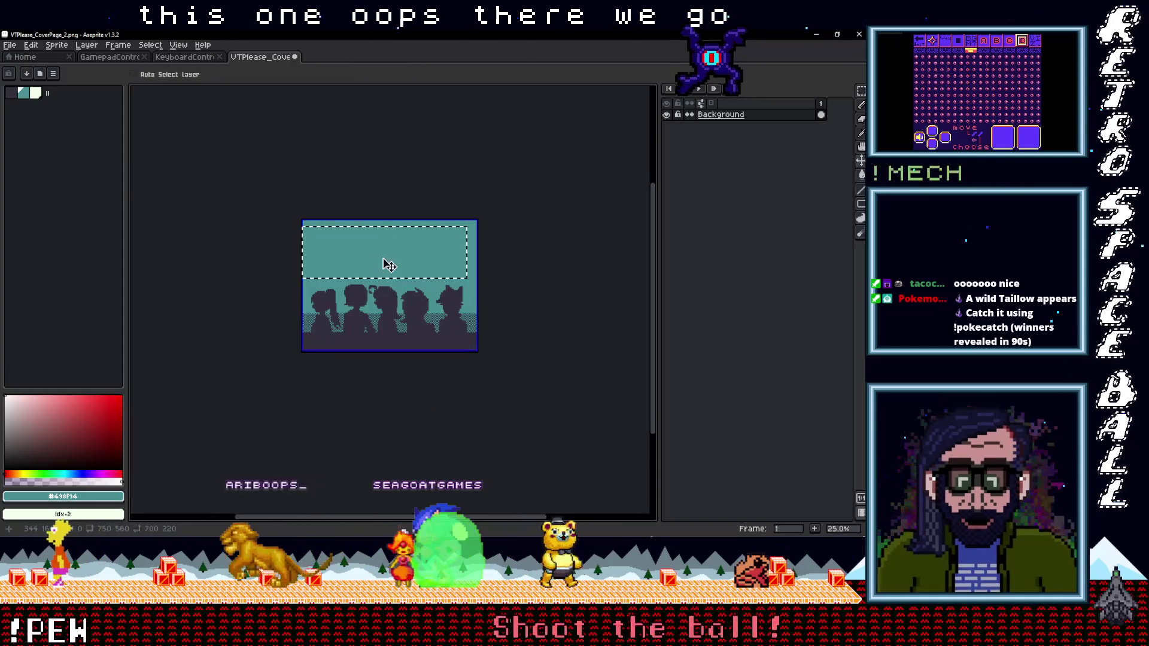
{"action": "scroll", "coordinate": [391, 264], "scroll_direction": "up", "scroll_amount": 1}
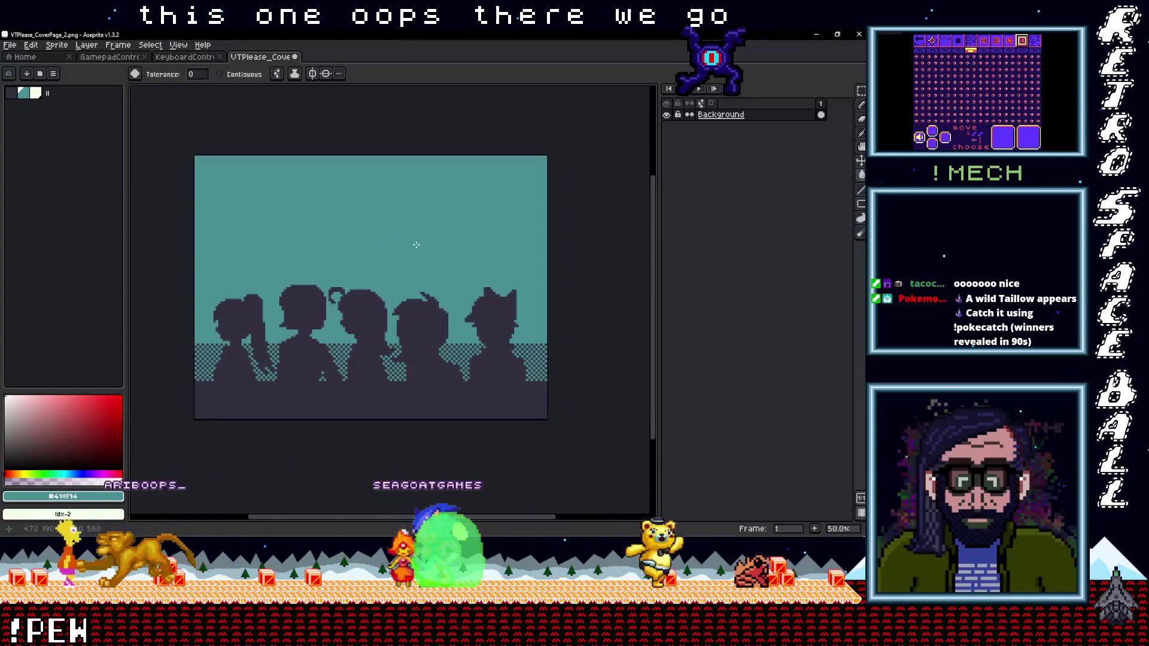
{"action": "scroll", "coordinate": [435, 251], "scroll_direction": "down", "scroll_amount": 2}
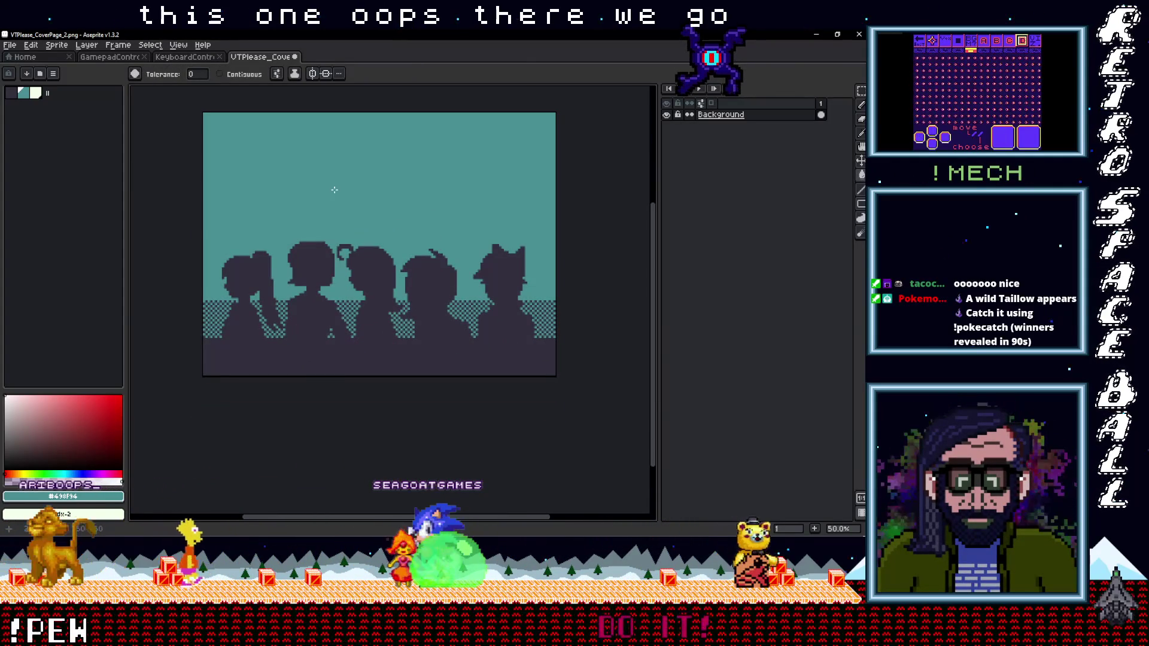
{"action": "left_click", "coordinate": [66, 46]}
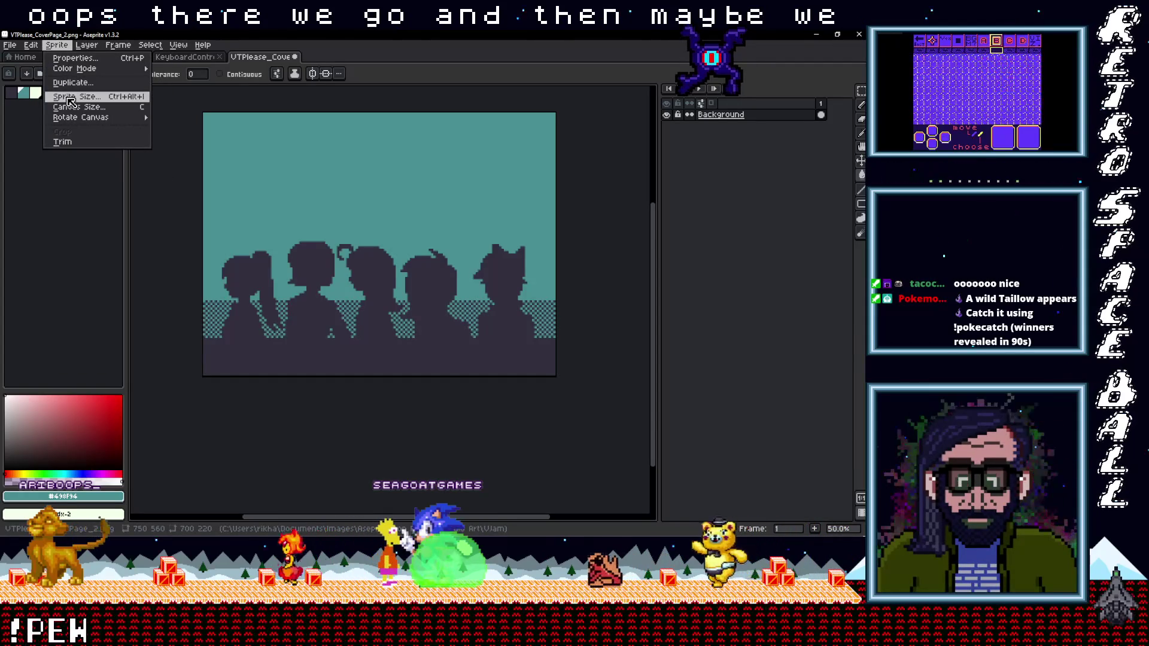
Stretch the cover's canvas down to 1110 px tall, then return to KeyboardControls.png.
{"action": "left_click", "coordinate": [76, 111]}
{"action": "scroll", "coordinate": [374, 401], "scroll_direction": "down", "scroll_amount": 3}
{"action": "left_click_drag", "start_coordinate": [329, 270], "coordinate": [321, 371]}
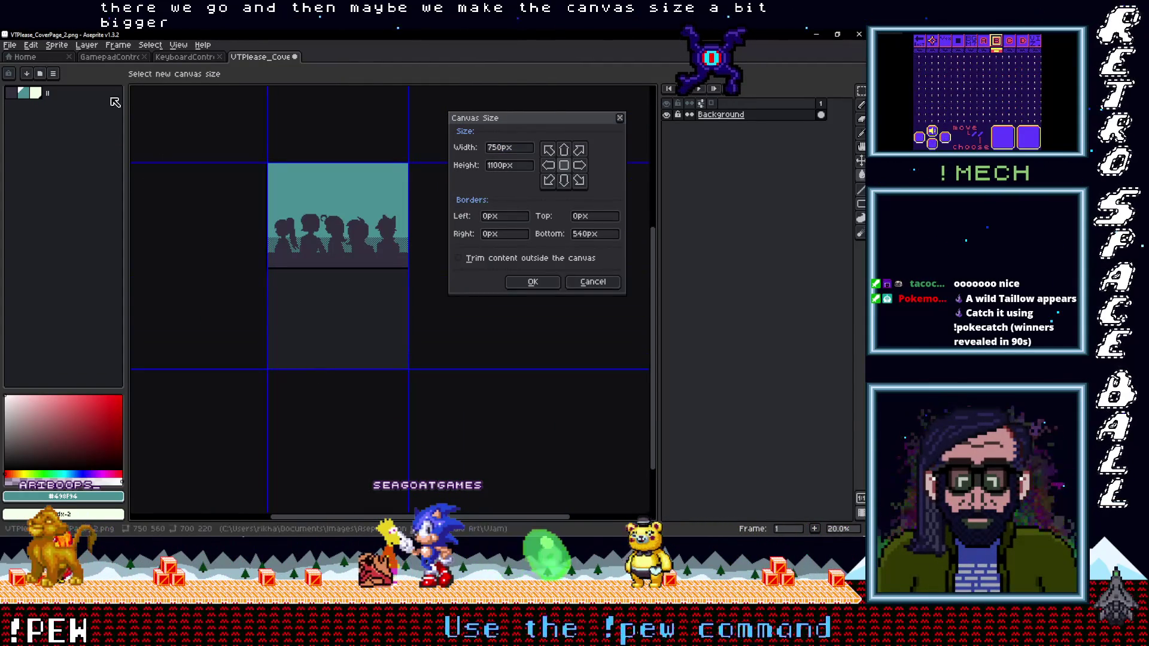
{"action": "left_click", "coordinate": [621, 120]}
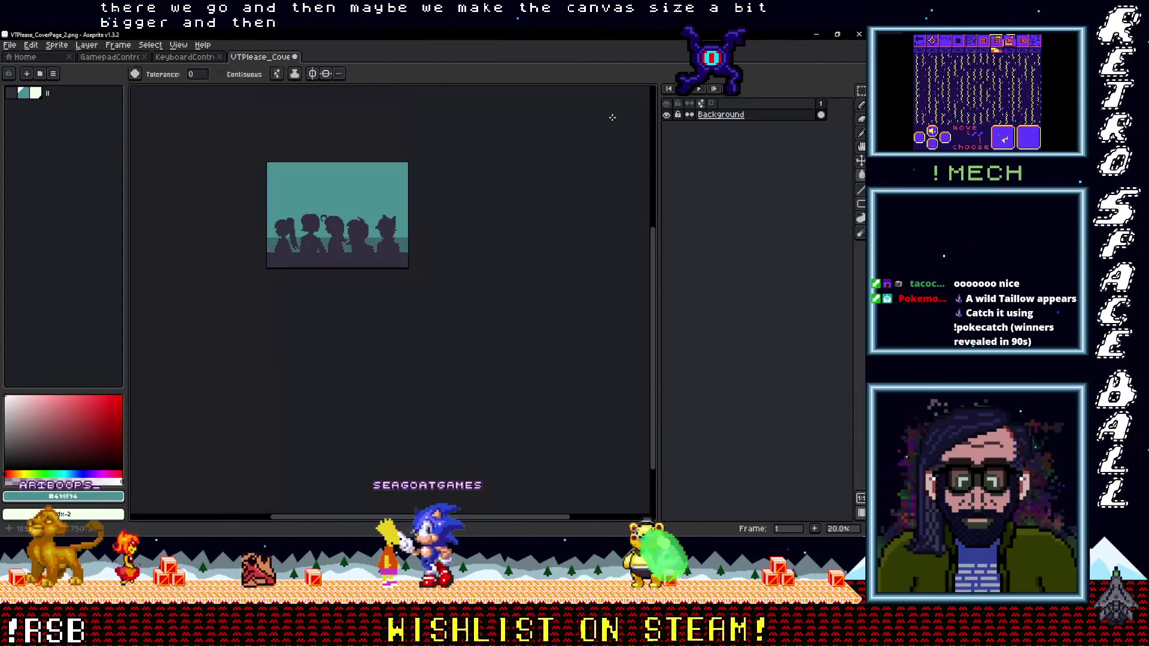
{"action": "left_click", "coordinate": [64, 46]}
{"action": "left_click", "coordinate": [77, 106]}
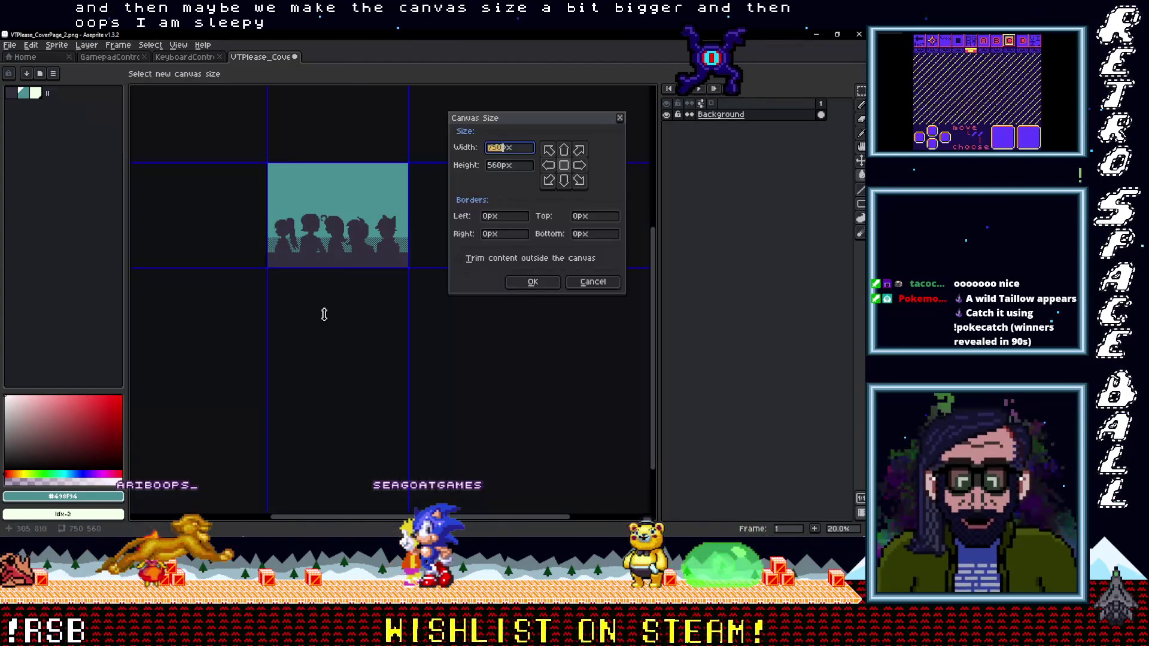
{"action": "mouse_move", "coordinate": [343, 277]}
{"action": "left_mouse_down"}
{"action": "mouse_move", "coordinate": [339, 369]}
{"action": "mouse_move", "coordinate": [355, 368]}
{"action": "left_mouse_up"}
{"action": "left_click", "coordinate": [534, 282]}
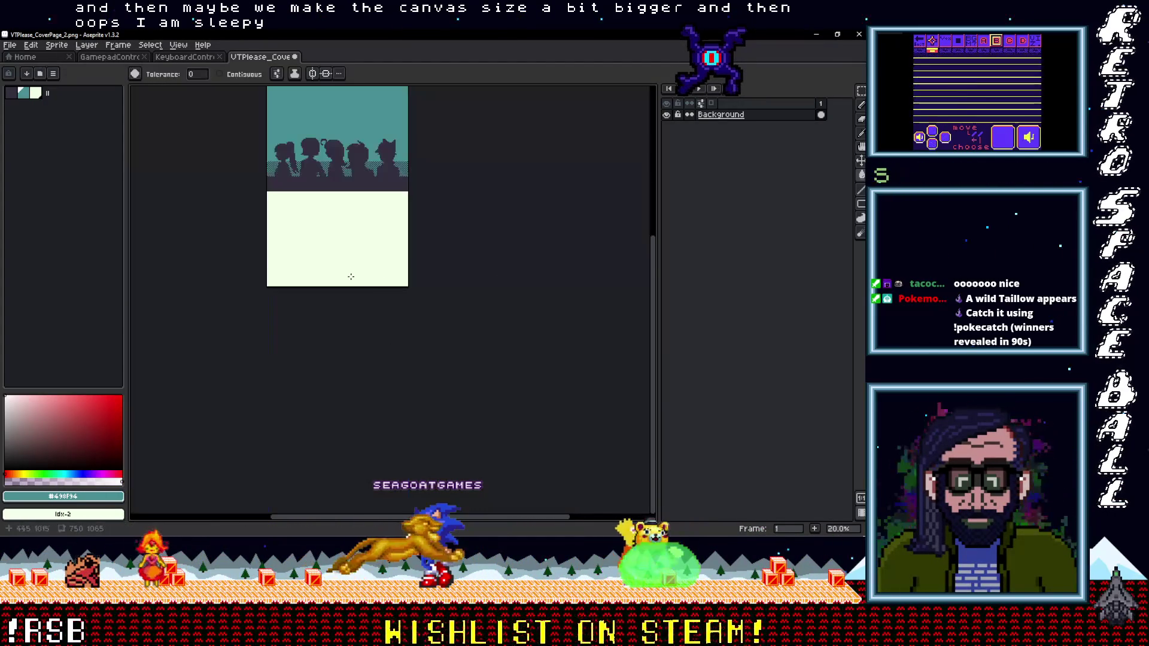
{"action": "left_click", "coordinate": [180, 57]}
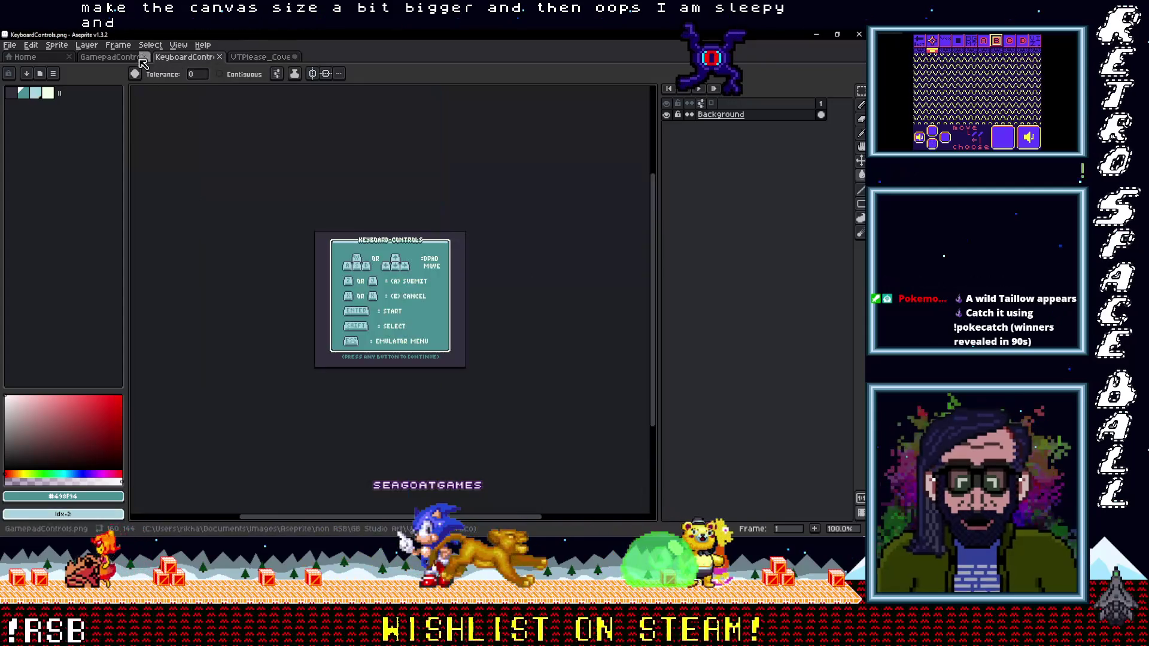
Open Success.png from the from Taco folder, located through GamepadControls.png's file location.
{"action": "left_click", "coordinate": [101, 57]}
{"action": "left_click", "coordinate": [25, 57]}
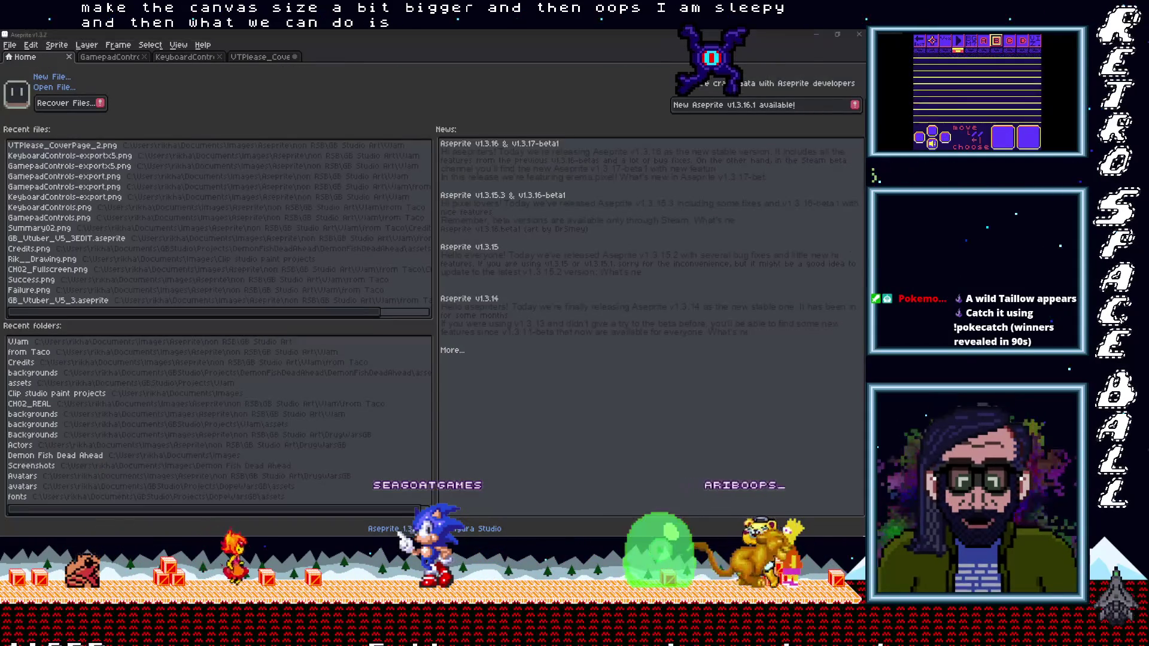
{"action": "key", "text": "super+e"}
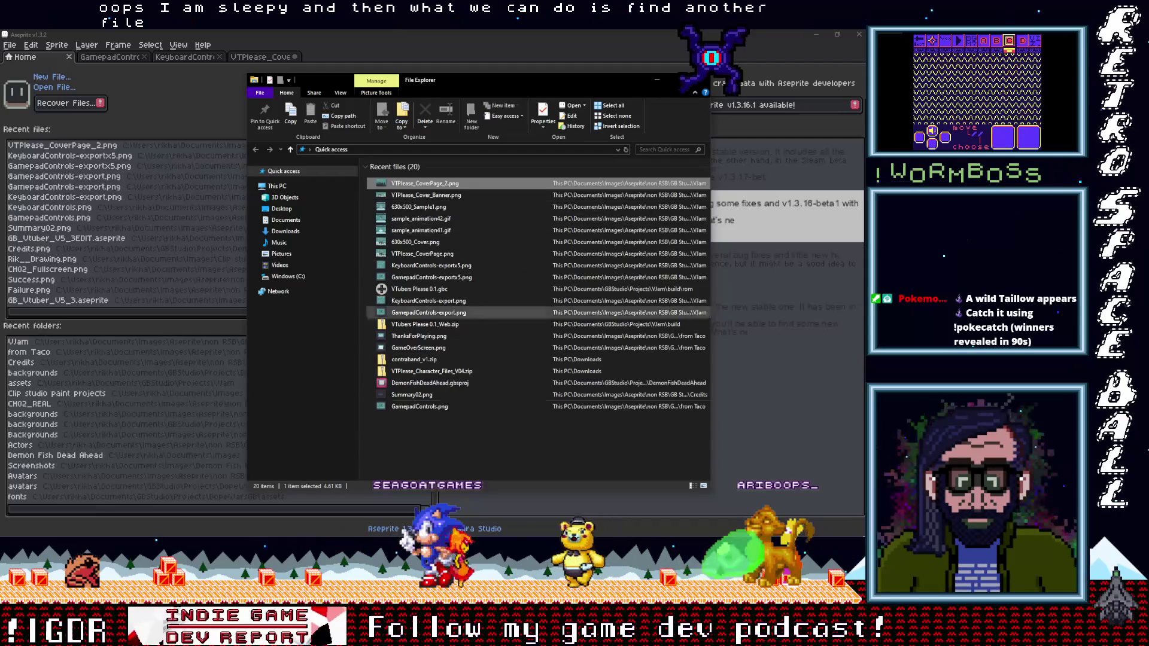
{"action": "right_click", "coordinate": [370, 406]}
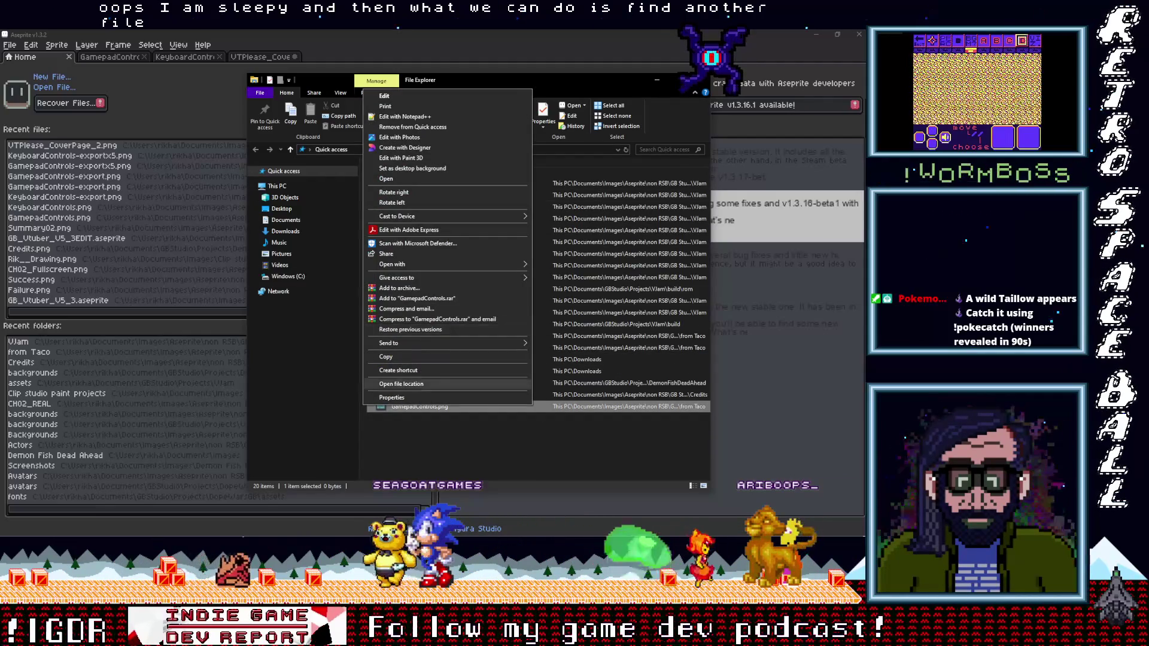
{"action": "left_click", "coordinate": [515, 384]}
{"action": "scroll", "coordinate": [519, 375], "scroll_direction": "down", "scroll_amount": 3}
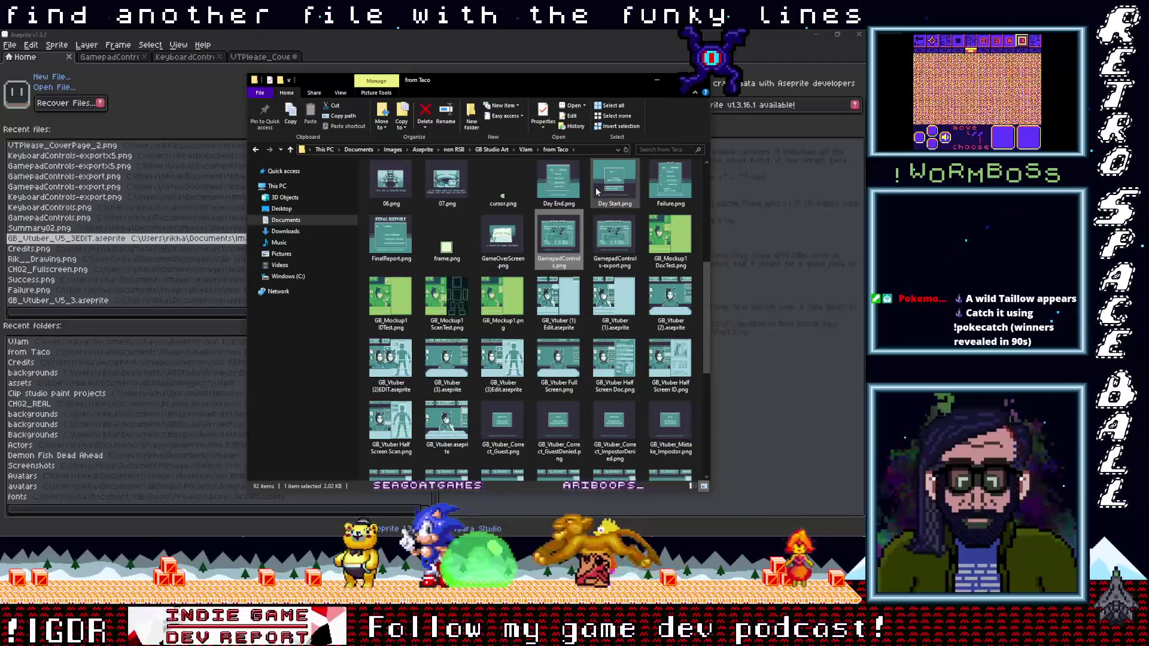
{"action": "scroll", "coordinate": [548, 326], "scroll_direction": "down", "scroll_amount": 5}
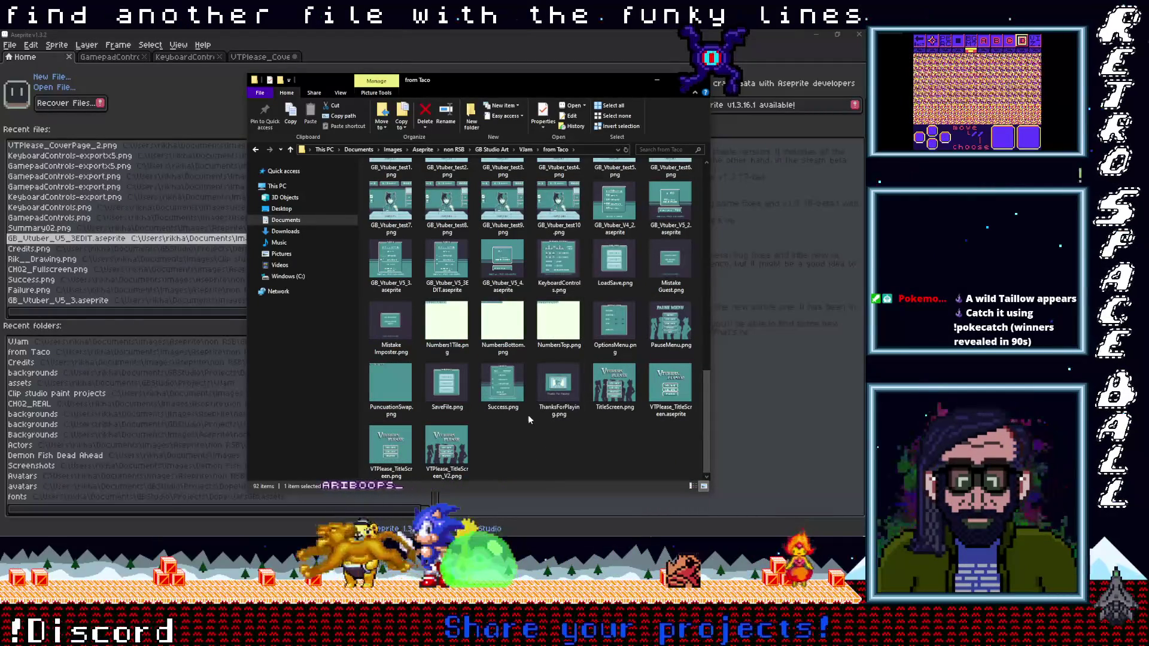
{"action": "double_click", "coordinate": [503, 386]}
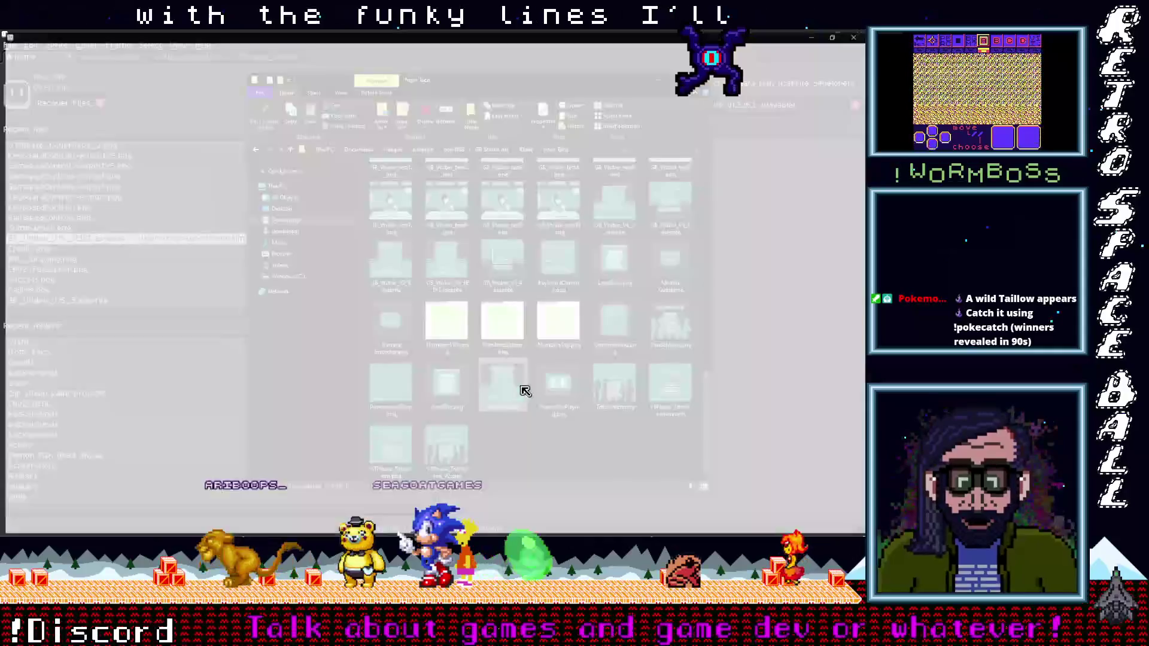
Select the block of horizontal stripes in Success.png, then return to the VTPlease_CoverPage_2.png cover.
{"action": "key", "text": "m"}
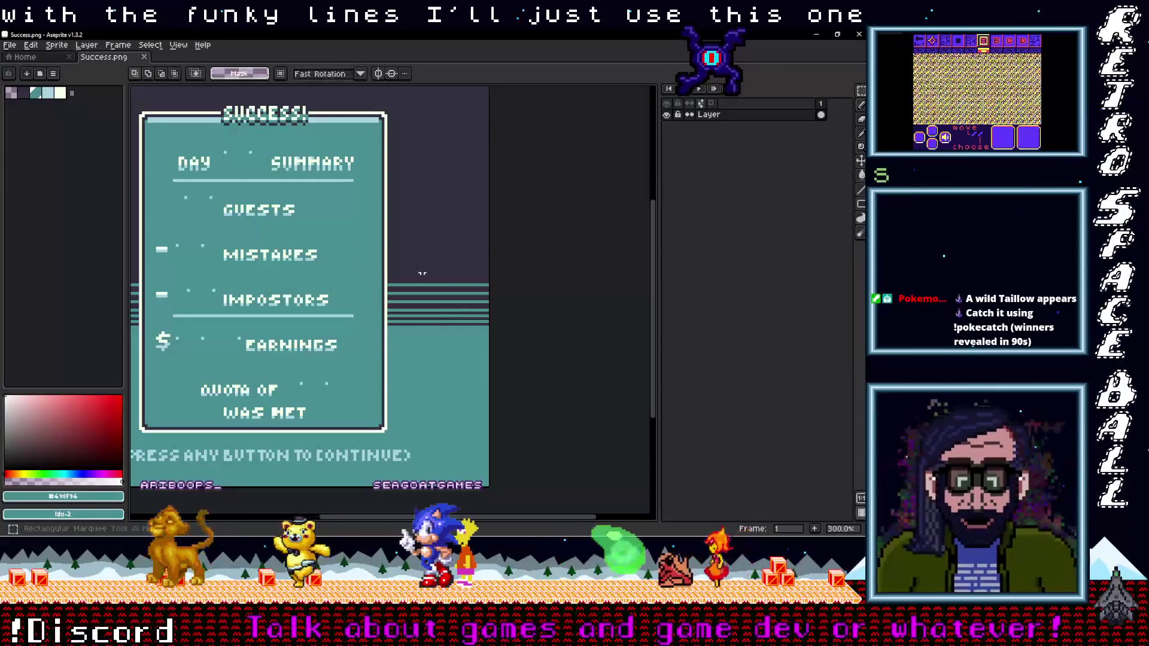
{"action": "left_click_drag", "start_coordinate": [479, 329], "coordinate": [481, 338]}
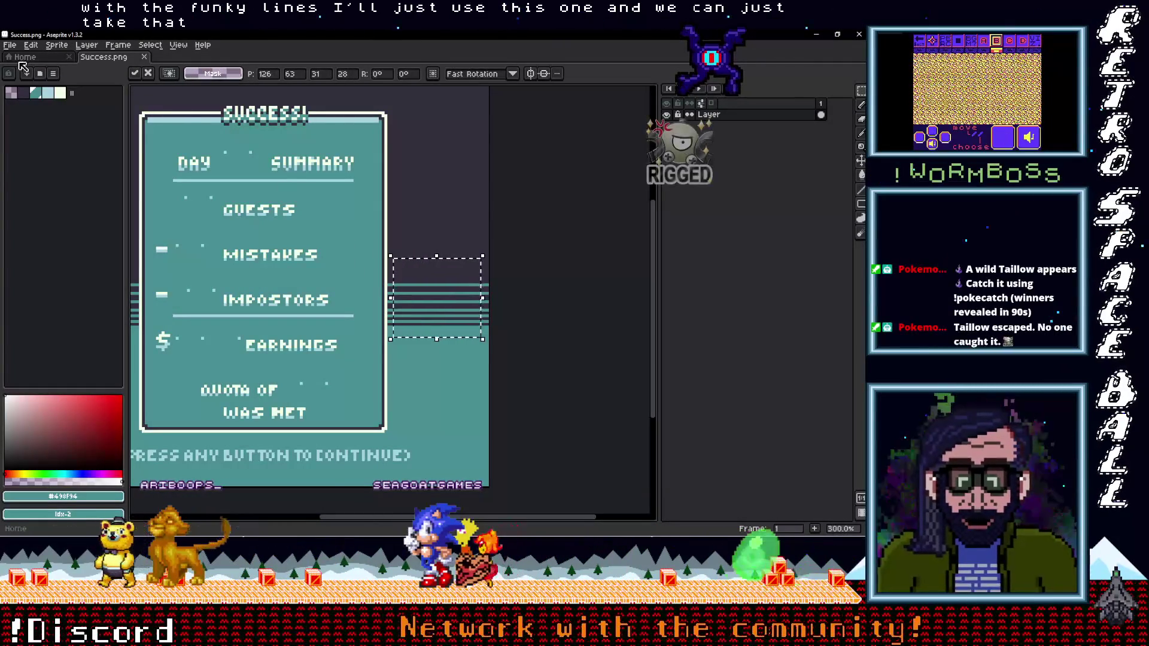
{"action": "left_click", "coordinate": [36, 57]}
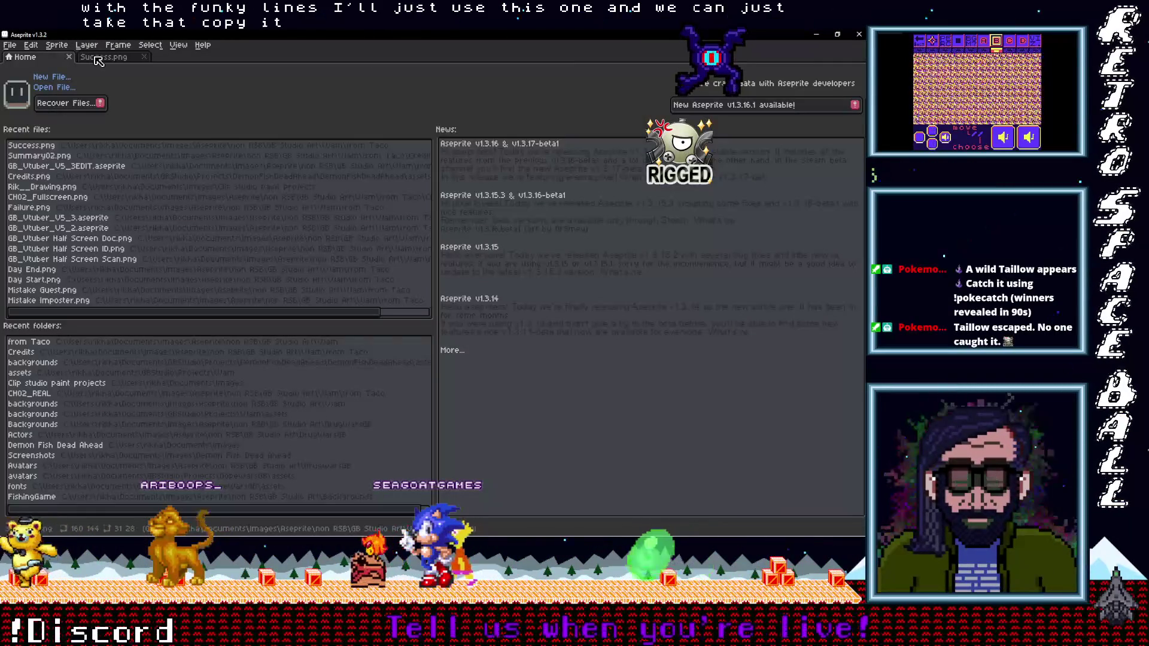
{"action": "left_click", "coordinate": [97, 57]}
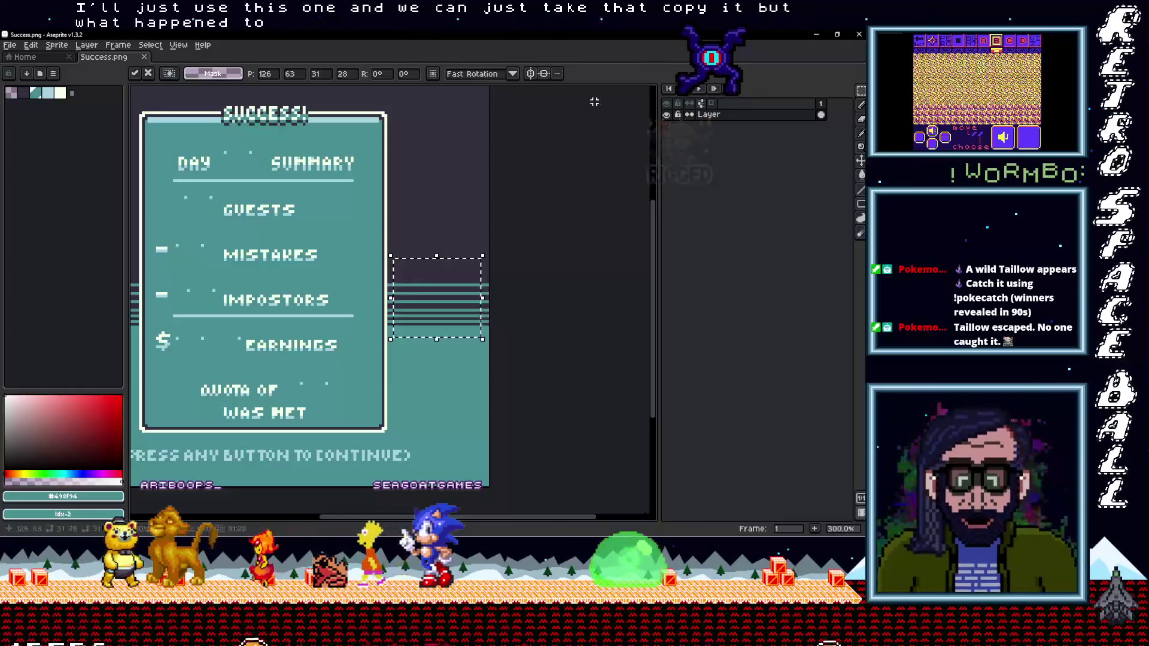
{"action": "mouse_move", "coordinate": [865, 150]}
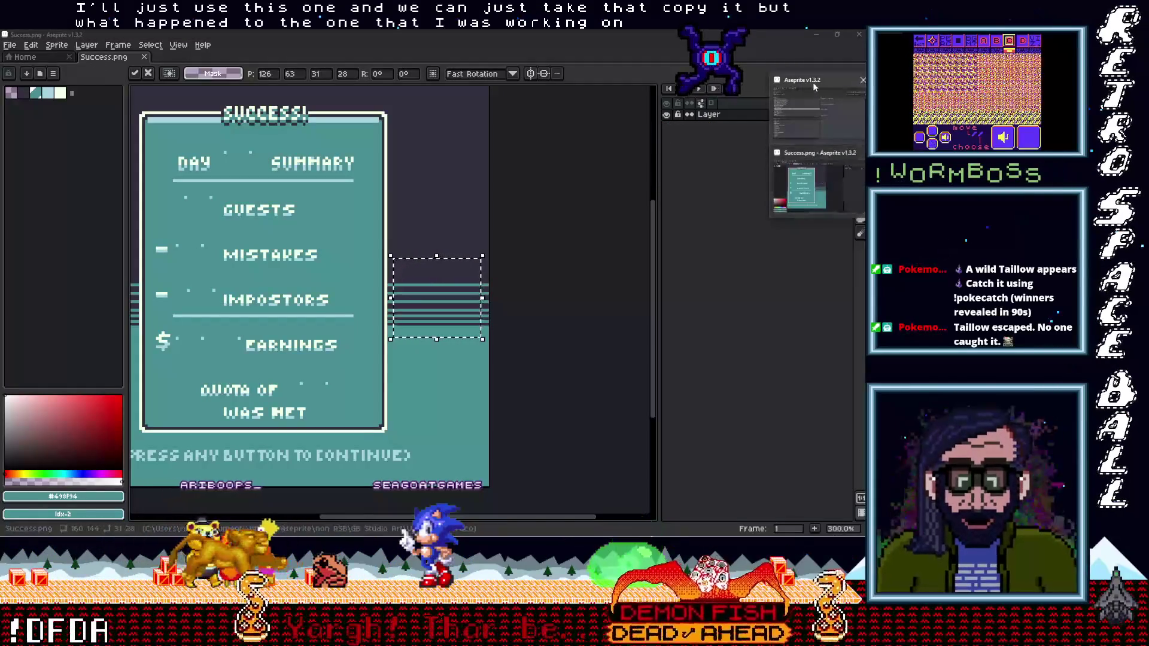
{"action": "left_click", "coordinate": [853, 120]}
{"action": "left_click", "coordinate": [264, 57]}
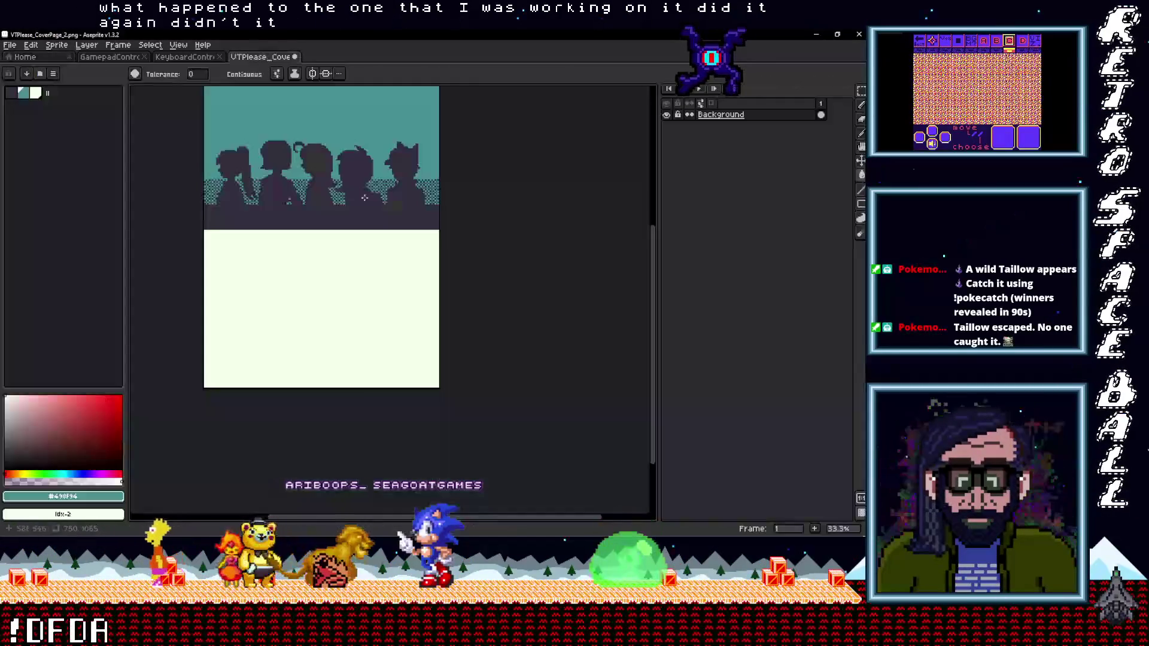
Paste the stripes into the cover, enlarge them about four times, and position them under the silhouettes.
{"action": "key", "text": "ctrl+v"}
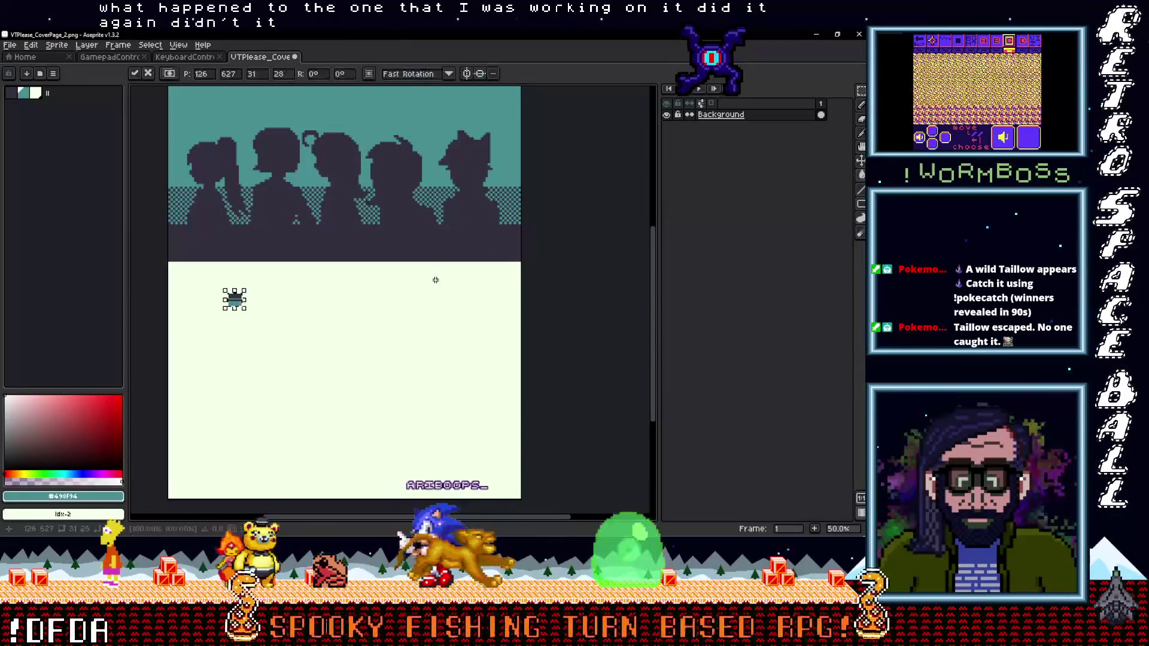
{"action": "scroll", "coordinate": [239, 302], "scroll_direction": "up", "scroll_amount": 5}
{"action": "scroll", "coordinate": [429, 307], "scroll_direction": "down", "scroll_amount": 1}
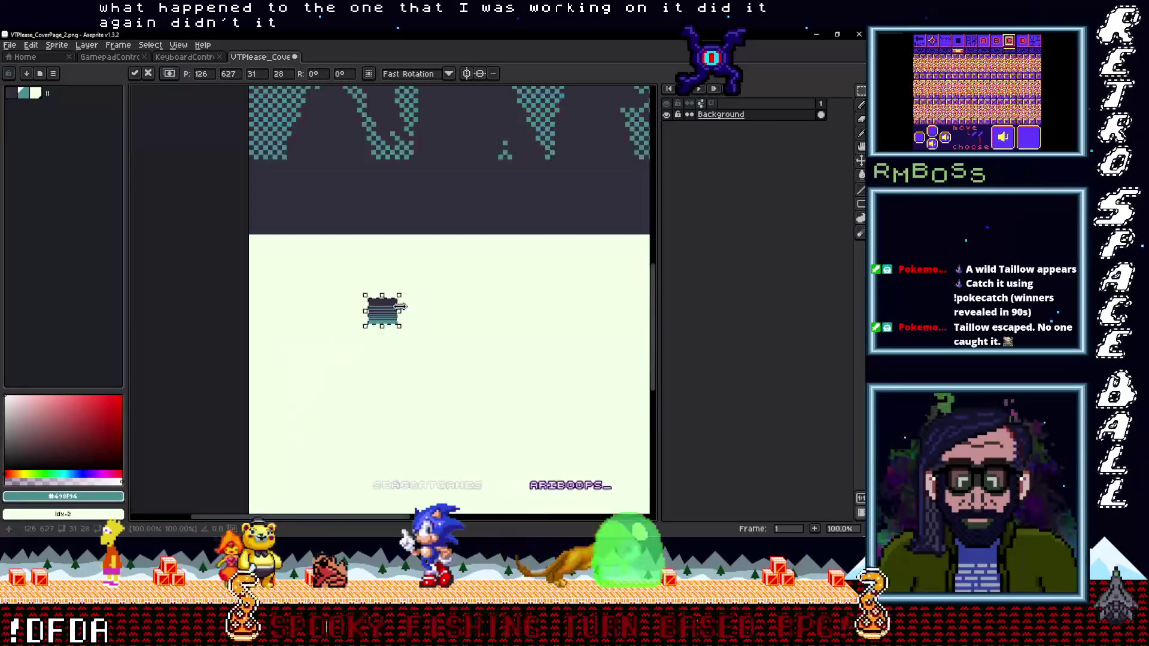
{"action": "left_click_drag", "start_coordinate": [366, 307], "coordinate": [359, 177]}
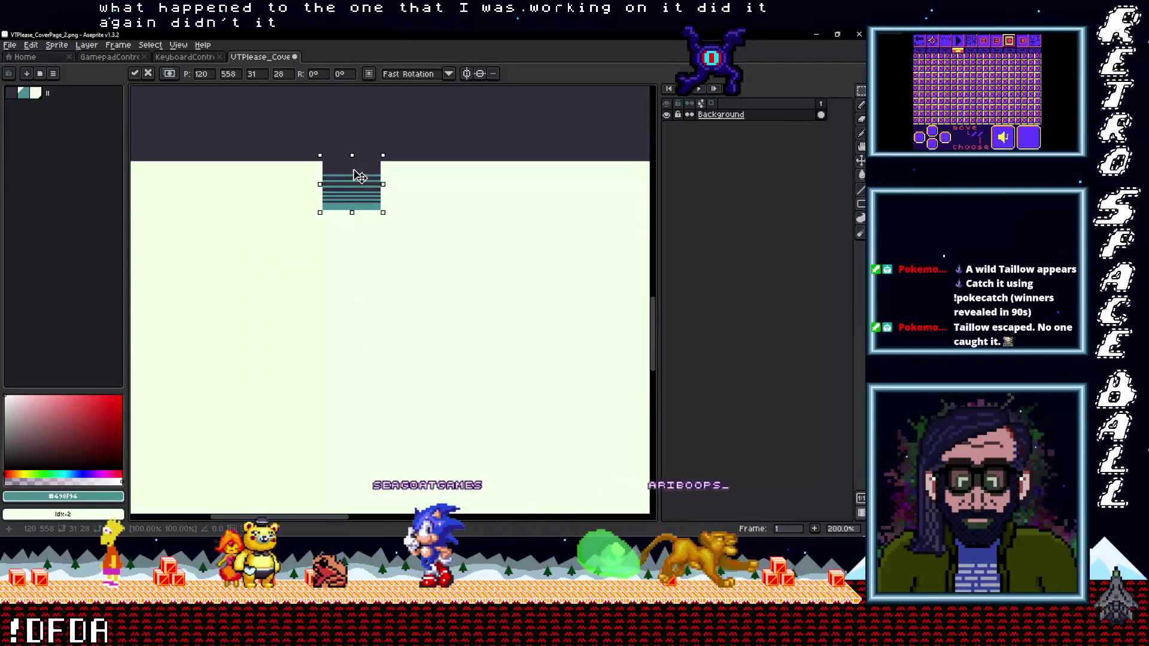
{"action": "scroll", "coordinate": [359, 179], "scroll_direction": "down", "scroll_amount": 2}
{"action": "scroll", "coordinate": [354, 240], "scroll_direction": "up", "scroll_amount": 2}
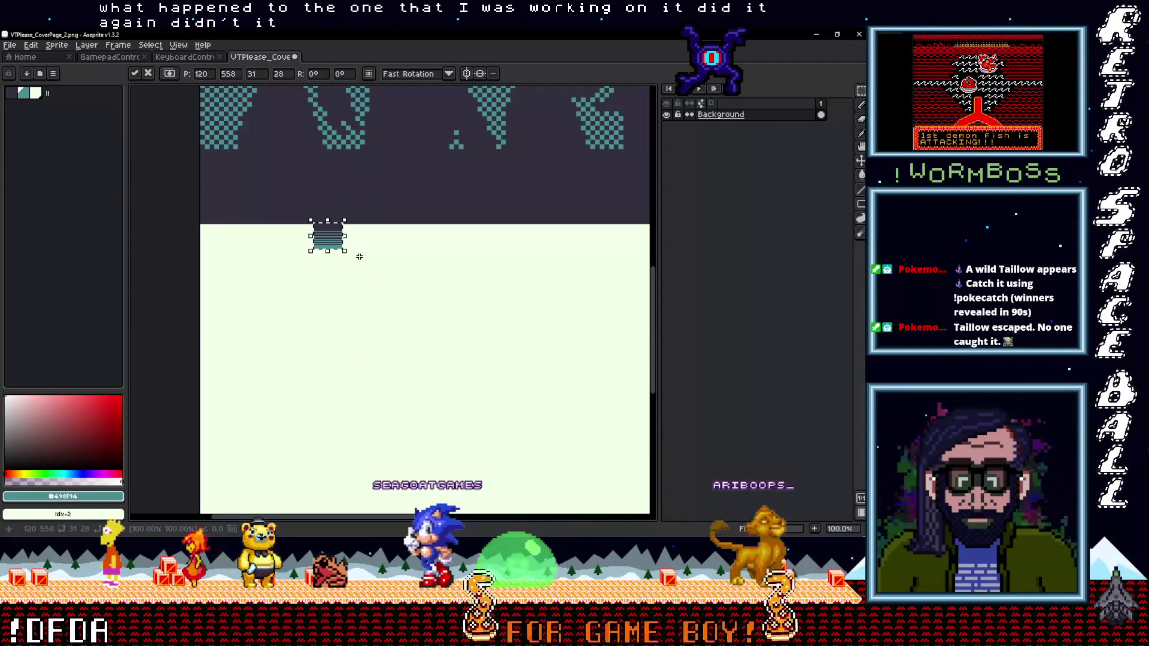
{"action": "mouse_move", "coordinate": [346, 254]}
{"action": "left_mouse_down"}
{"action": "mouse_move", "coordinate": [374, 302]}
{"action": "mouse_move", "coordinate": [446, 365]}
{"action": "left_mouse_up"}
{"action": "mouse_move", "coordinate": [381, 253]}
{"action": "left_mouse_down"}
{"action": "mouse_move", "coordinate": [367, 226]}
{"action": "mouse_move", "coordinate": [249, 220]}
{"action": "mouse_move", "coordinate": [351, 249]}
{"action": "mouse_move", "coordinate": [553, 275]}
{"action": "mouse_move", "coordinate": [310, 256]}
{"action": "mouse_move", "coordinate": [595, 271]}
{"action": "mouse_move", "coordinate": [595, 286]}
{"action": "left_mouse_up"}
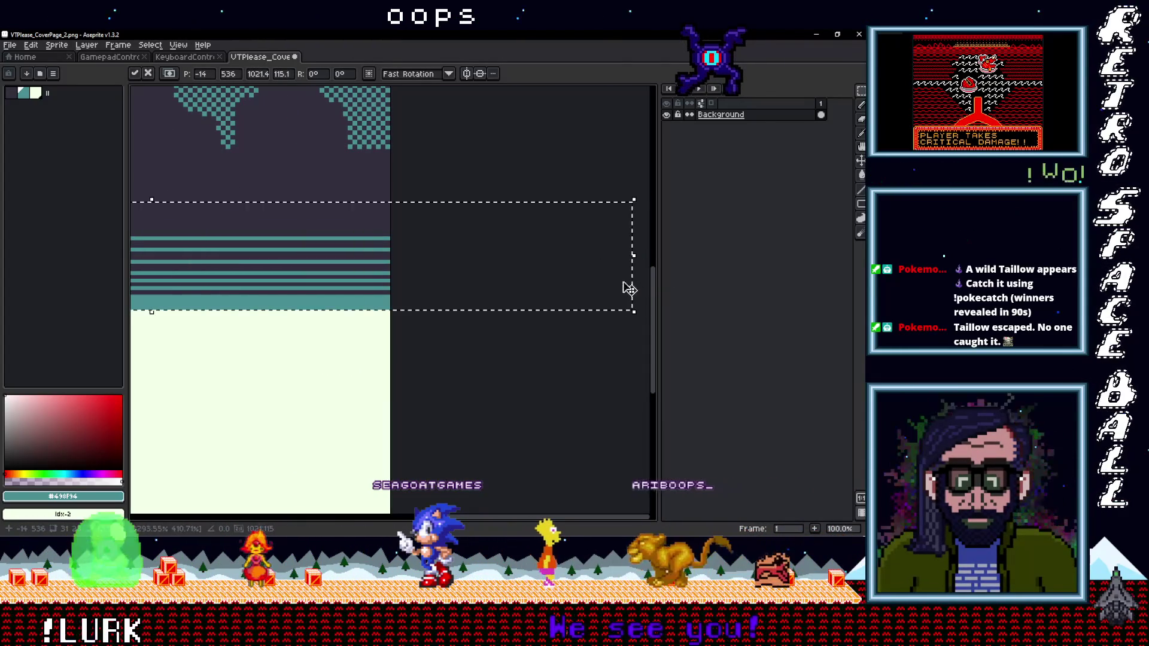
{"action": "scroll", "coordinate": [411, 277], "scroll_direction": "down", "scroll_amount": 3}
{"action": "scroll", "coordinate": [461, 311], "scroll_direction": "up", "scroll_amount": 3}
Commit the stripe band and flood-fill the light lower extension with the cover's teal.
{"action": "key", "text": "Return"}
{"action": "key", "text": "i"}
{"action": "key", "text": "g"}
{"action": "left_click", "coordinate": [397, 329]}
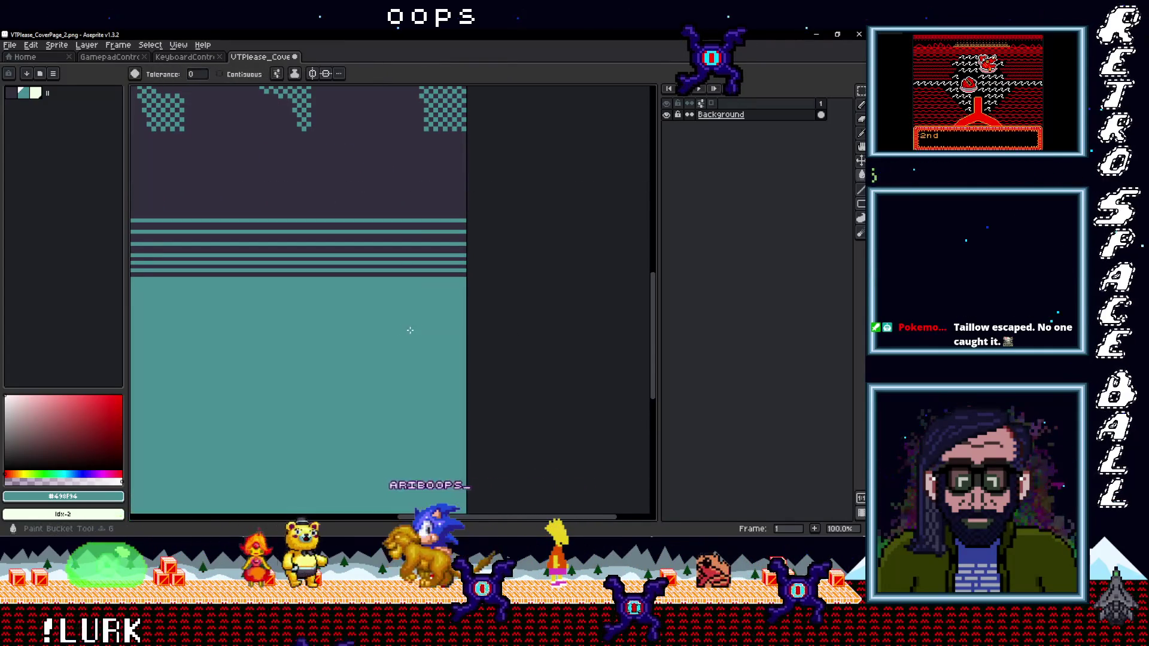
{"action": "scroll", "coordinate": [467, 328], "scroll_direction": "down", "scroll_amount": 4}
{"action": "scroll", "coordinate": [486, 327], "scroll_direction": "up", "scroll_amount": 2}
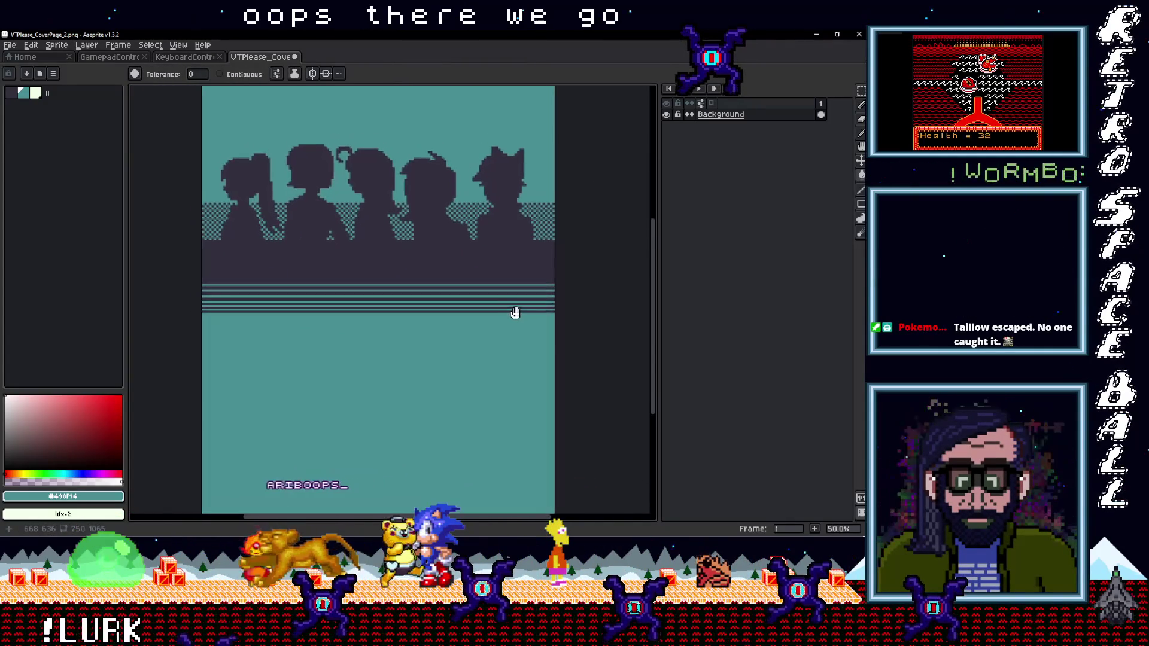
{"action": "scroll", "coordinate": [528, 359], "scroll_direction": "down", "scroll_amount": 2}
{"action": "scroll", "coordinate": [331, 191], "scroll_direction": "down", "scroll_amount": 1}
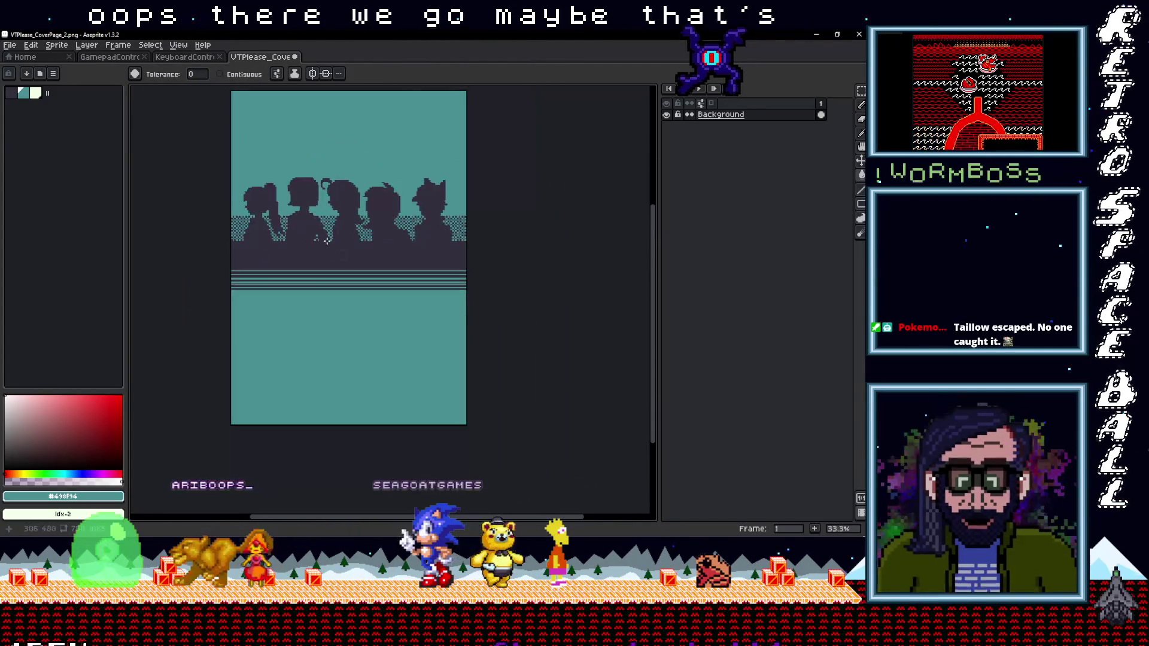
{"action": "left_click", "coordinate": [93, 45]}
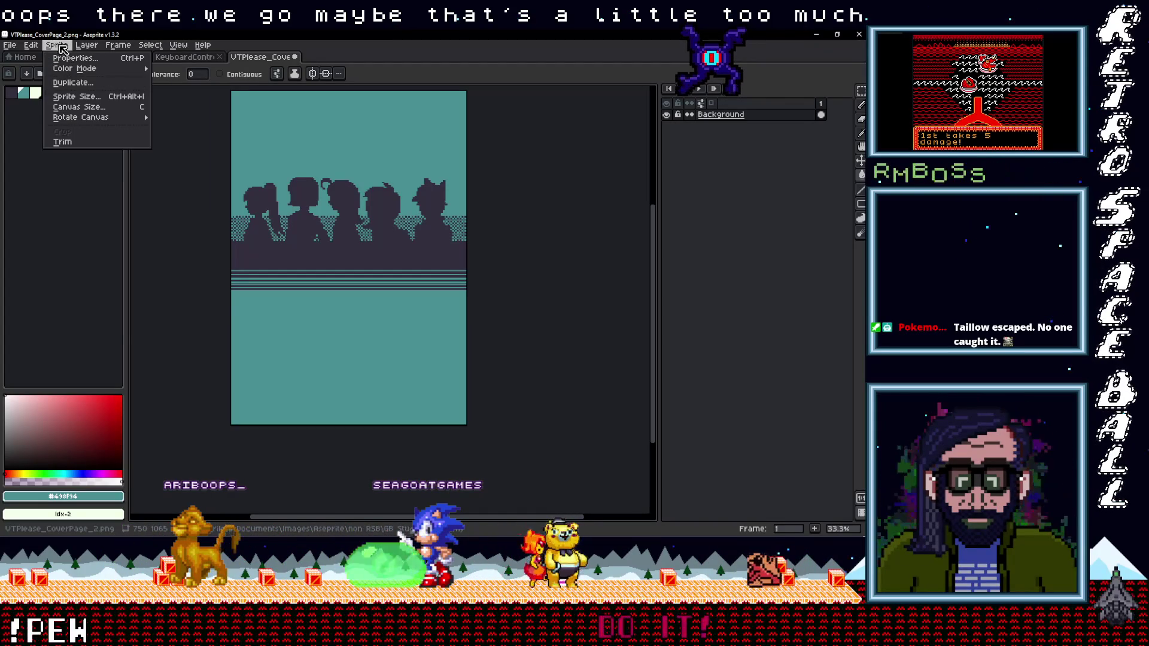
Trim the cover canvas height to 891 px.
{"action": "mouse_move", "coordinate": [58, 48]}
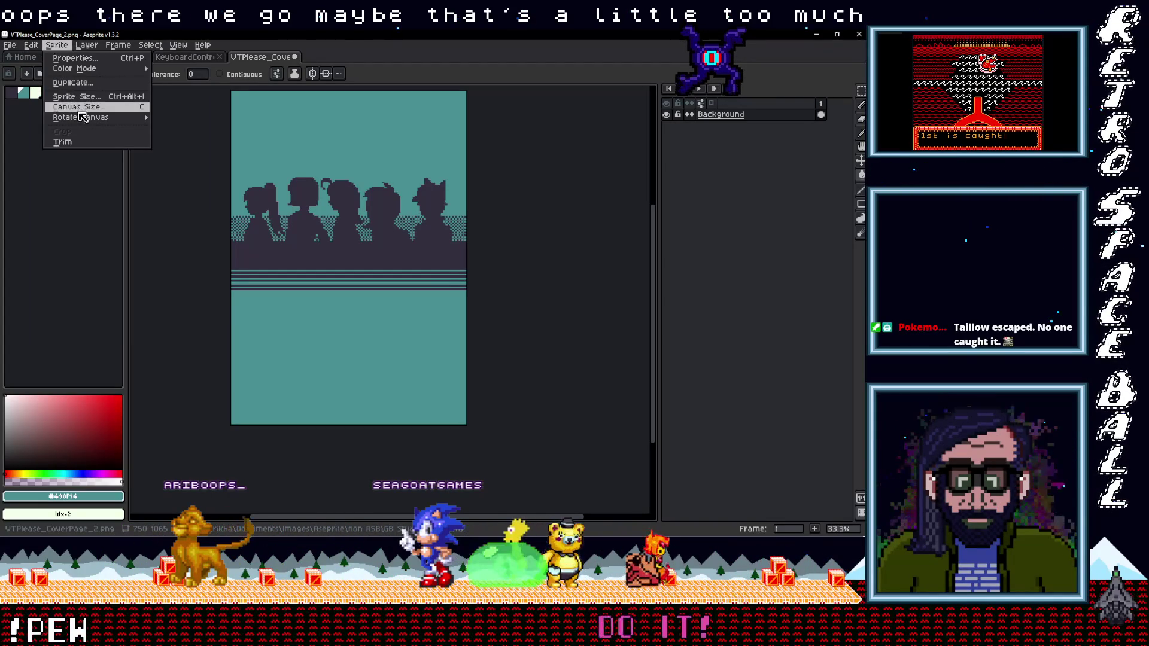
{"action": "left_click", "coordinate": [79, 110]}
{"action": "left_click_drag", "start_coordinate": [373, 431], "coordinate": [379, 371]}
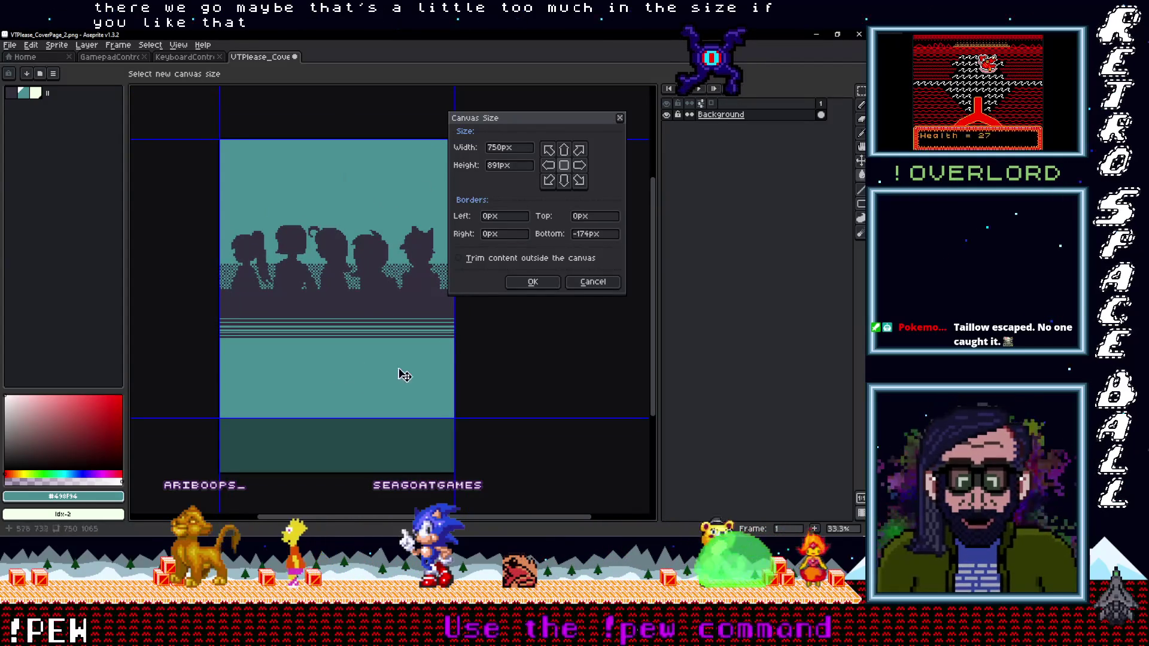
{"action": "left_click", "coordinate": [533, 283]}
Export the cover as VTPlease_CoverPage_2-export2.png and minimize its window.
{"action": "left_click", "coordinate": [9, 45]}
{"action": "mouse_move", "coordinate": [40, 139]}
{"action": "left_click", "coordinate": [135, 137]}
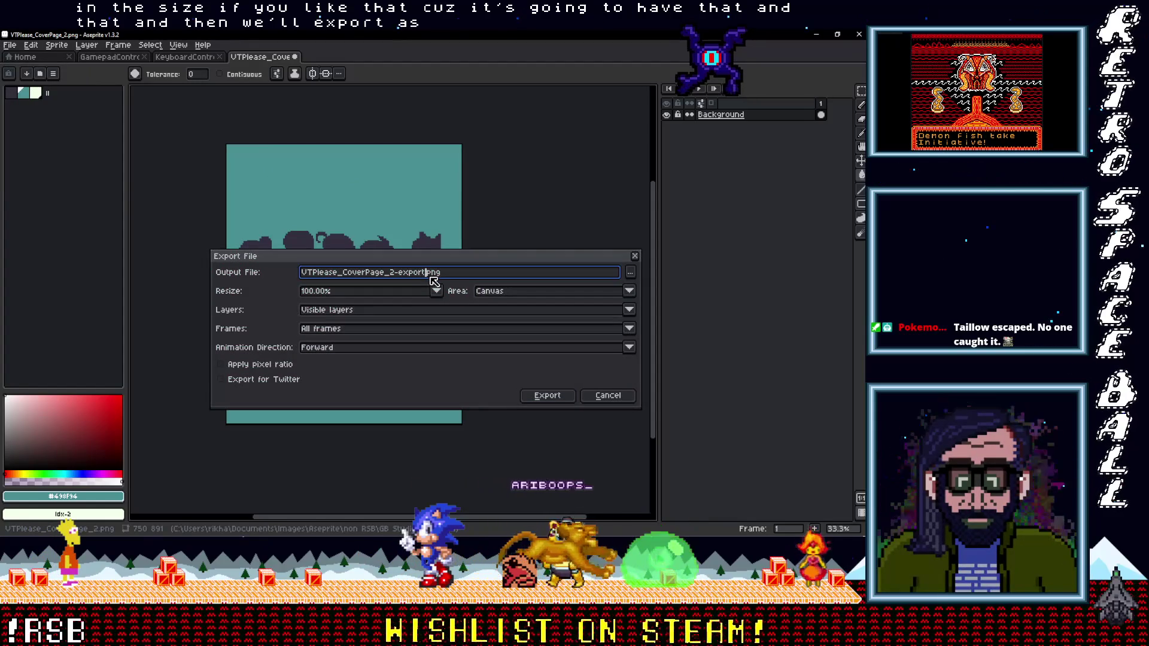
{"action": "left_click", "coordinate": [557, 395]}
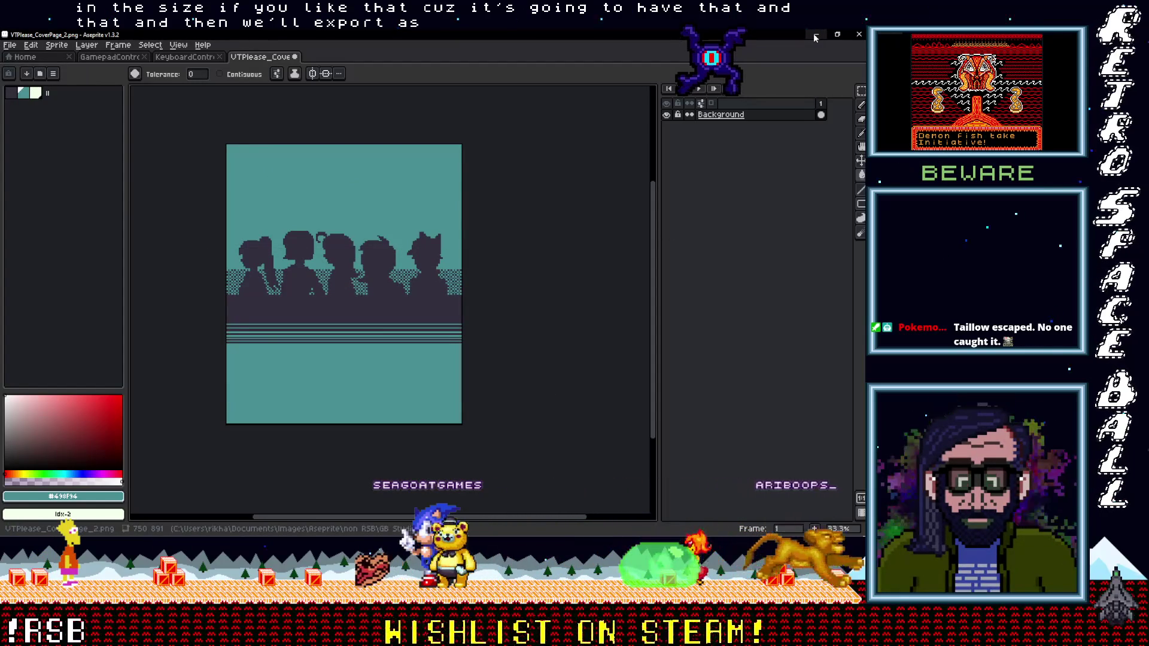
{"action": "left_click", "coordinate": [815, 37]}
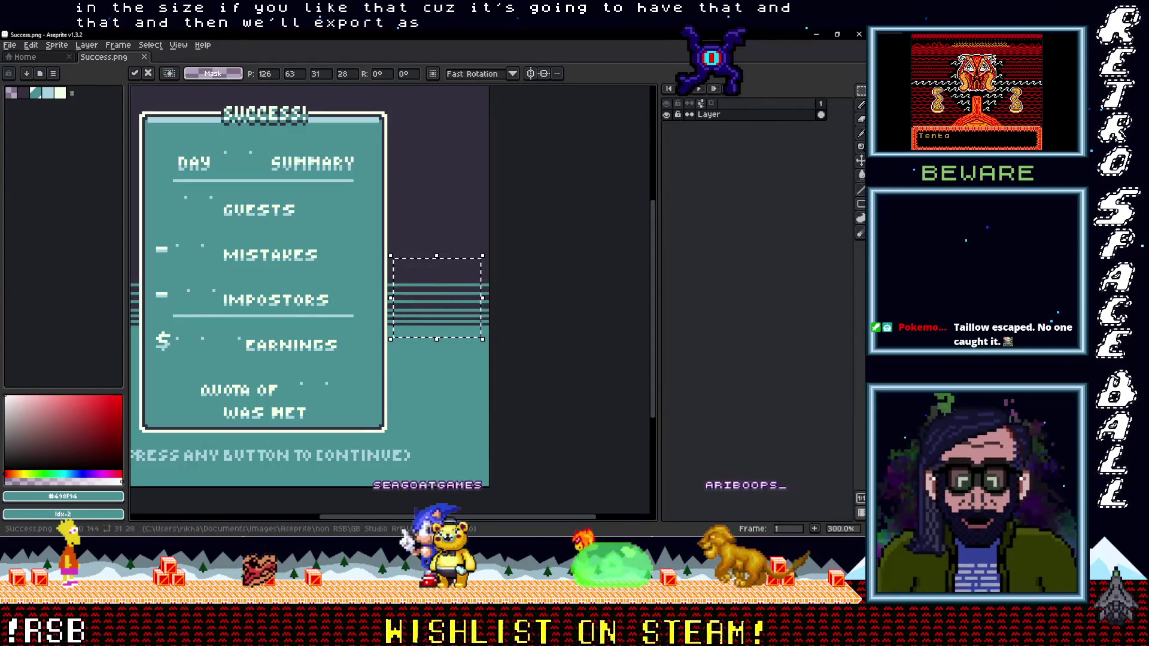
Upload the exported silhouette-and-stripes cover as the itch.io page background, tiling behind the content.
{"action": "left_click", "coordinate": [816, 34]}
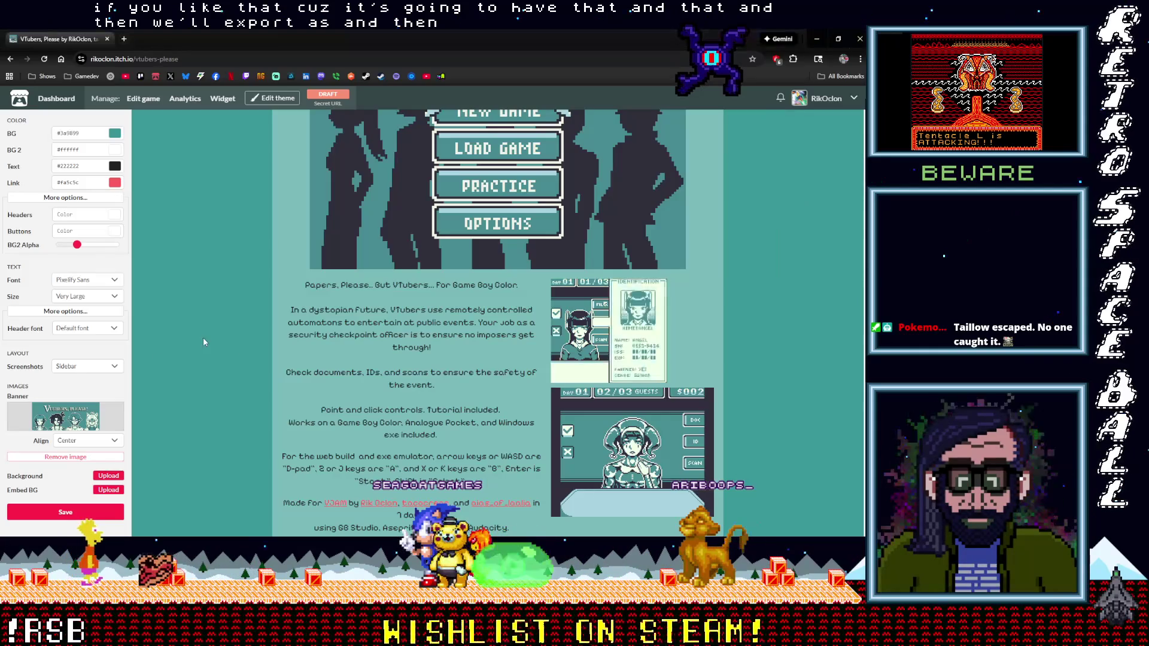
{"action": "left_click", "coordinate": [109, 477]}
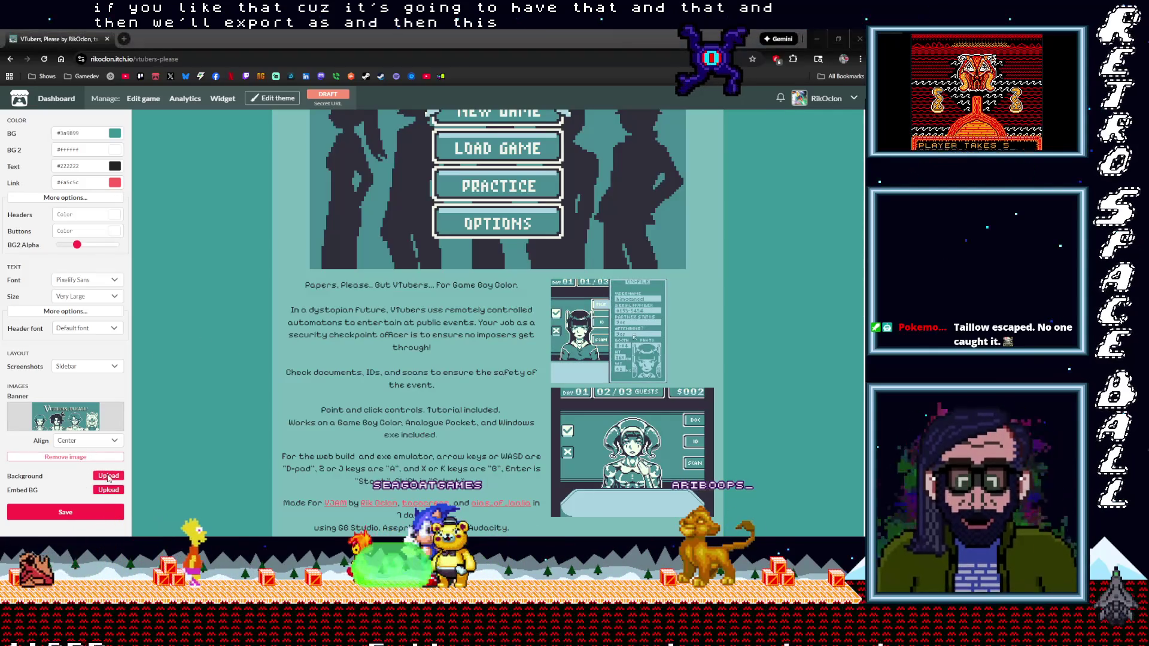
{"action": "double_click", "coordinate": [521, 171]}
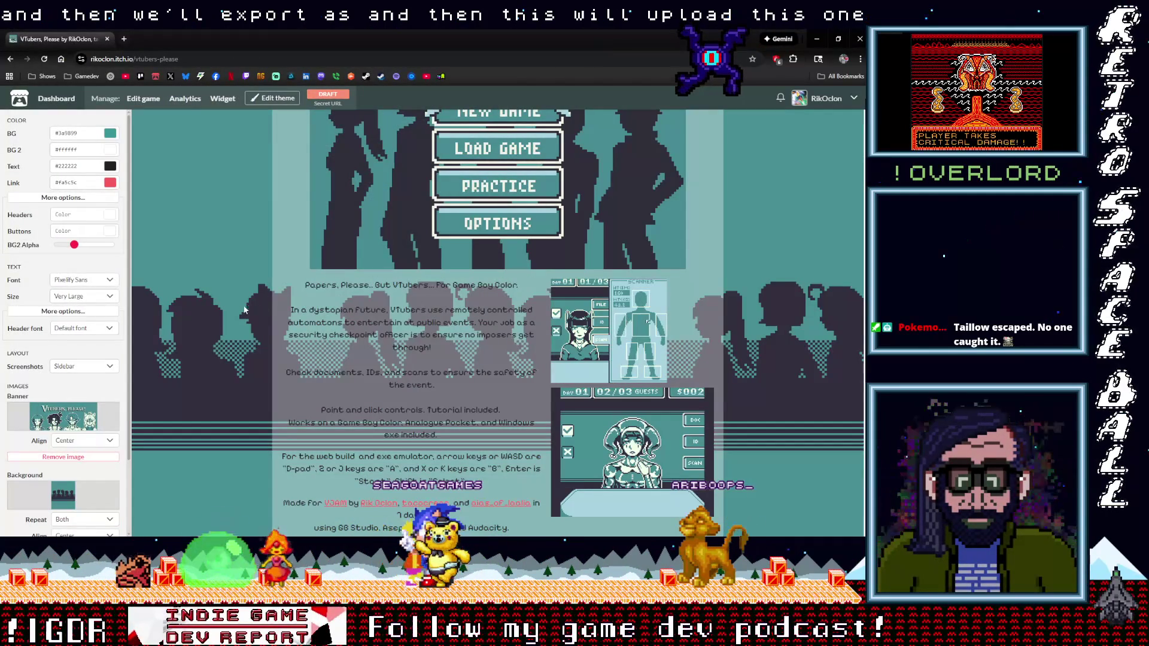
{"action": "scroll", "coordinate": [226, 310], "scroll_direction": "down", "scroll_amount": 5}
{"action": "scroll", "coordinate": [226, 310], "scroll_direction": "up", "scroll_amount": 8}
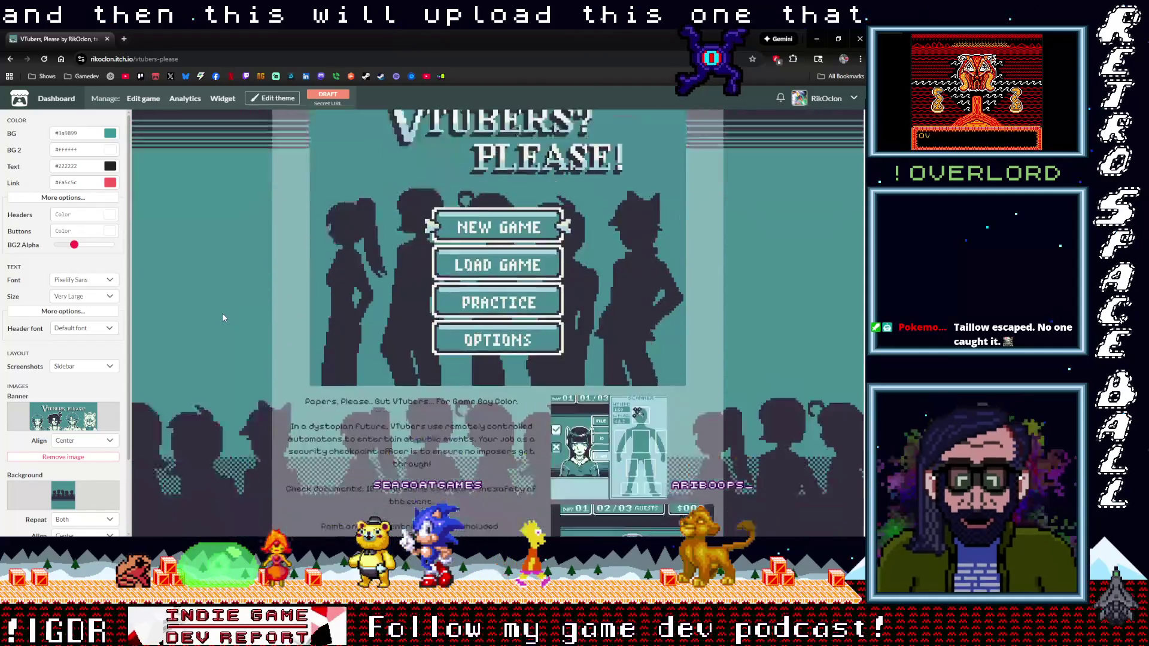
{"action": "scroll", "coordinate": [221, 314], "scroll_direction": "down", "scroll_amount": 4}
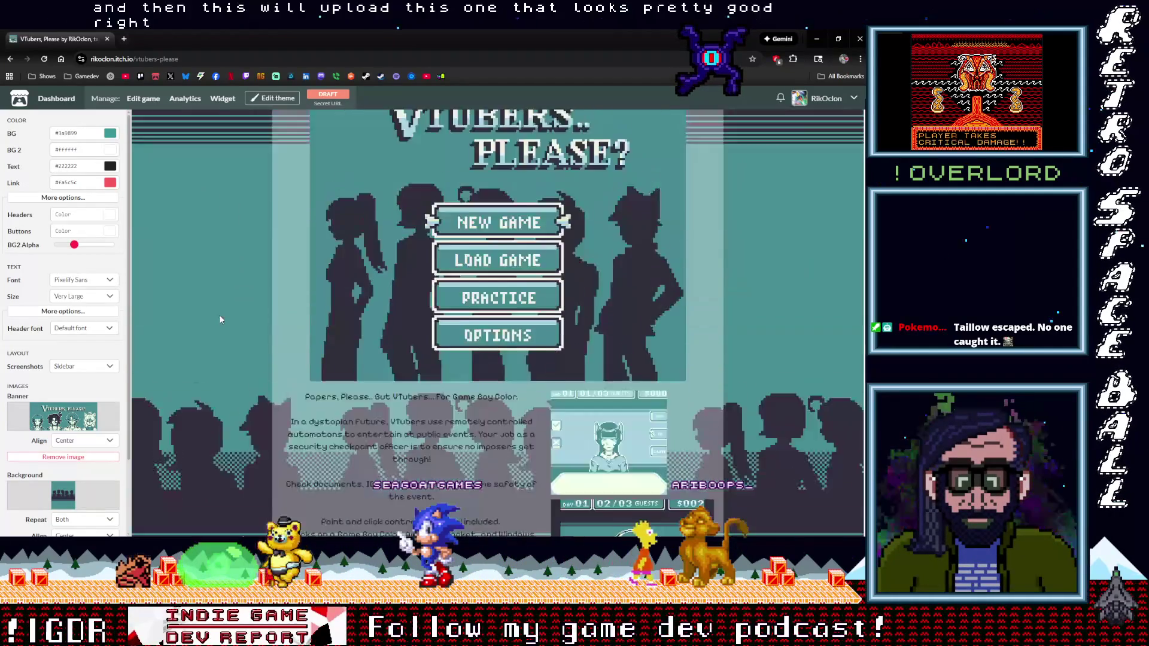
{"action": "scroll", "coordinate": [219, 315], "scroll_direction": "down", "scroll_amount": 7}
{"action": "scroll", "coordinate": [218, 318], "scroll_direction": "up", "scroll_amount": 2}
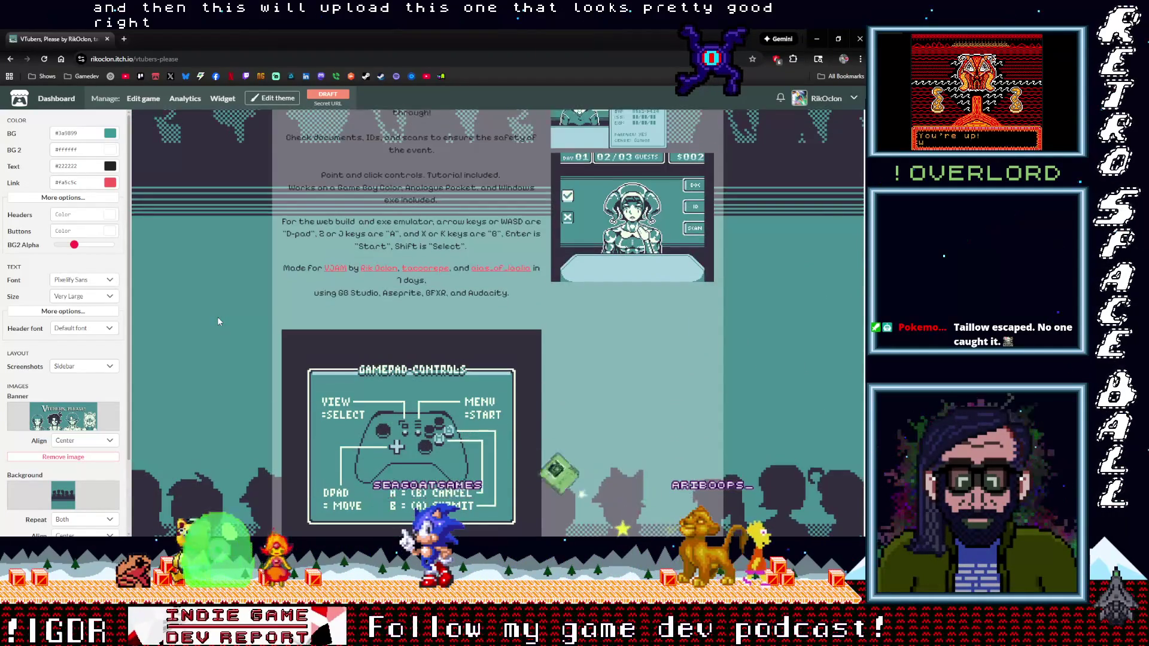
{"action": "scroll", "coordinate": [217, 318], "scroll_direction": "down", "scroll_amount": 7}
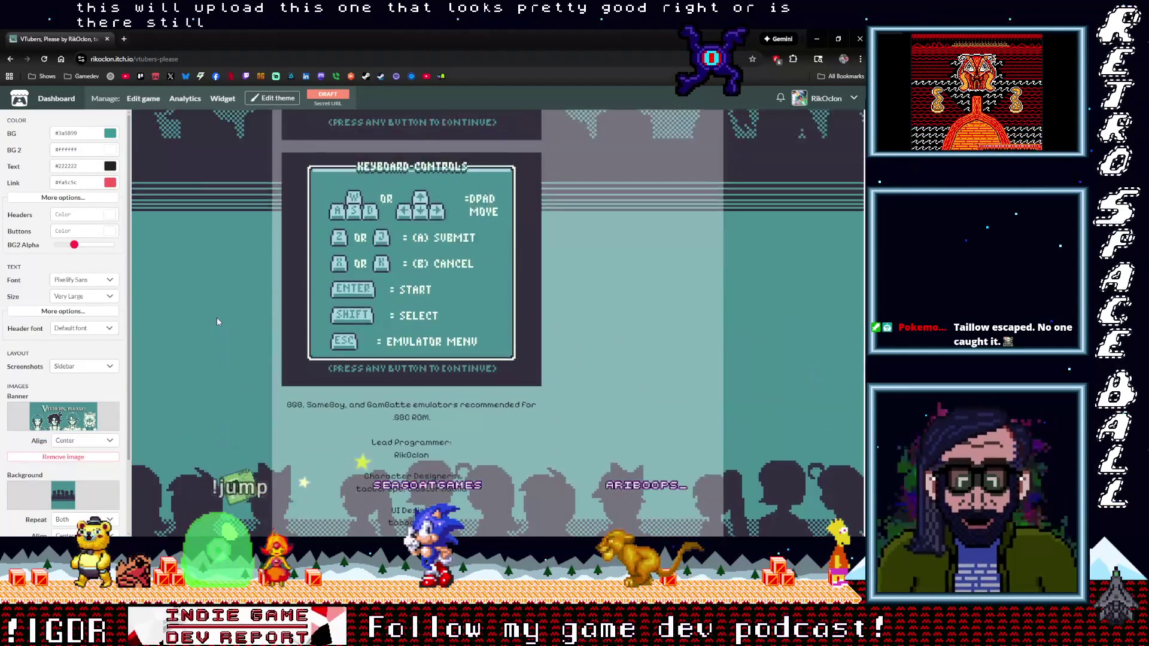
{"action": "scroll", "coordinate": [217, 322], "scroll_direction": "down", "scroll_amount": 6}
{"action": "scroll", "coordinate": [218, 322], "scroll_direction": "up", "scroll_amount": 3}
{"action": "scroll", "coordinate": [217, 322], "scroll_direction": "down", "scroll_amount": 7}
{"action": "scroll", "coordinate": [217, 323], "scroll_direction": "up", "scroll_amount": 2}
{"action": "scroll", "coordinate": [217, 322], "scroll_direction": "down", "scroll_amount": 2}
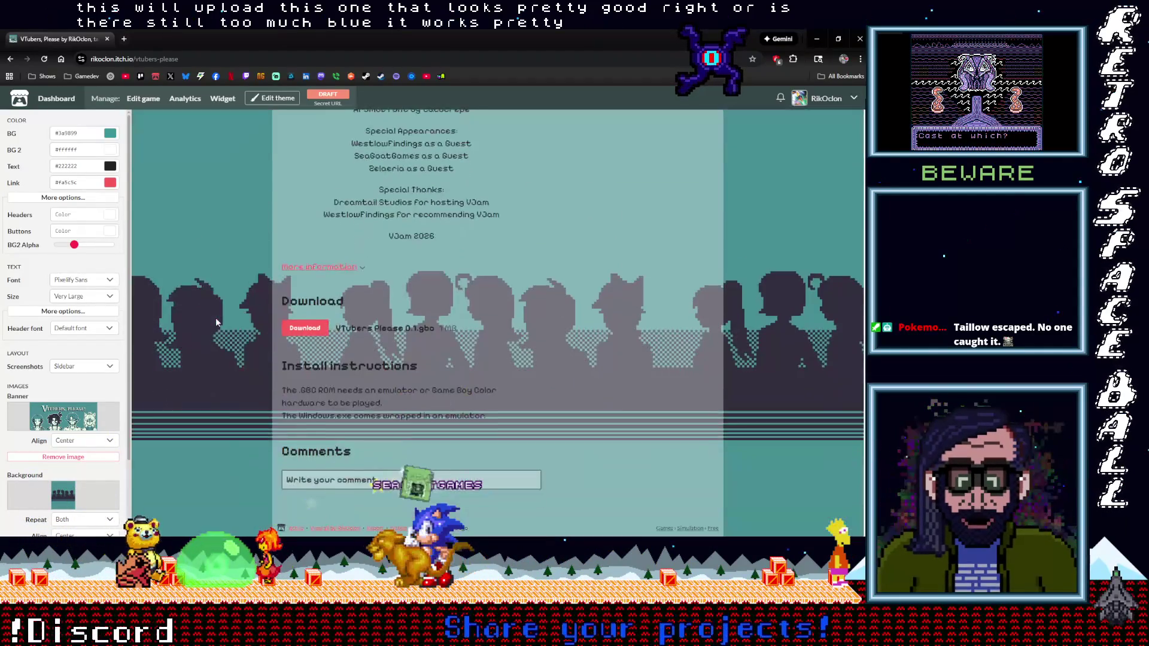
{"action": "scroll", "coordinate": [216, 322], "scroll_direction": "up", "scroll_amount": 15}
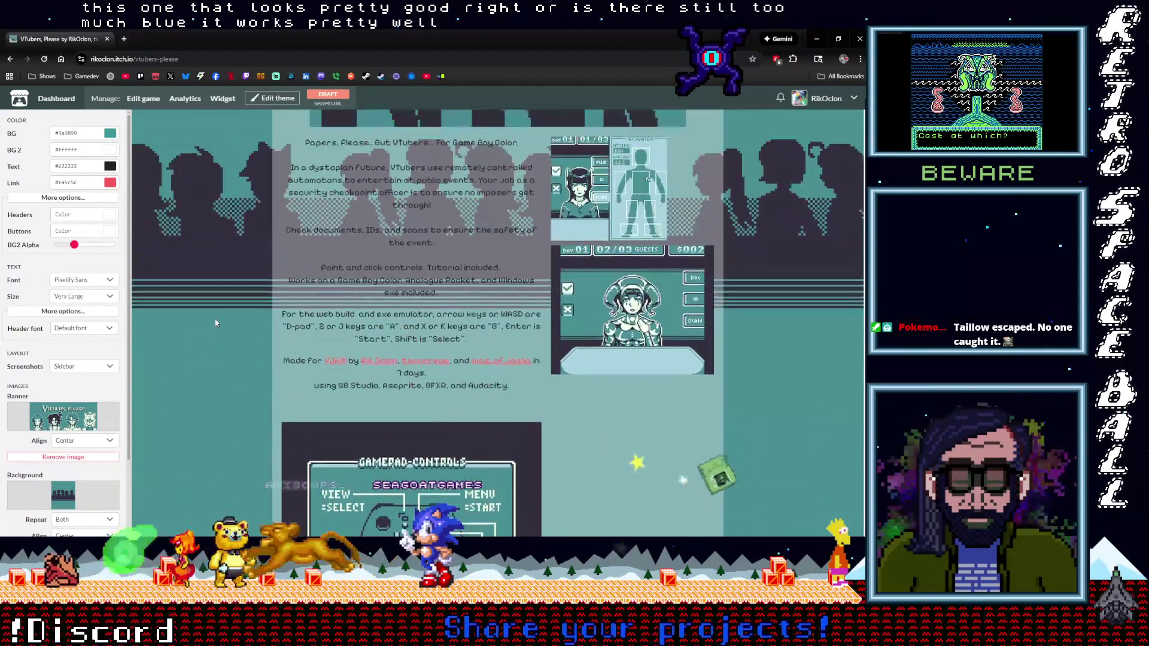
{"action": "scroll", "coordinate": [216, 322], "scroll_direction": "up", "scroll_amount": 5}
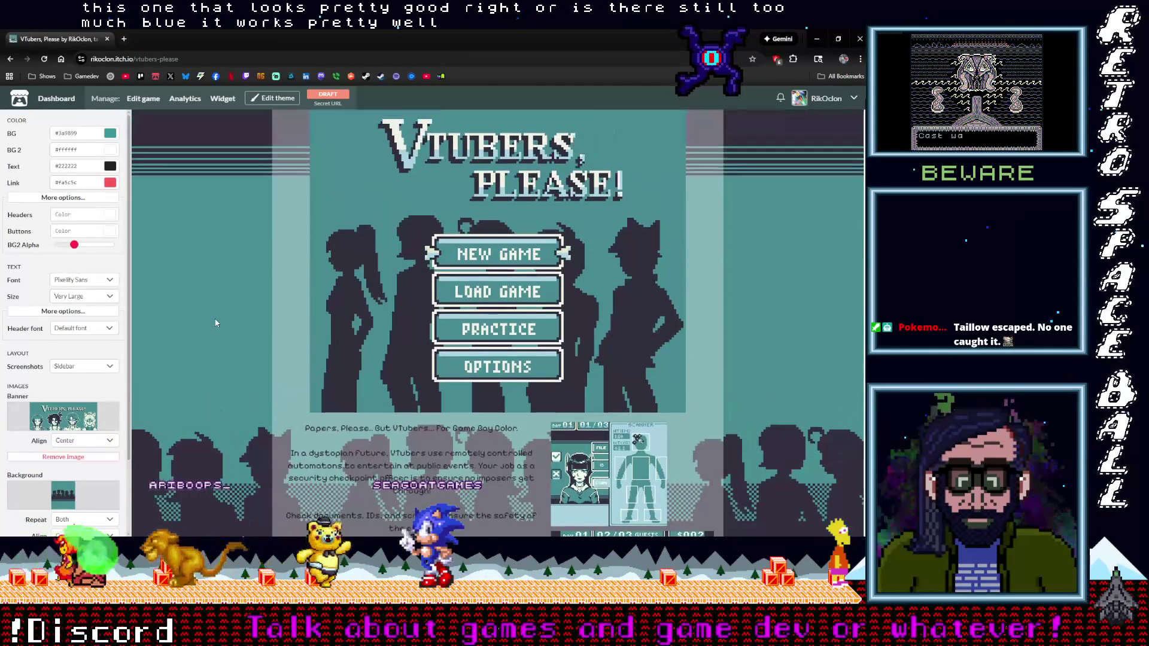
{"action": "scroll", "coordinate": [216, 323], "scroll_direction": "up", "scroll_amount": 4}
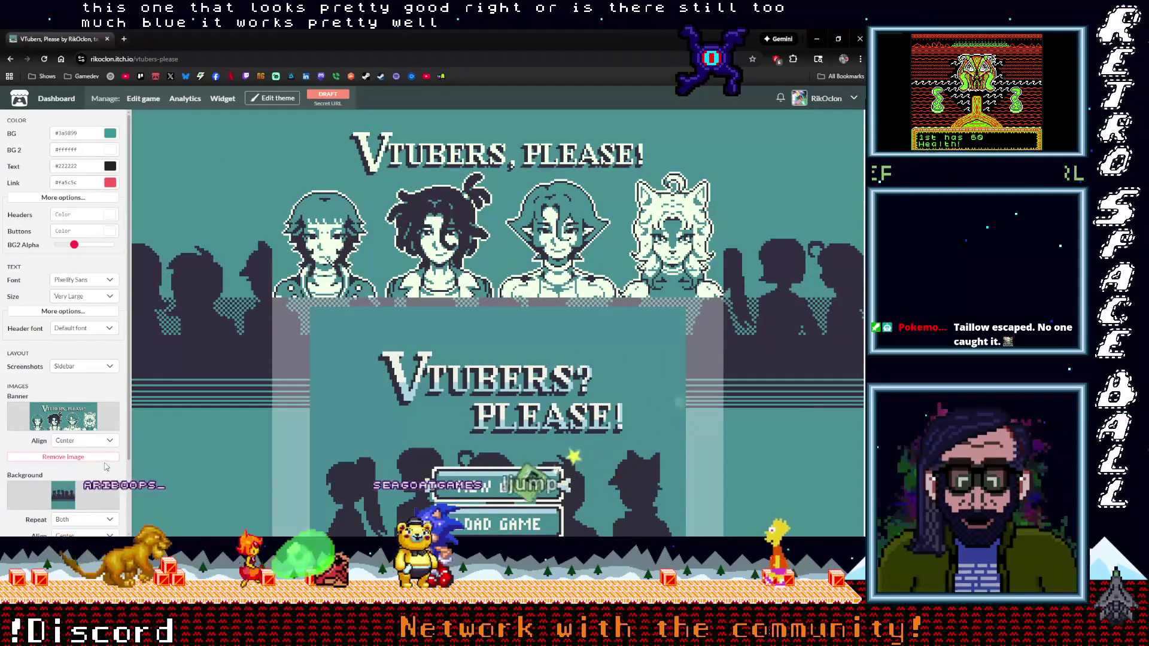
{"action": "scroll", "coordinate": [102, 473], "scroll_direction": "down", "scroll_amount": 2}
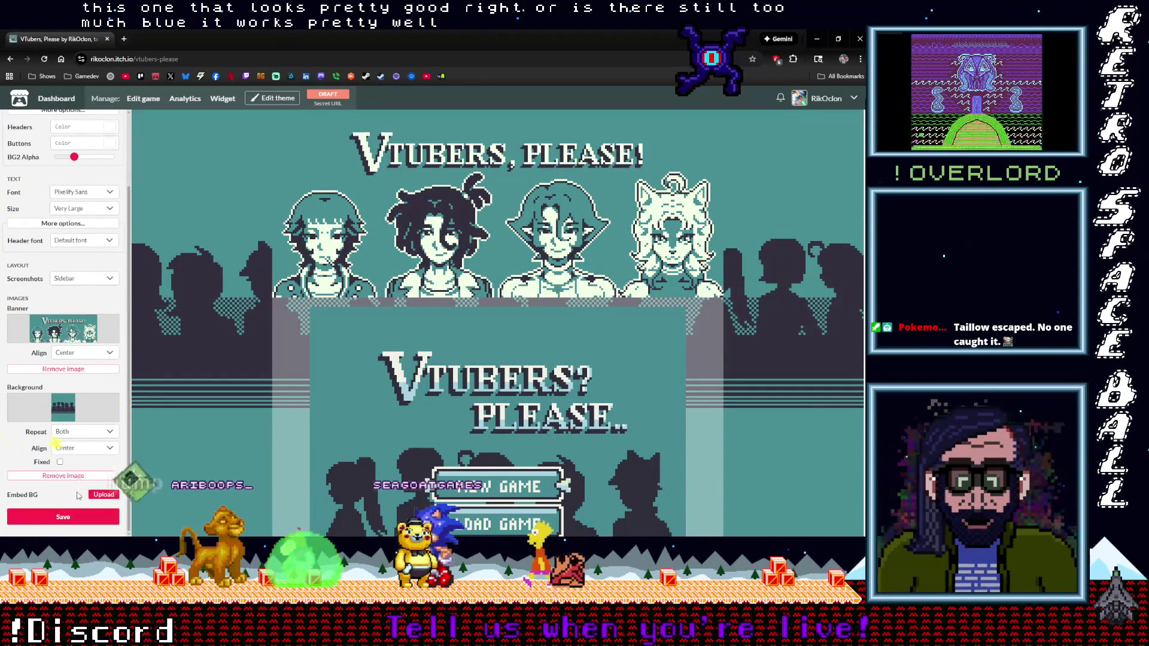
{"action": "scroll", "coordinate": [72, 428], "scroll_direction": "up", "scroll_amount": 2}
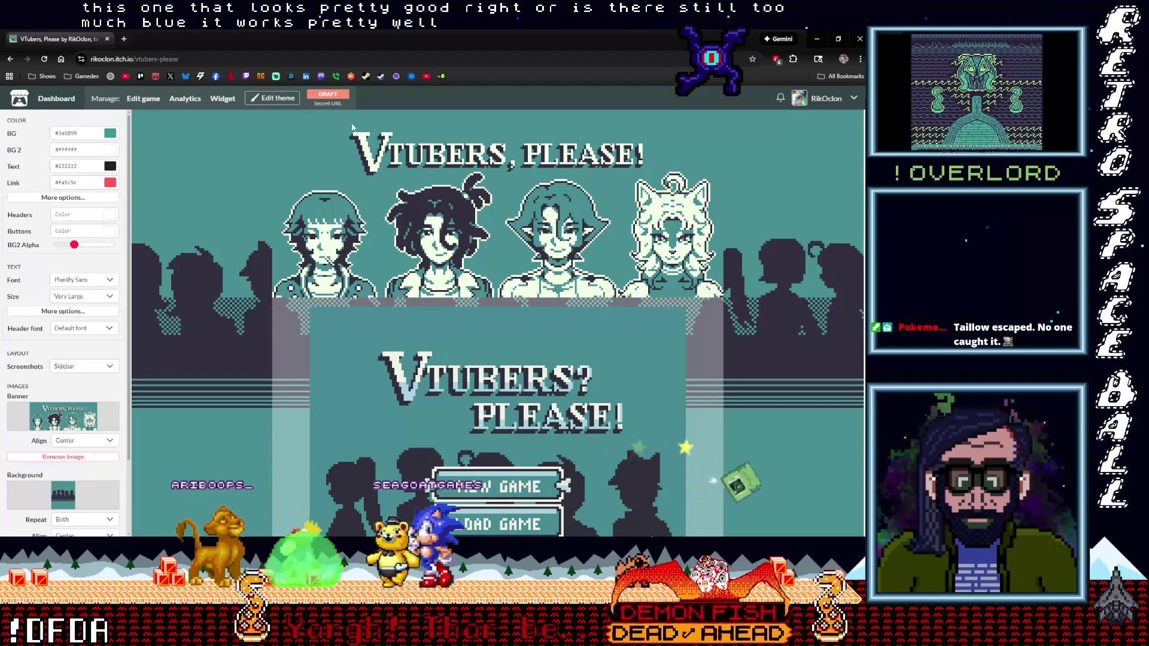
{"action": "left_click", "coordinate": [850, 99]}
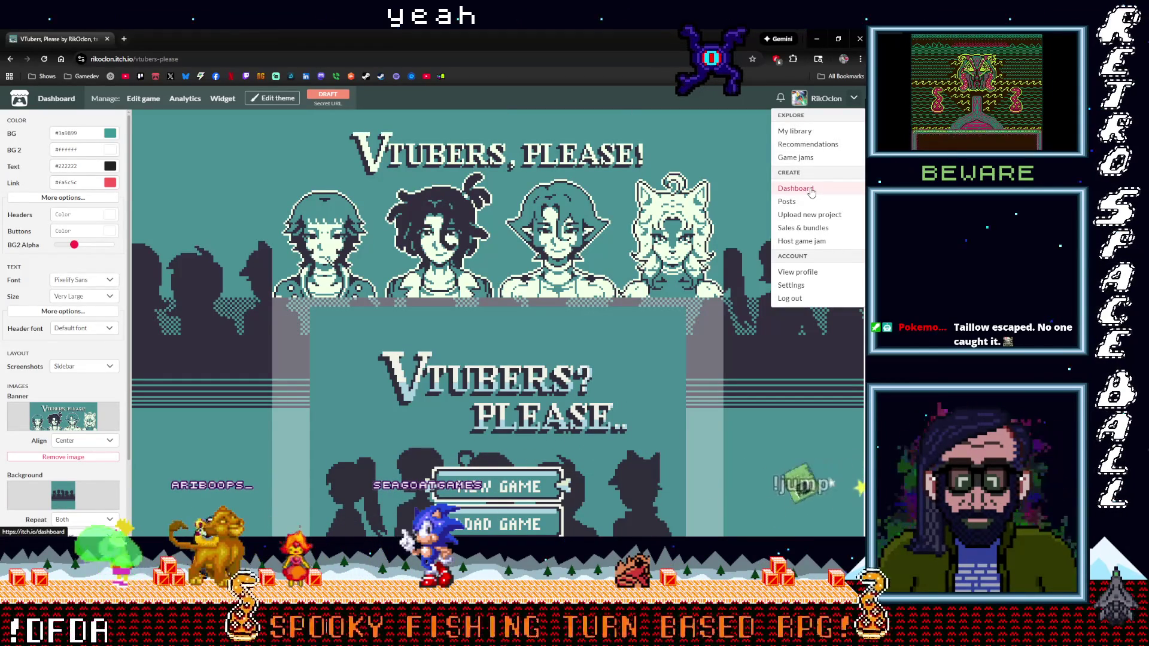
{"action": "left_click", "coordinate": [443, 96]}
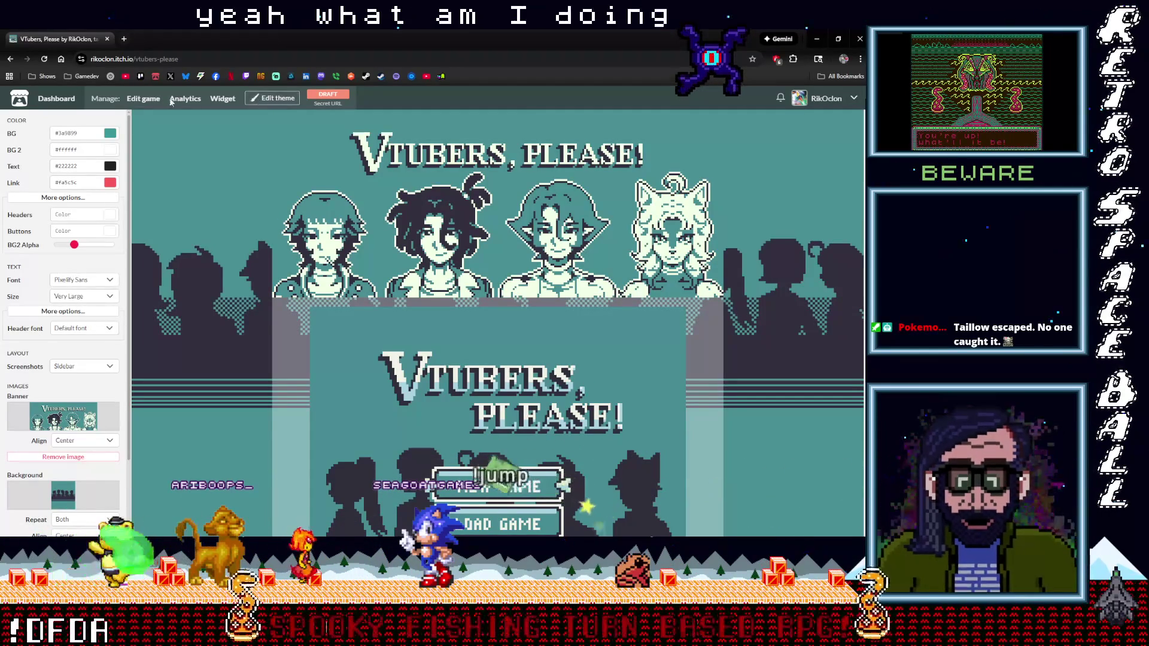
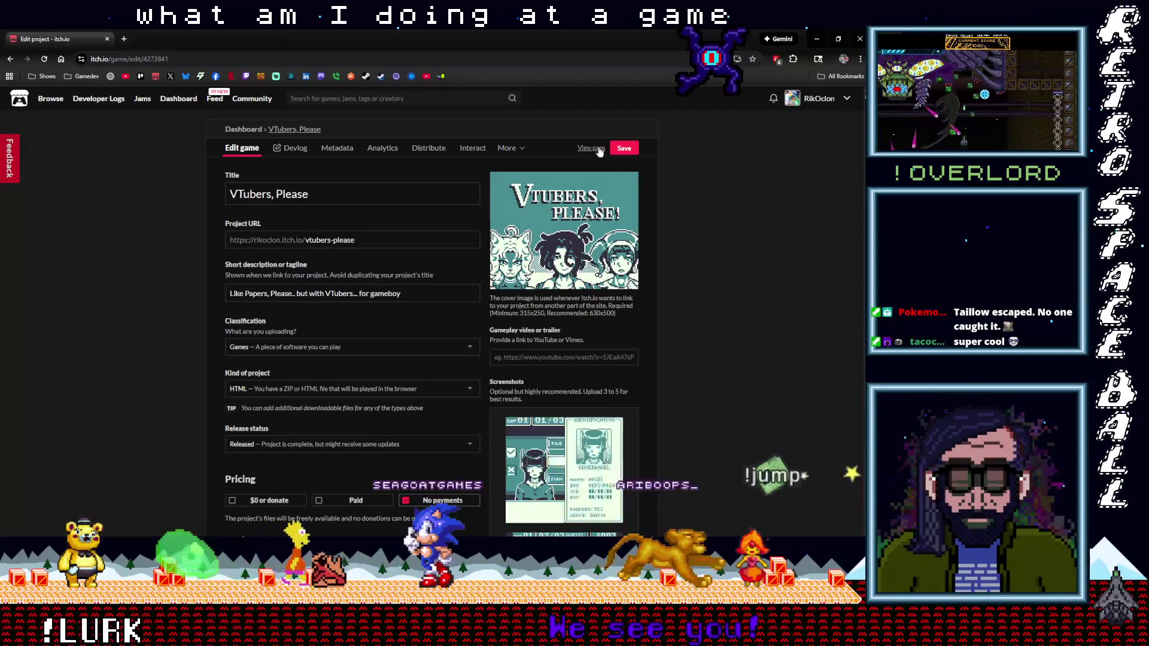
Preview the 'Vtubers, Please!' page's title art, description, screenshots and gamepad-controls graphic.
{"action": "left_click", "coordinate": [592, 148]}
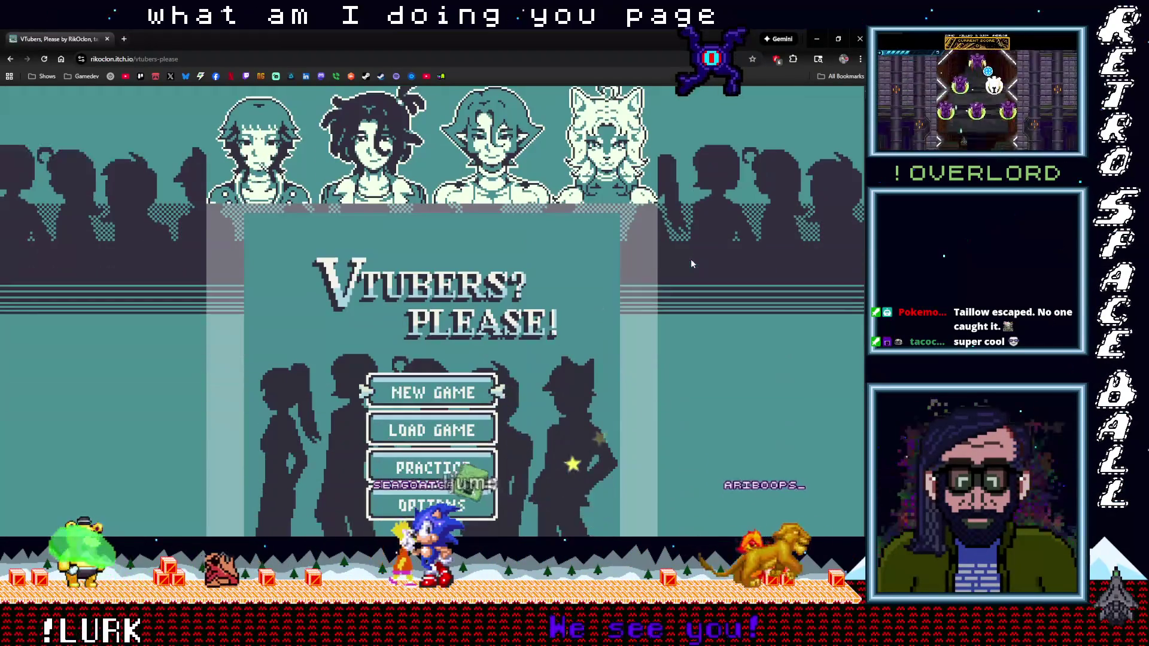
{"action": "scroll", "coordinate": [691, 258], "scroll_direction": "down", "scroll_amount": 4}
{"action": "scroll", "coordinate": [691, 259], "scroll_direction": "up", "scroll_amount": 5}
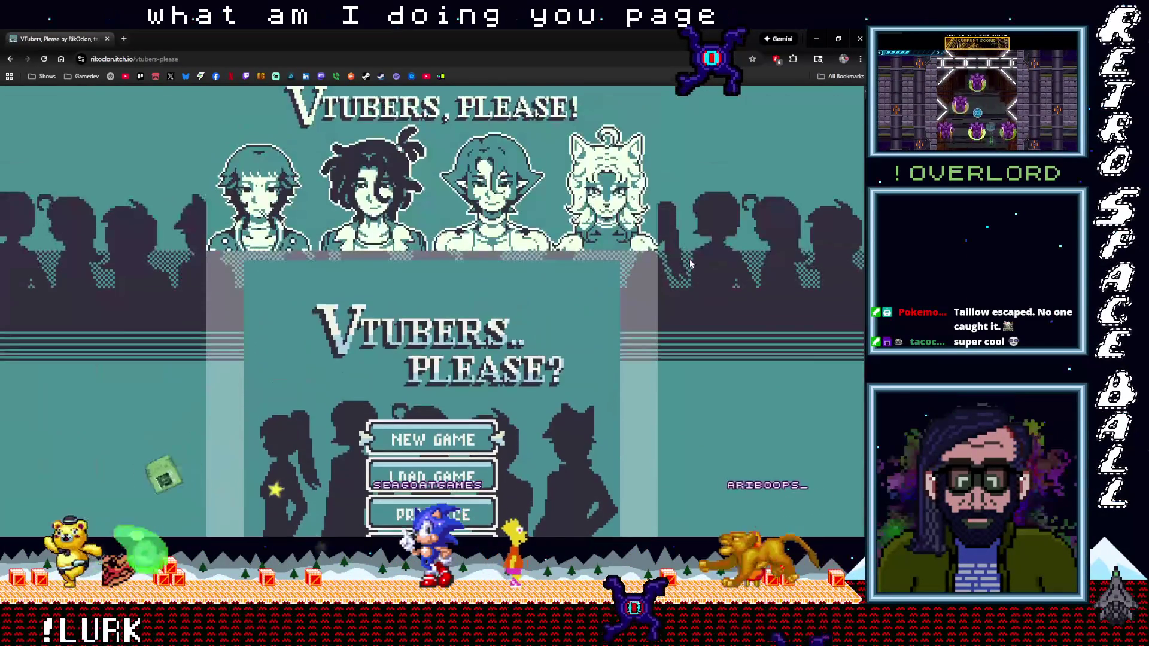
{"action": "scroll", "coordinate": [689, 262], "scroll_direction": "down", "scroll_amount": 10}
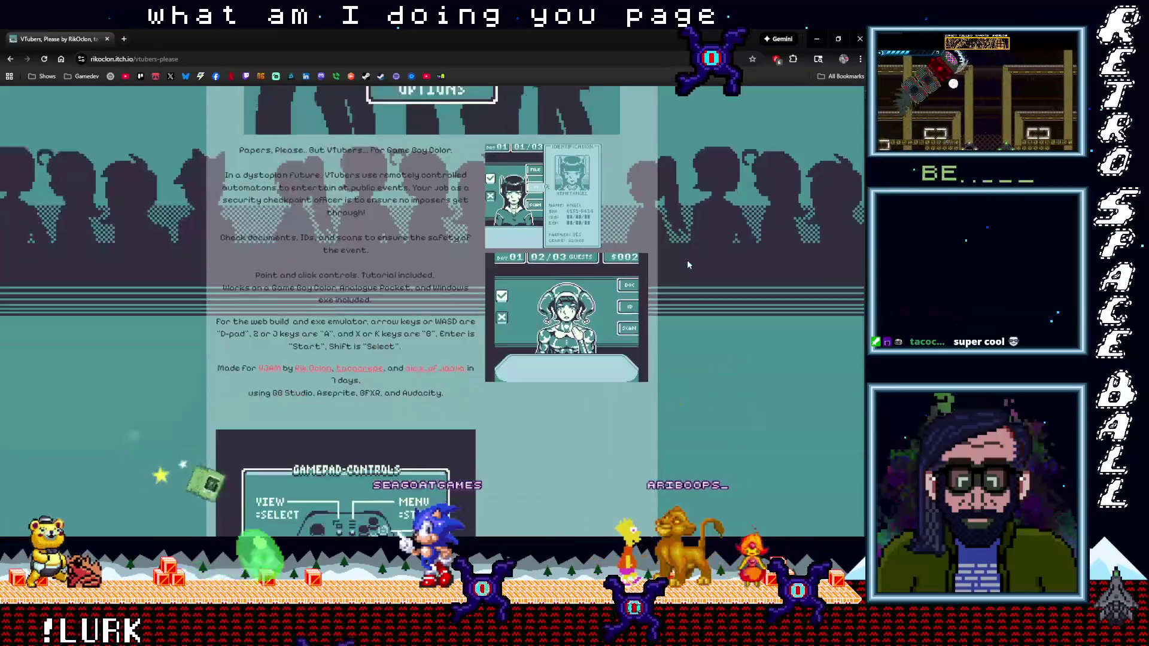
{"action": "scroll", "coordinate": [687, 264], "scroll_direction": "down", "scroll_amount": 8}
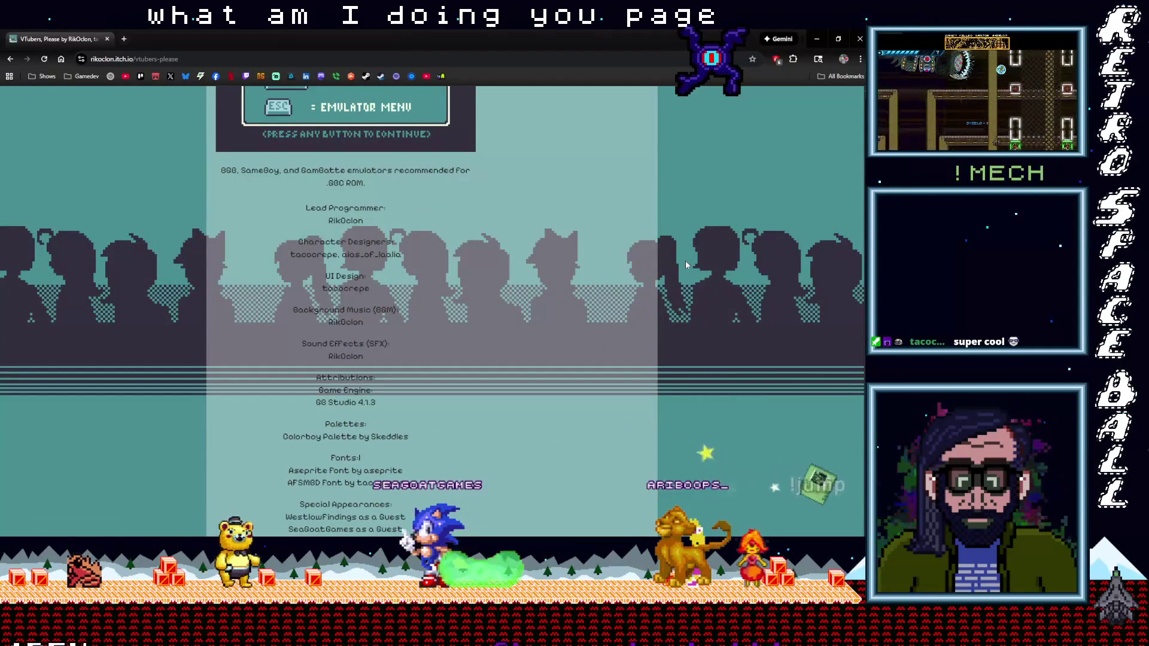
{"action": "scroll", "coordinate": [686, 264], "scroll_direction": "down", "scroll_amount": 7}
{"action": "scroll", "coordinate": [685, 266], "scroll_direction": "up", "scroll_amount": 8}
{"action": "scroll", "coordinate": [685, 263], "scroll_direction": "up", "scroll_amount": 10}
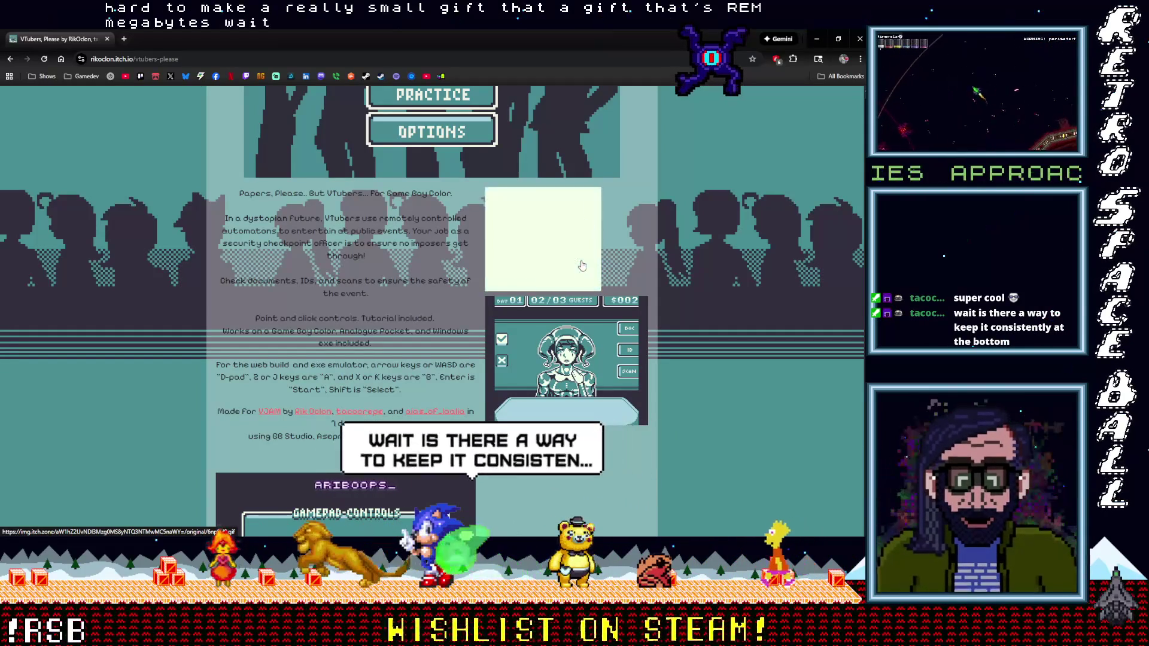
{"action": "scroll", "coordinate": [581, 265], "scroll_direction": "down", "scroll_amount": 6}
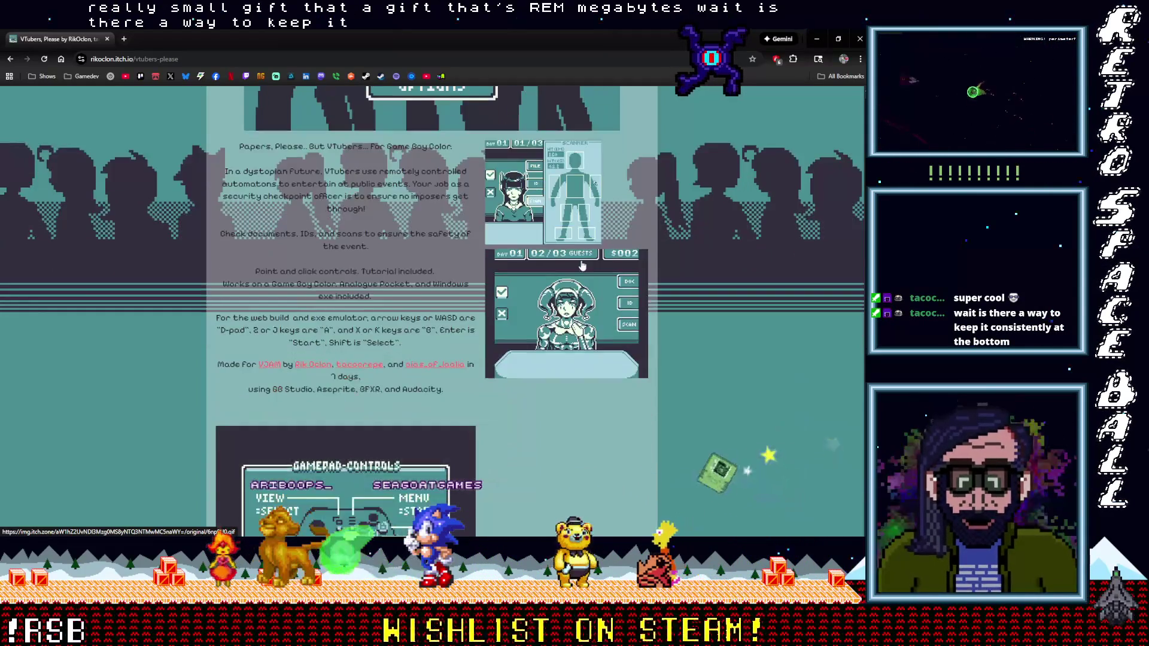
{"action": "scroll", "coordinate": [582, 265], "scroll_direction": "down", "scroll_amount": 15}
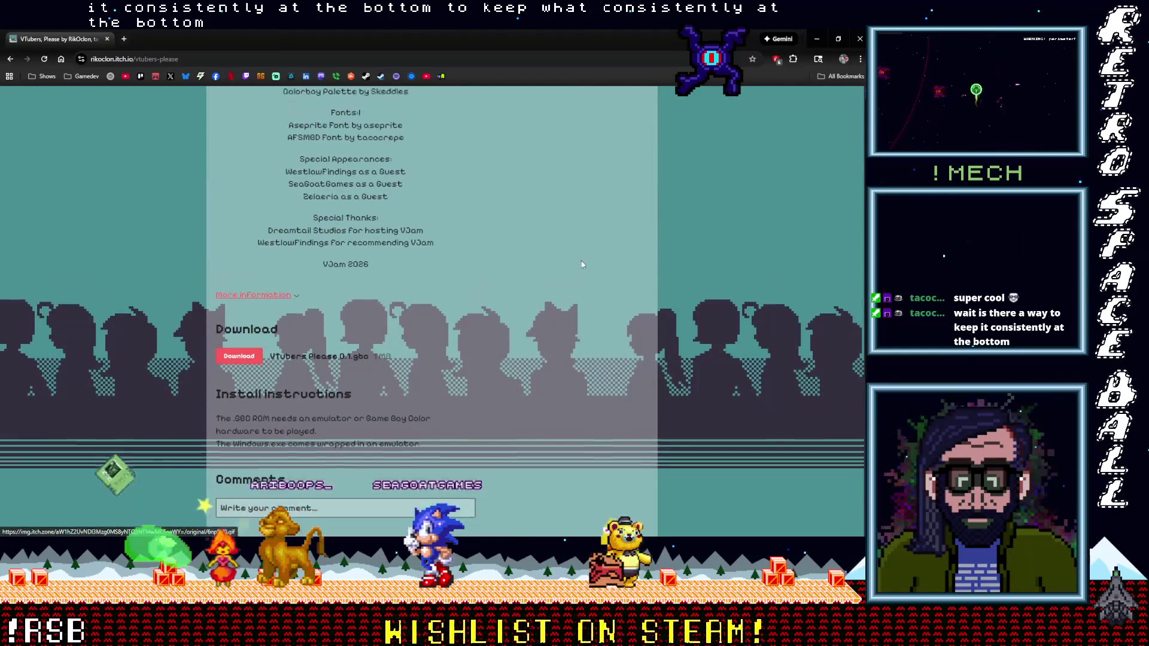
{"action": "scroll", "coordinate": [581, 265], "scroll_direction": "up", "scroll_amount": 6}
{"action": "scroll", "coordinate": [582, 265], "scroll_direction": "up", "scroll_amount": 10}
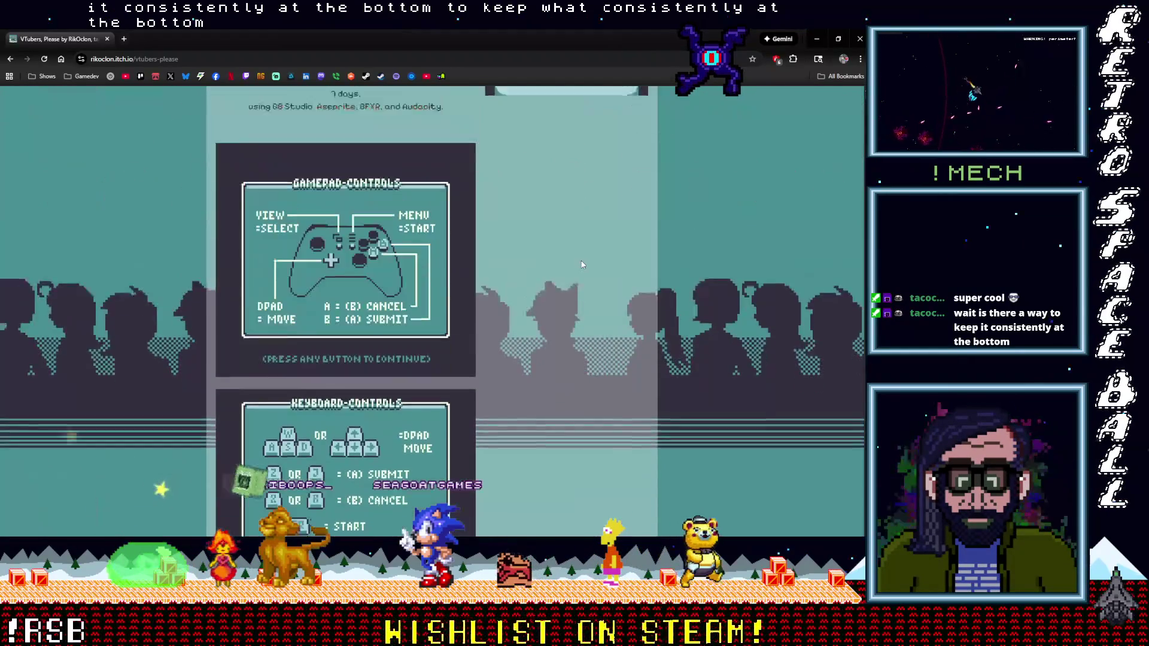
{"action": "scroll", "coordinate": [581, 262], "scroll_direction": "up", "scroll_amount": 8}
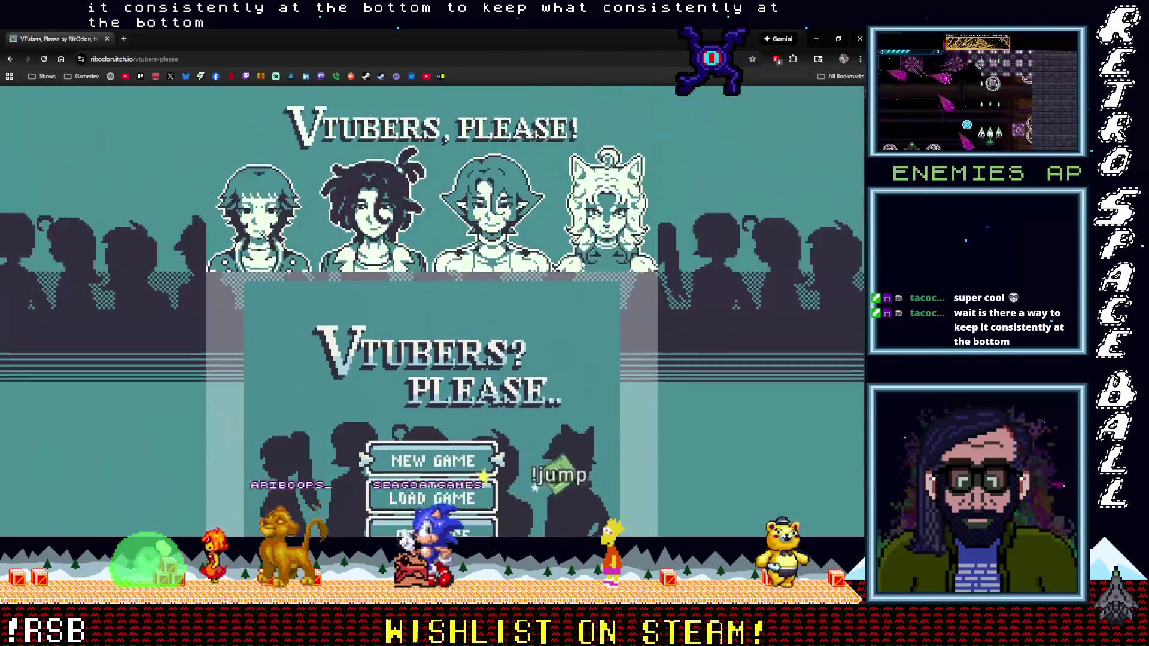
{"action": "scroll", "coordinate": [580, 262], "scroll_direction": "down", "scroll_amount": 3}
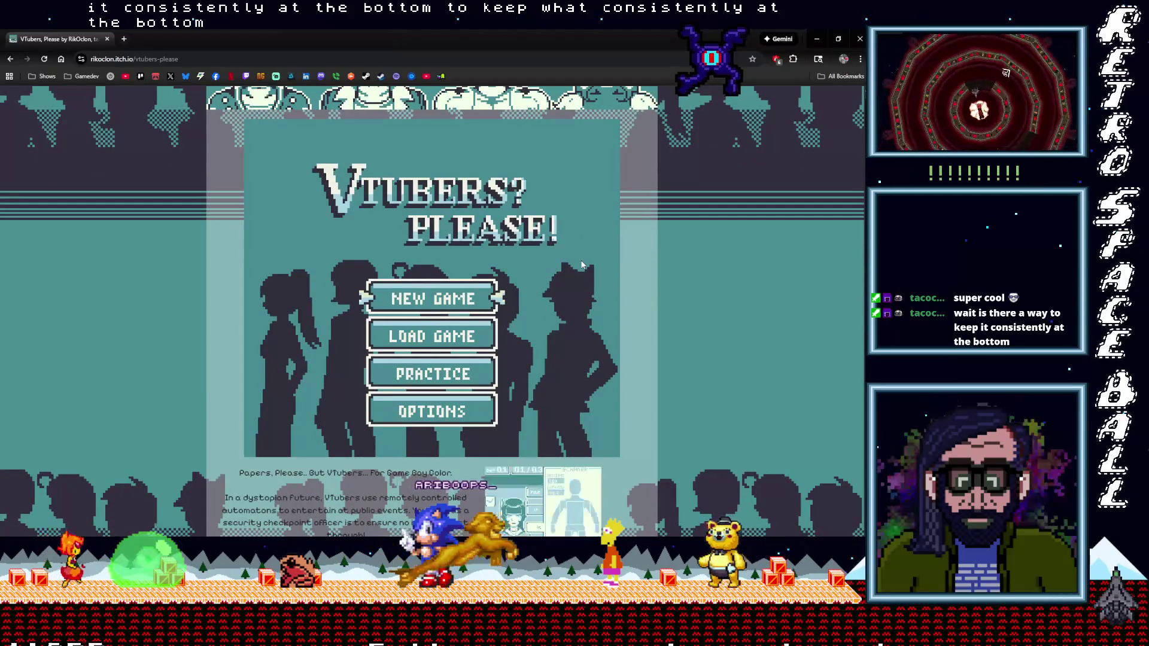
{"action": "scroll", "coordinate": [582, 264], "scroll_direction": "down", "scroll_amount": 3}
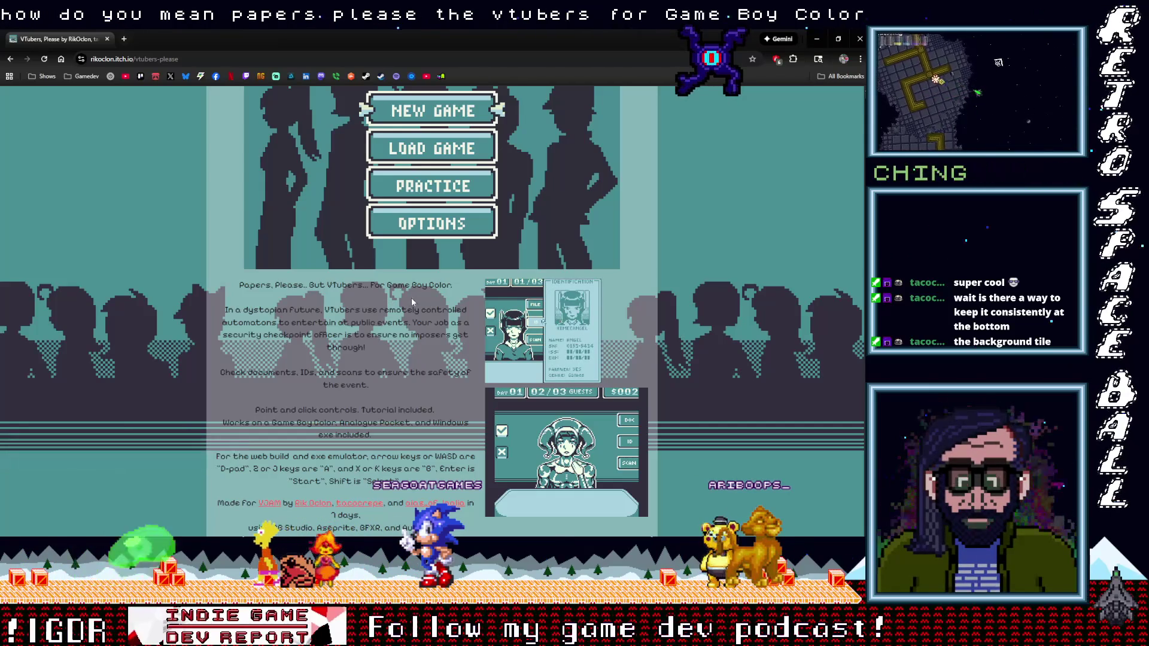
{"action": "scroll", "coordinate": [410, 301], "scroll_direction": "down", "scroll_amount": 3}
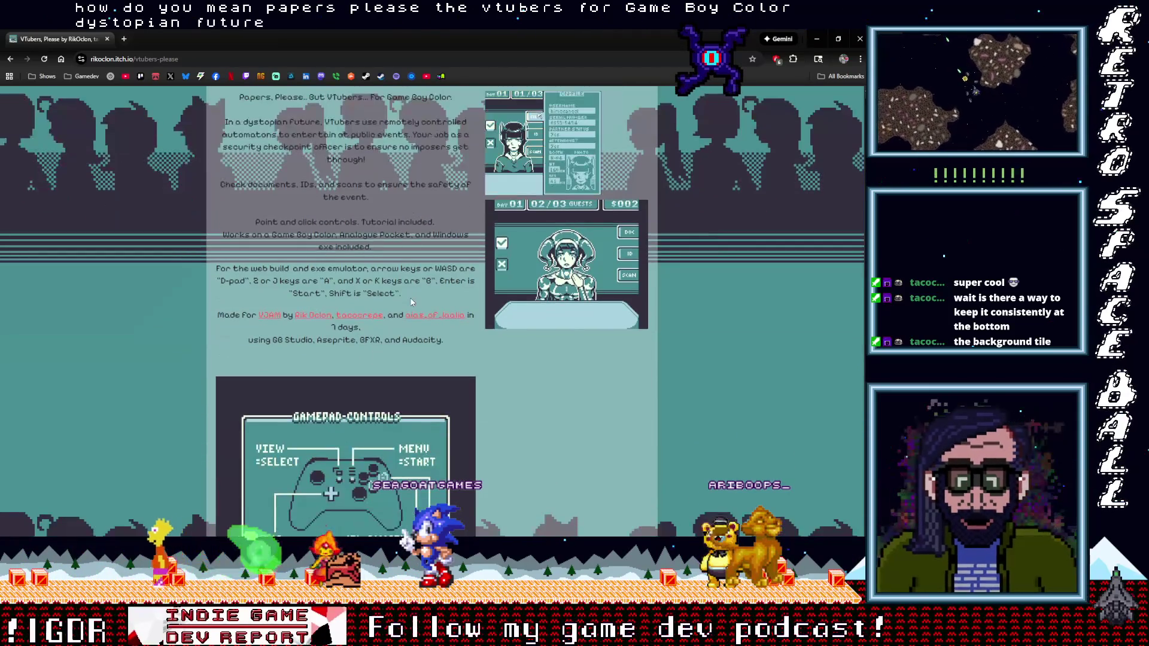
{"action": "scroll", "coordinate": [411, 303], "scroll_direction": "down", "scroll_amount": 1}
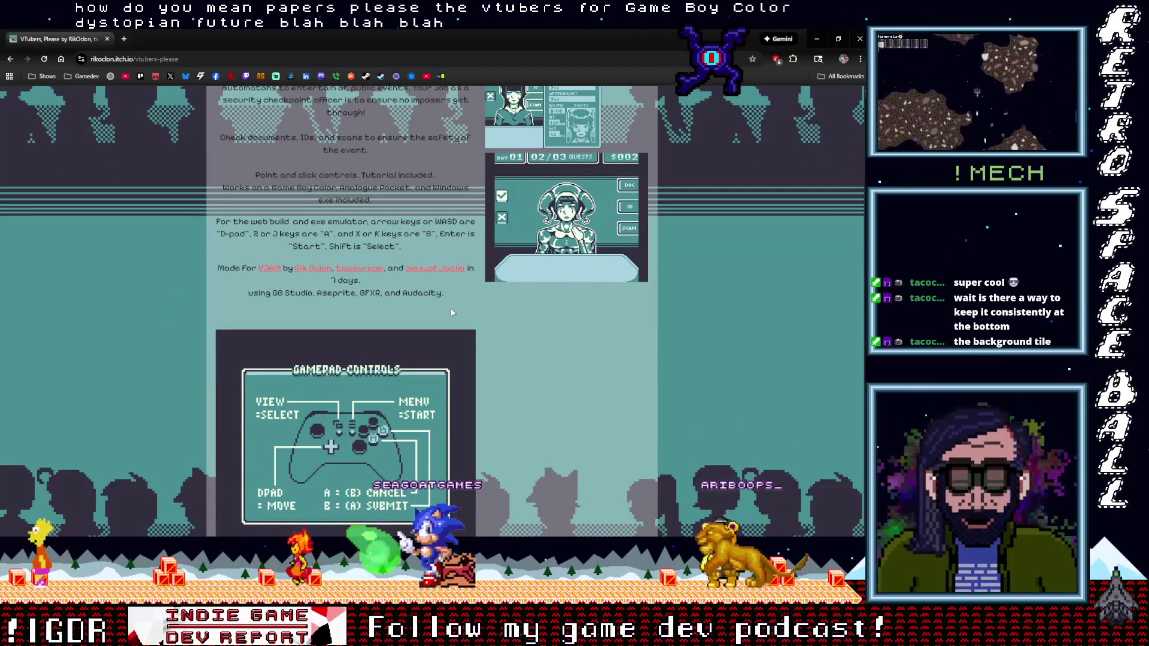
{"action": "scroll", "coordinate": [457, 309], "scroll_direction": "up", "scroll_amount": 1}
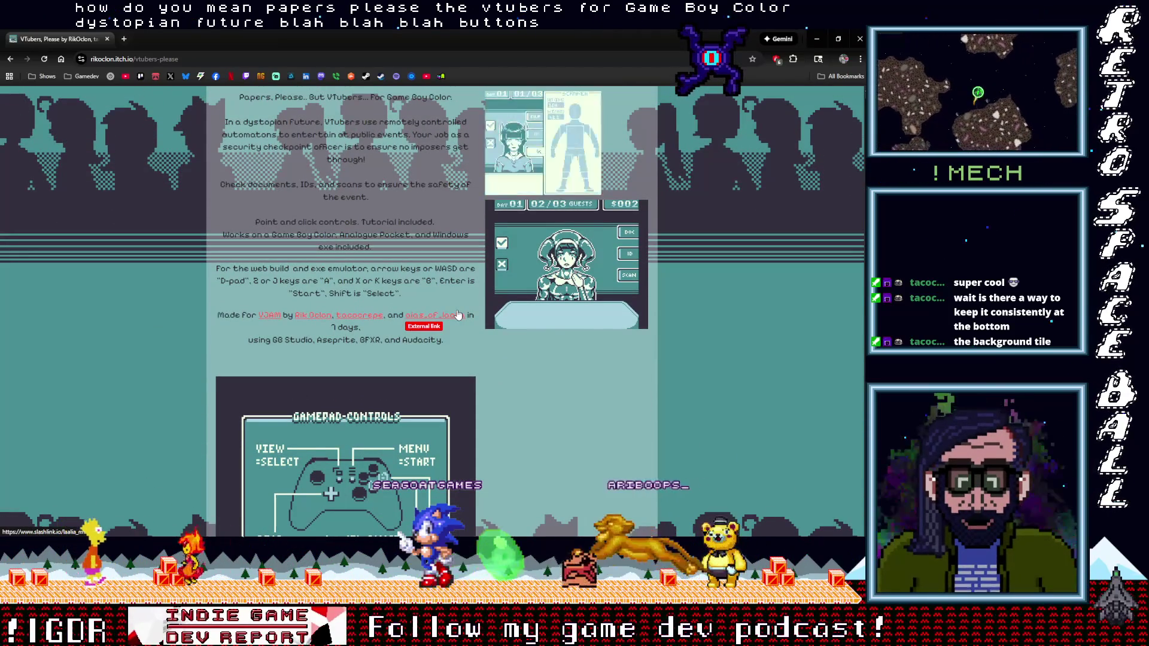
{"action": "scroll", "coordinate": [458, 315], "scroll_direction": "up", "scroll_amount": 2}
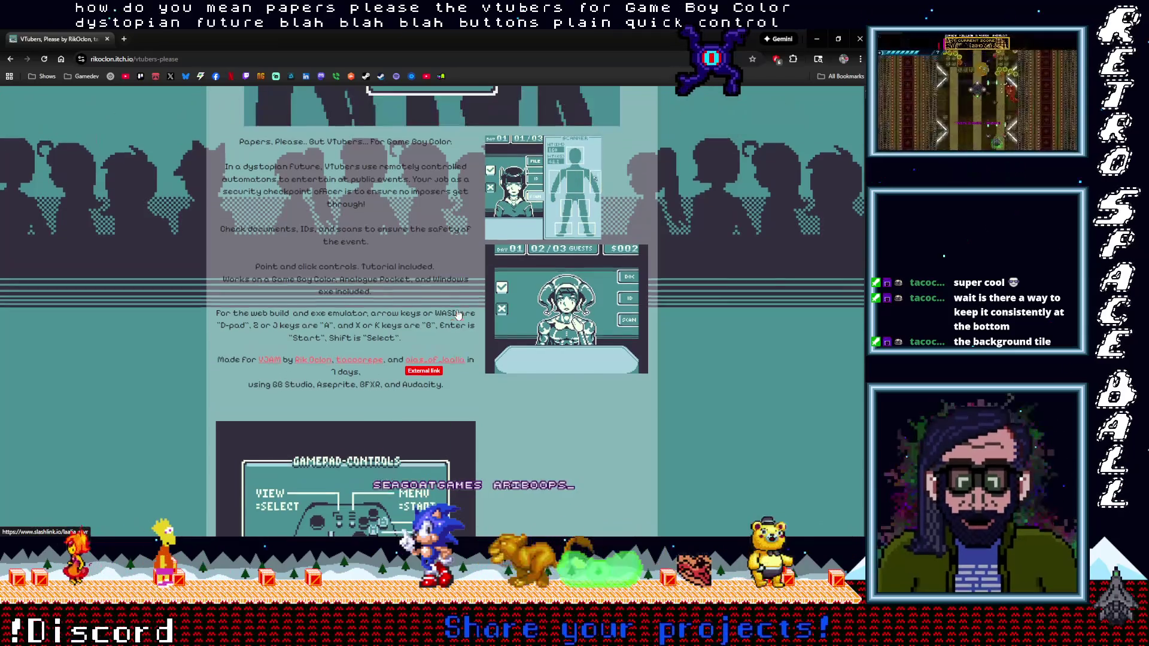
{"action": "scroll", "coordinate": [457, 309], "scroll_direction": "up", "scroll_amount": 6}
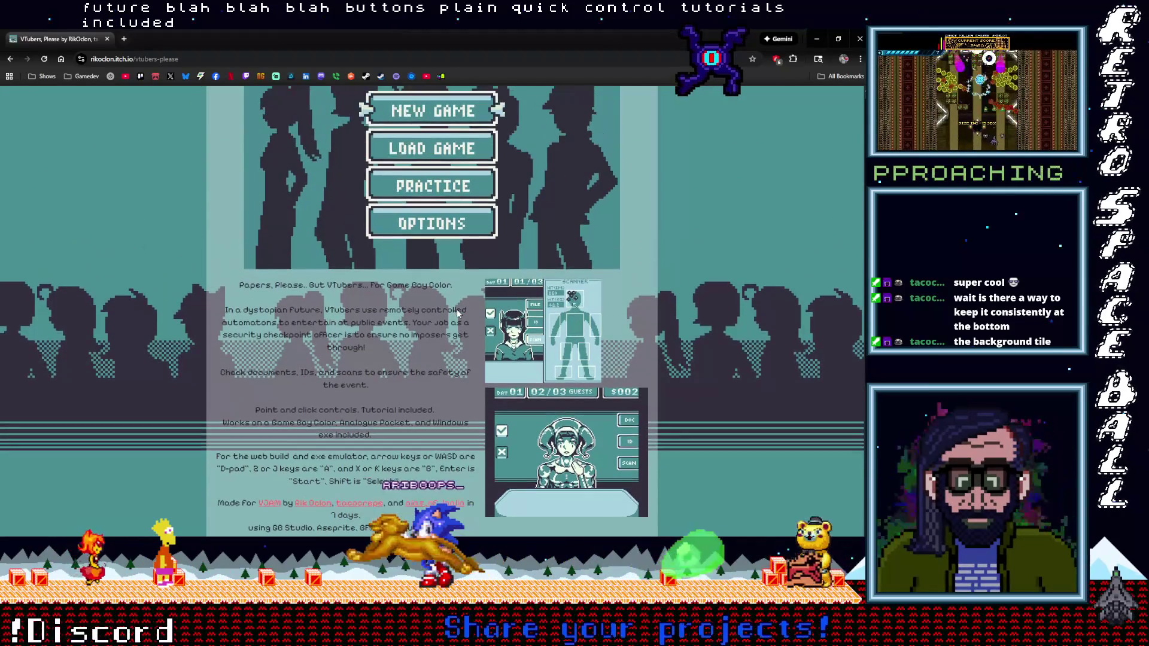
{"action": "scroll", "coordinate": [449, 312], "scroll_direction": "up", "scroll_amount": 4}
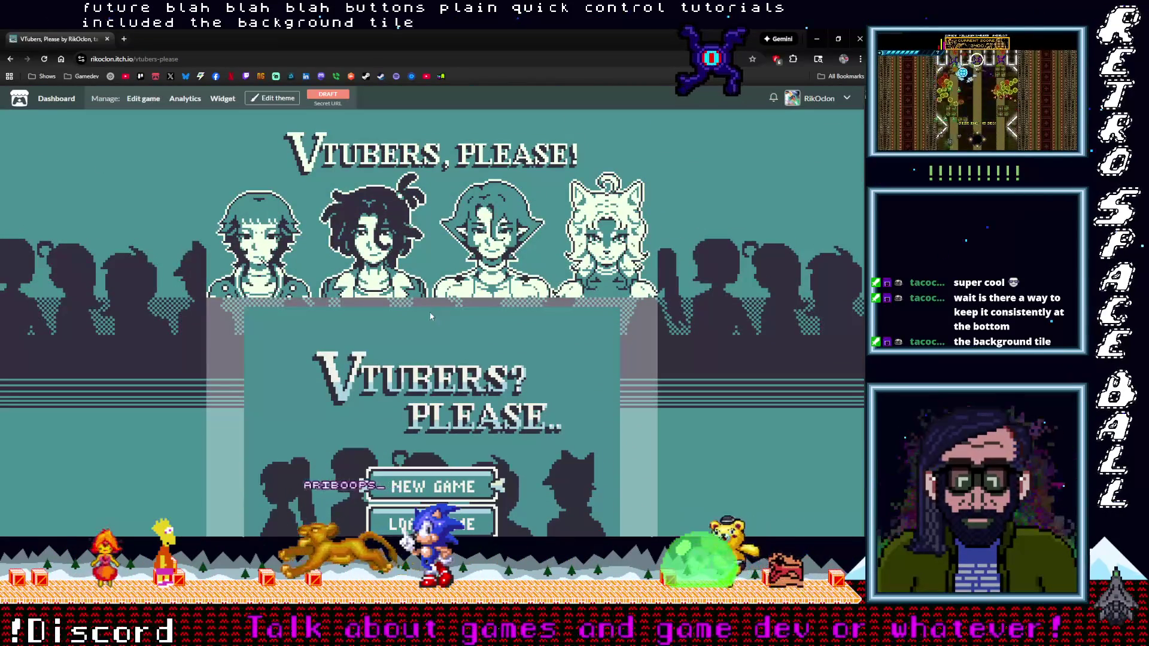
{"action": "scroll", "coordinate": [373, 308], "scroll_direction": "down", "scroll_amount": 6}
{"action": "scroll", "coordinate": [370, 310], "scroll_direction": "down", "scroll_amount": 7}
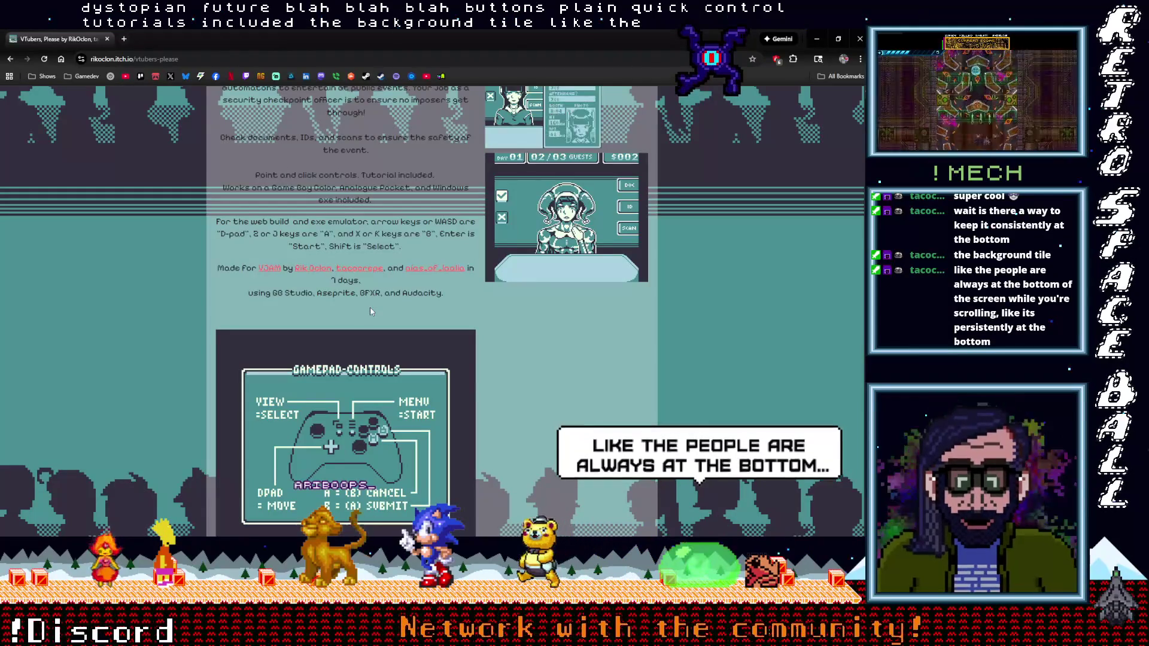
{"action": "scroll", "coordinate": [370, 311], "scroll_direction": "down", "scroll_amount": 6}
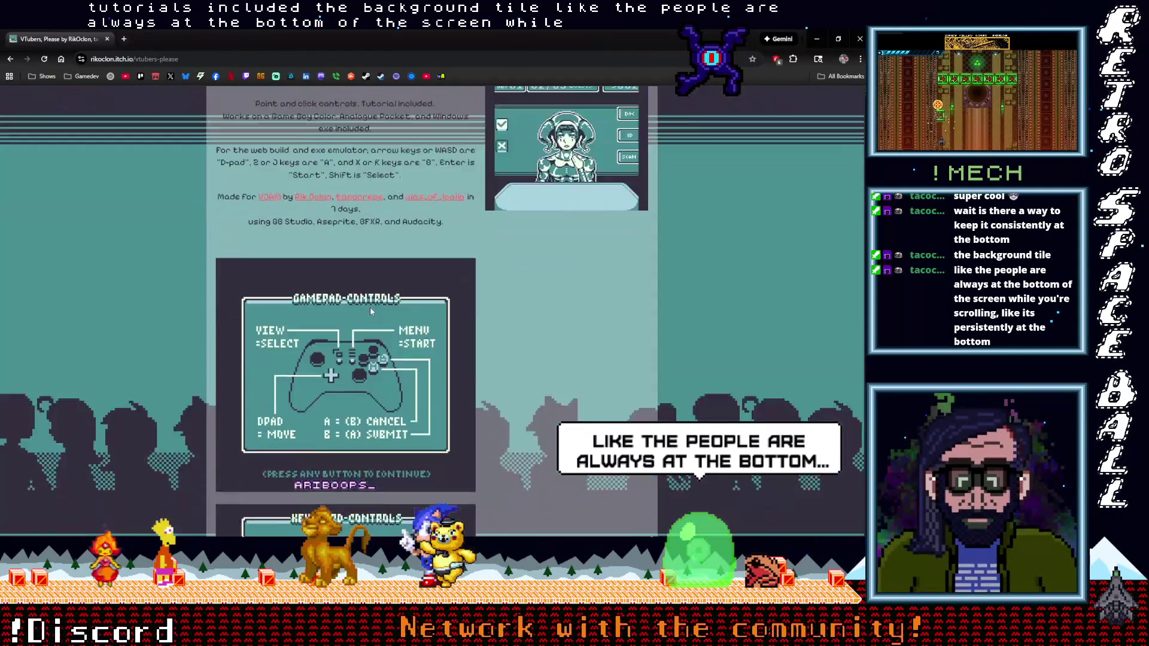
{"action": "scroll", "coordinate": [368, 322], "scroll_direction": "up", "scroll_amount": 12}
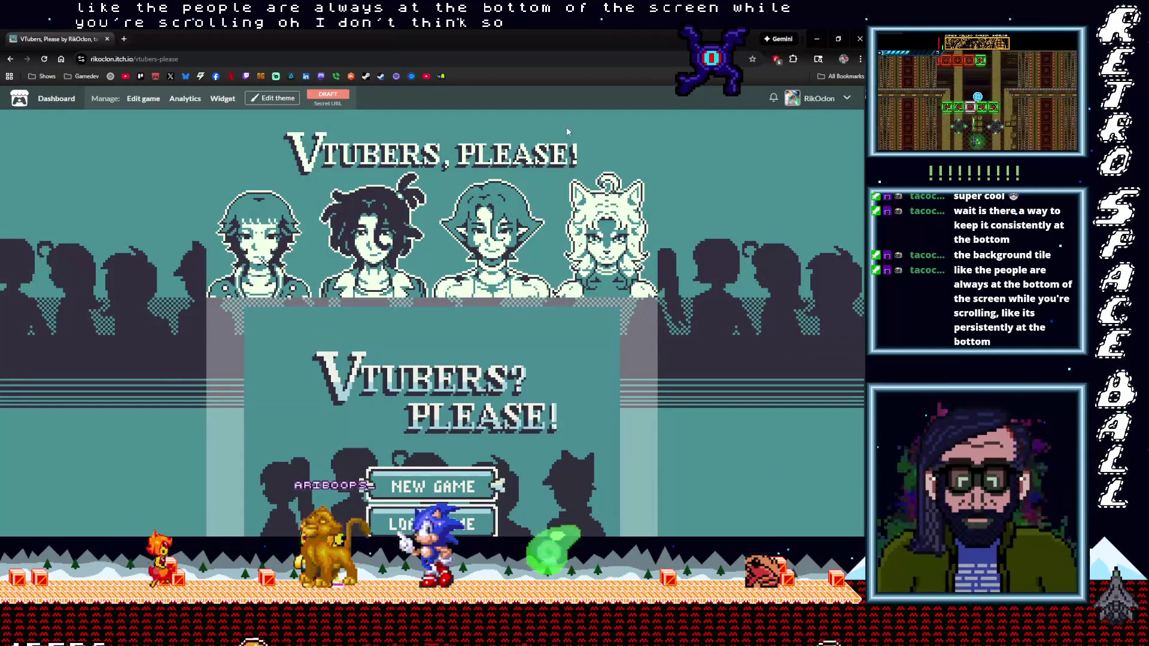
In the theme editor, set the page background image to Fixed.
{"action": "left_click", "coordinate": [250, 101]}
{"action": "scroll", "coordinate": [80, 404], "scroll_direction": "down", "scroll_amount": 1}
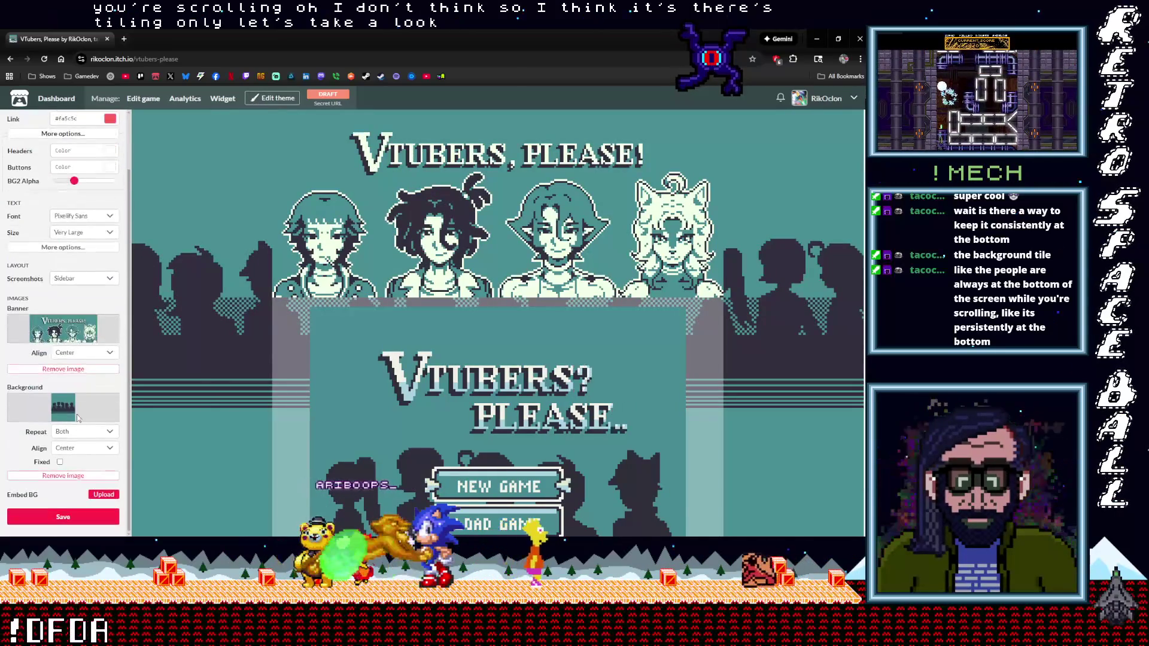
{"action": "left_click", "coordinate": [60, 462]}
Scroll the page to check the fixed background, then return to the cover in Aseprite.
{"action": "scroll", "coordinate": [206, 381], "scroll_direction": "down", "scroll_amount": 5}
{"action": "scroll", "coordinate": [204, 380], "scroll_direction": "down", "scroll_amount": 2}
{"action": "scroll", "coordinate": [203, 380], "scroll_direction": "up", "scroll_amount": 7}
{"action": "scroll", "coordinate": [203, 387], "scroll_direction": "down", "scroll_amount": 8}
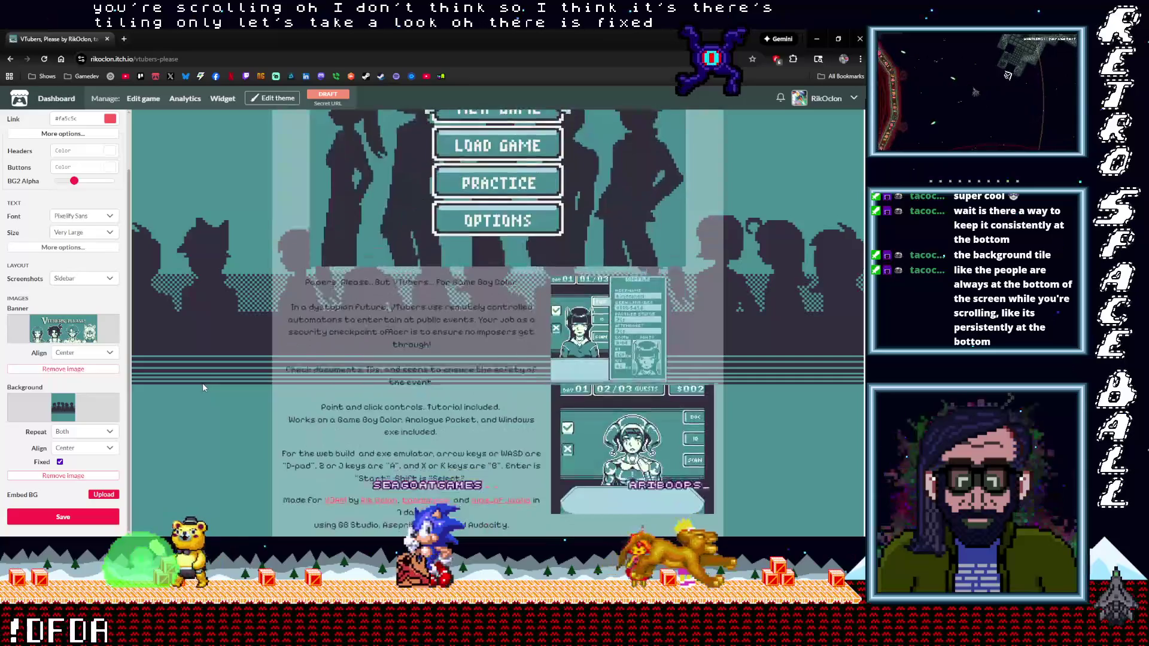
{"action": "scroll", "coordinate": [203, 386], "scroll_direction": "up", "scroll_amount": 7}
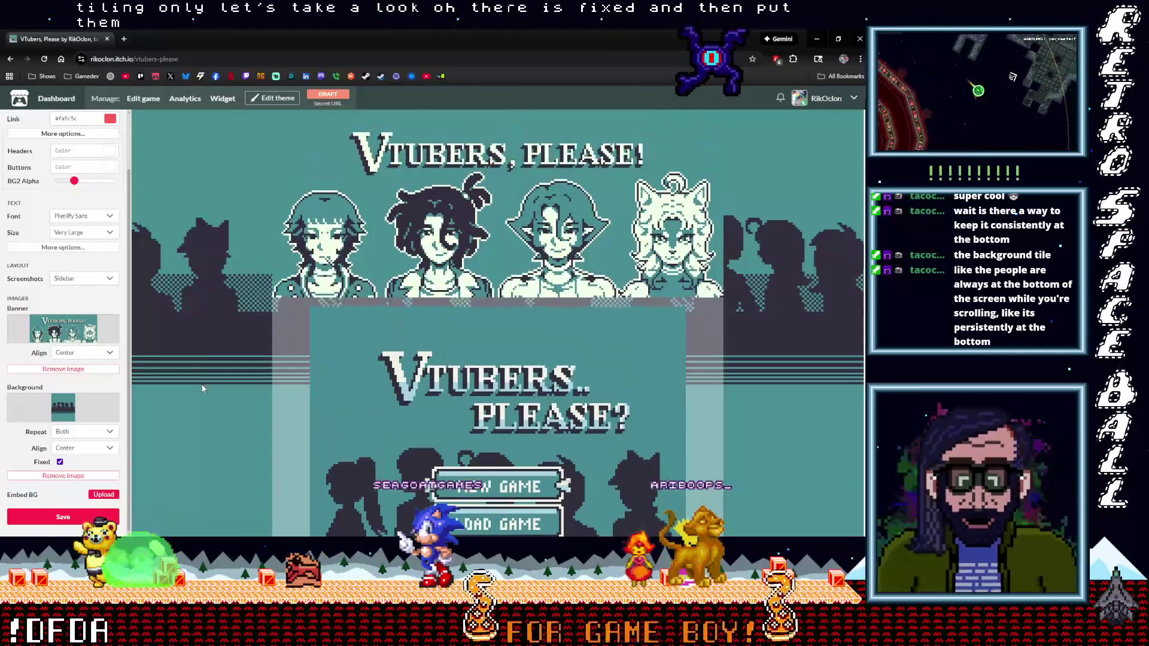
{"action": "scroll", "coordinate": [202, 387], "scroll_direction": "down", "scroll_amount": 10}
{"action": "scroll", "coordinate": [201, 386], "scroll_direction": "down", "scroll_amount": 5}
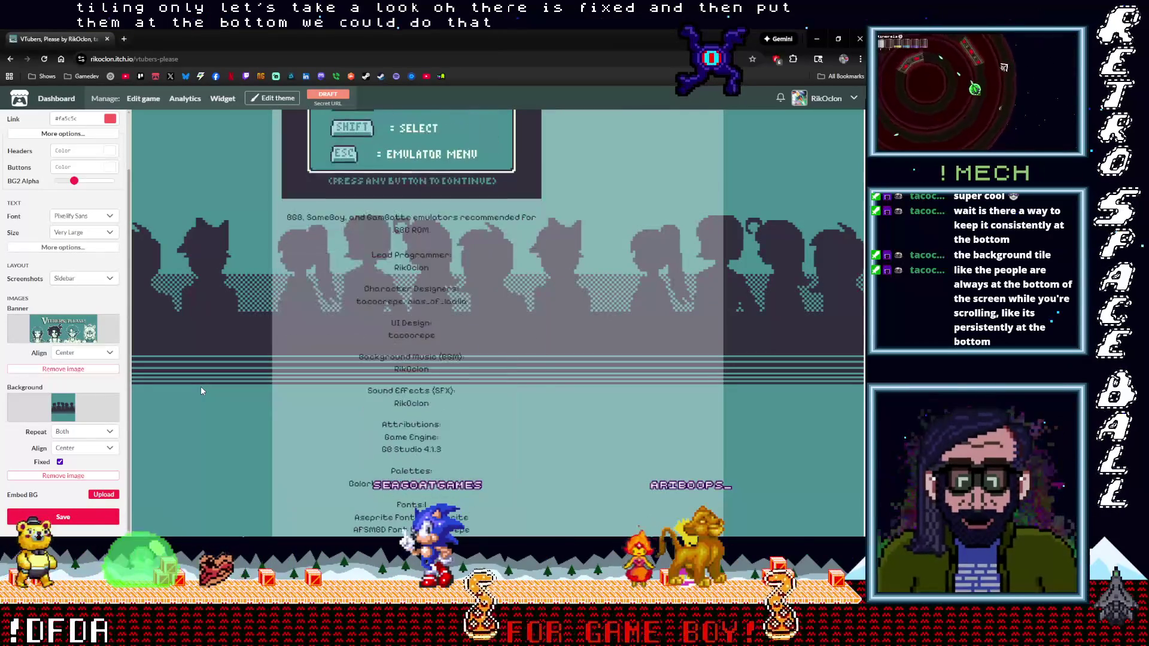
{"action": "scroll", "coordinate": [201, 386], "scroll_direction": "up", "scroll_amount": 9}
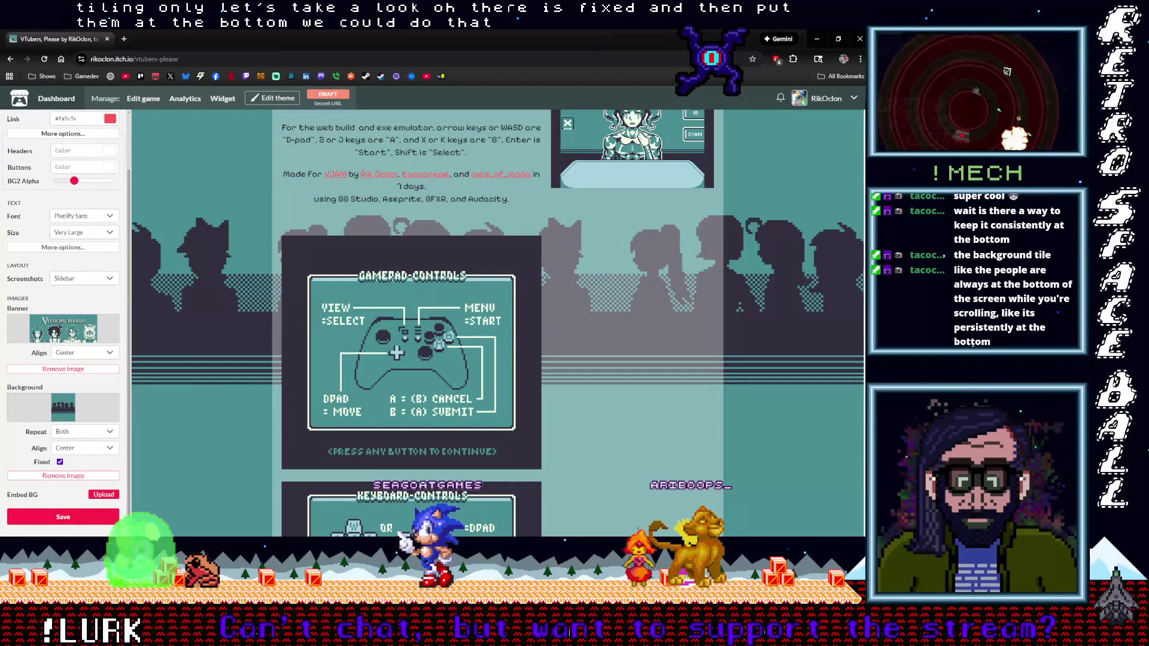
{"action": "left_click", "coordinate": [810, 91]}
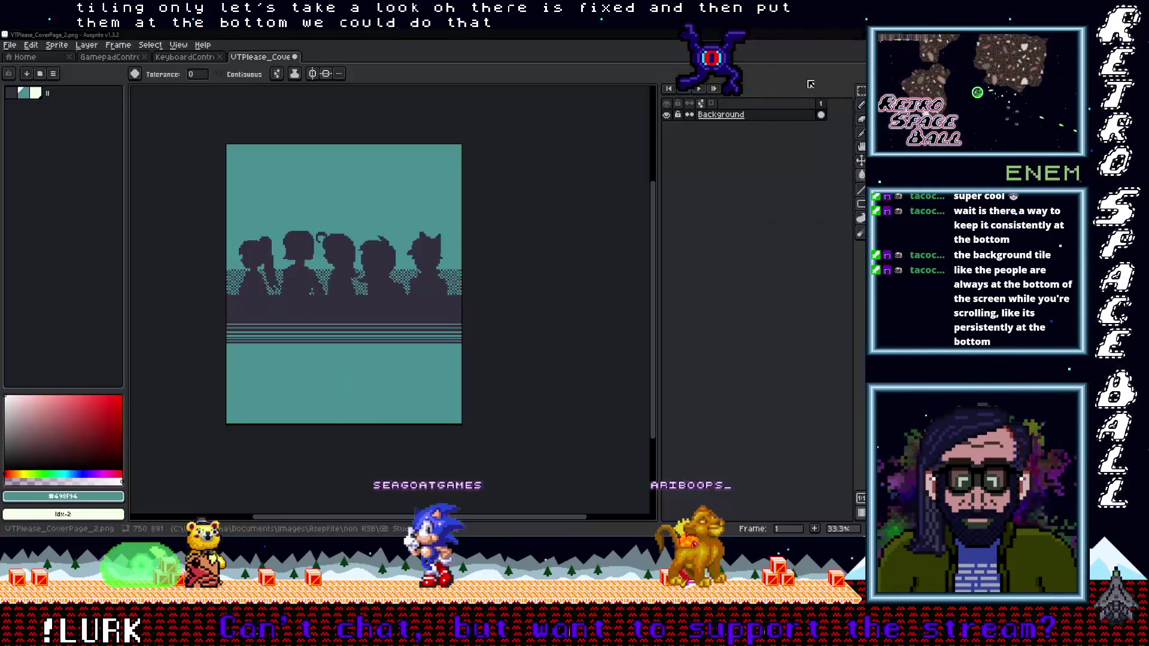
{"action": "mouse_move", "coordinate": [451, 303]}
{"action": "left_mouse_down"}
{"action": "mouse_move", "coordinate": [470, 339]}
{"action": "mouse_move", "coordinate": [522, 349]}
{"action": "left_mouse_up"}
{"action": "scroll", "coordinate": [474, 344], "scroll_direction": "up", "scroll_amount": 1}
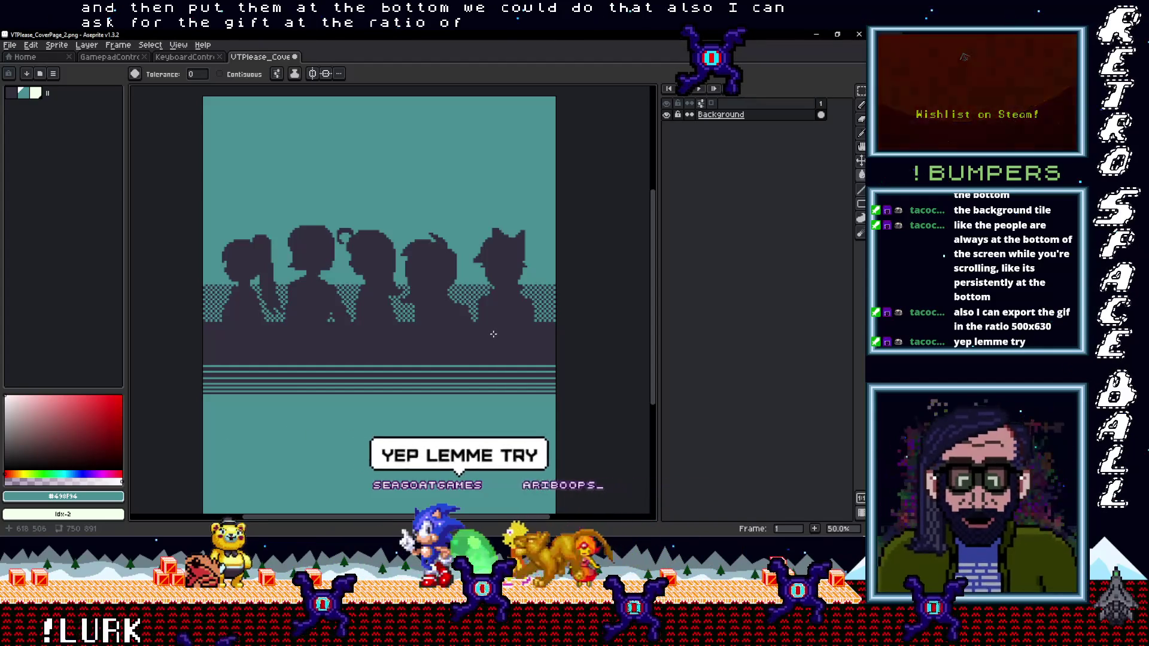
{"action": "scroll", "coordinate": [497, 334], "scroll_direction": "down", "scroll_amount": 1}
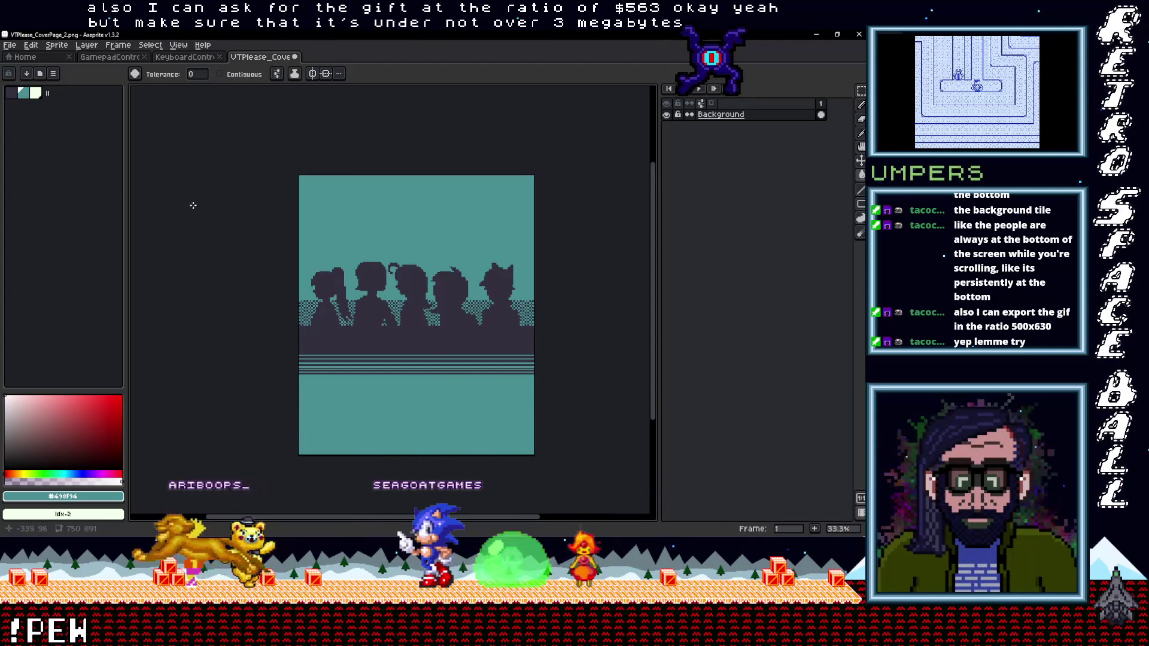
{"action": "left_click", "coordinate": [25, 57]}
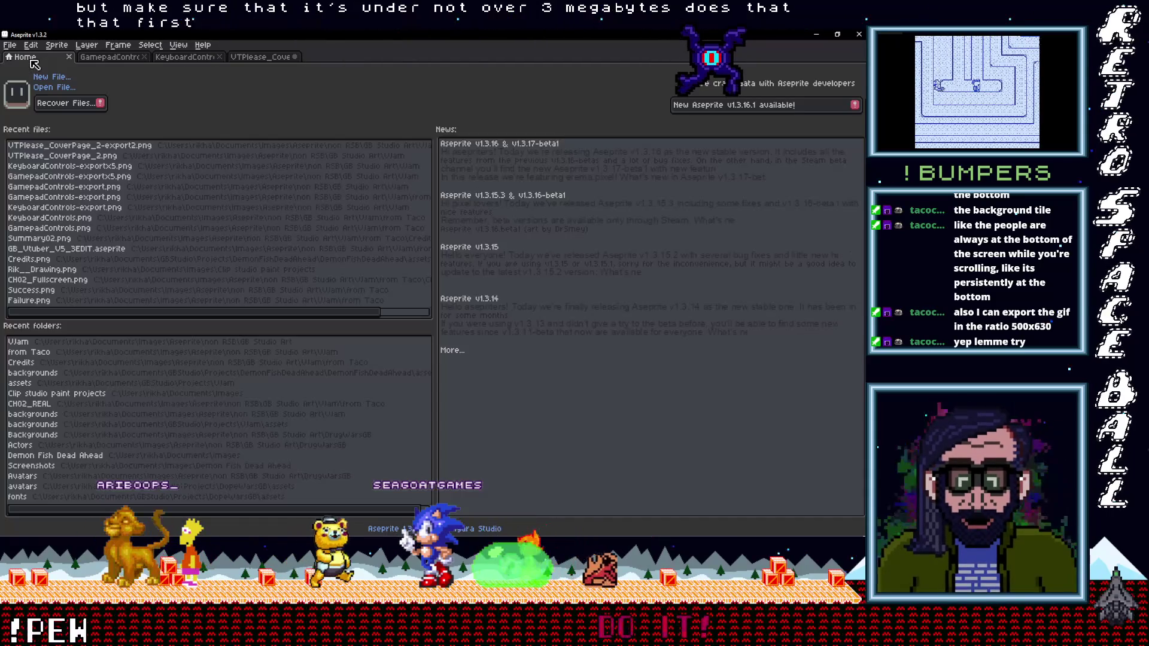
{"action": "left_click", "coordinate": [258, 58]}
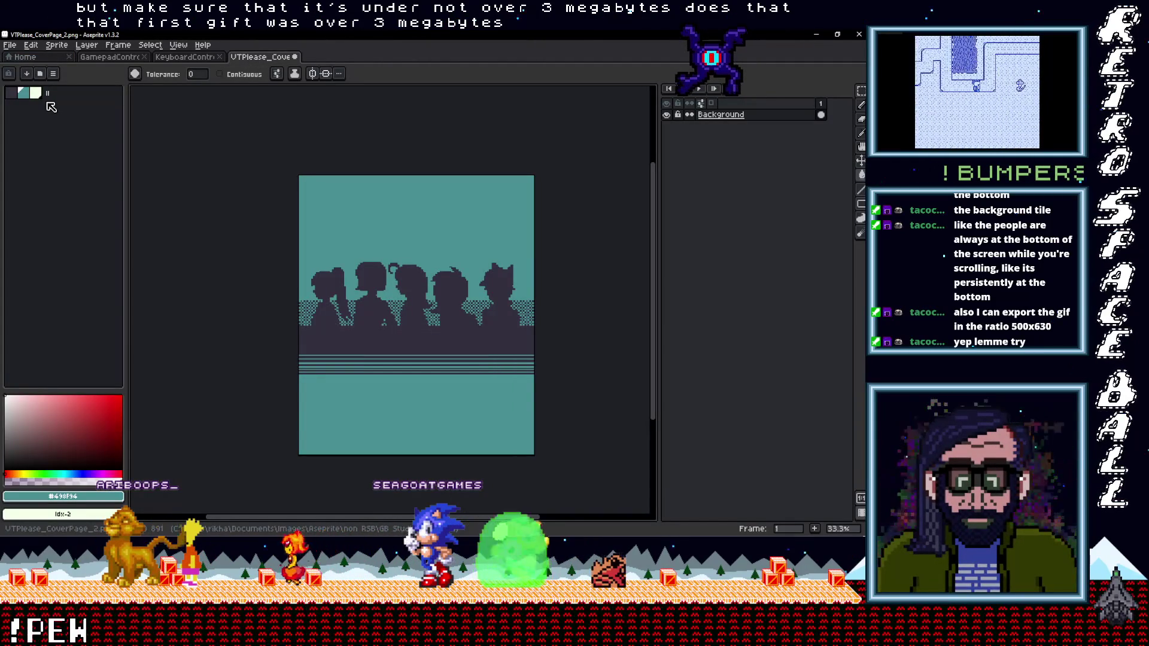
{"action": "left_click_drag", "start_coordinate": [262, 252], "coordinate": [249, 254]}
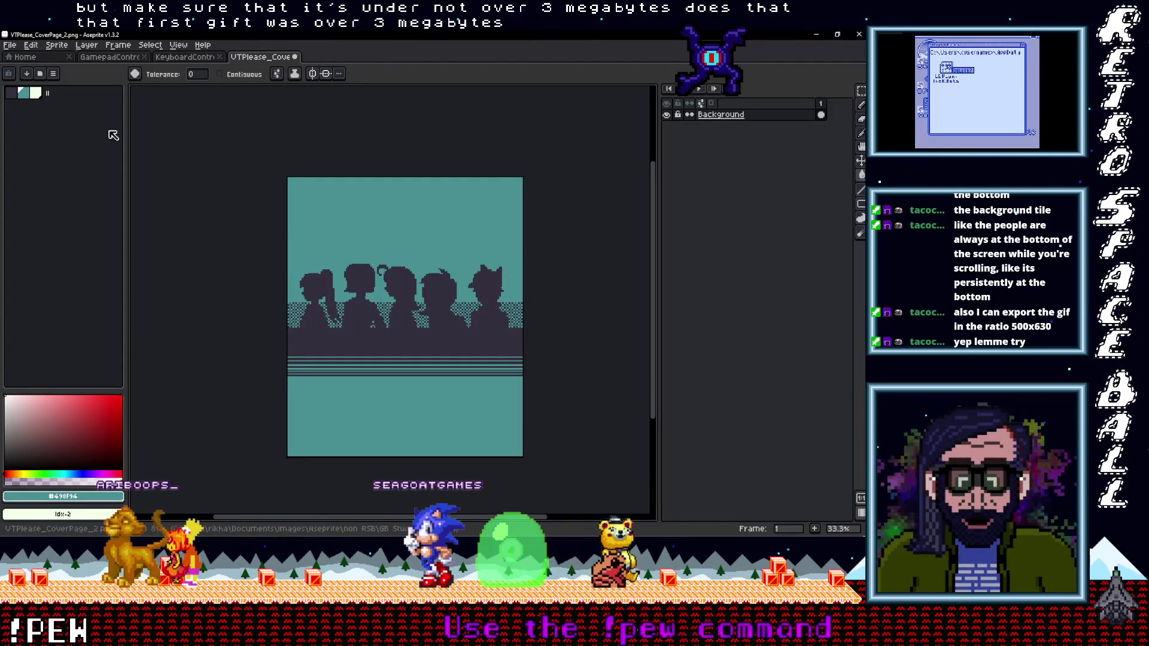
Trial Canvas Size changes: crop the bottom to 750x570, then extend the canvas upward.
{"action": "left_click", "coordinate": [57, 45]}
{"action": "left_click", "coordinate": [78, 106]}
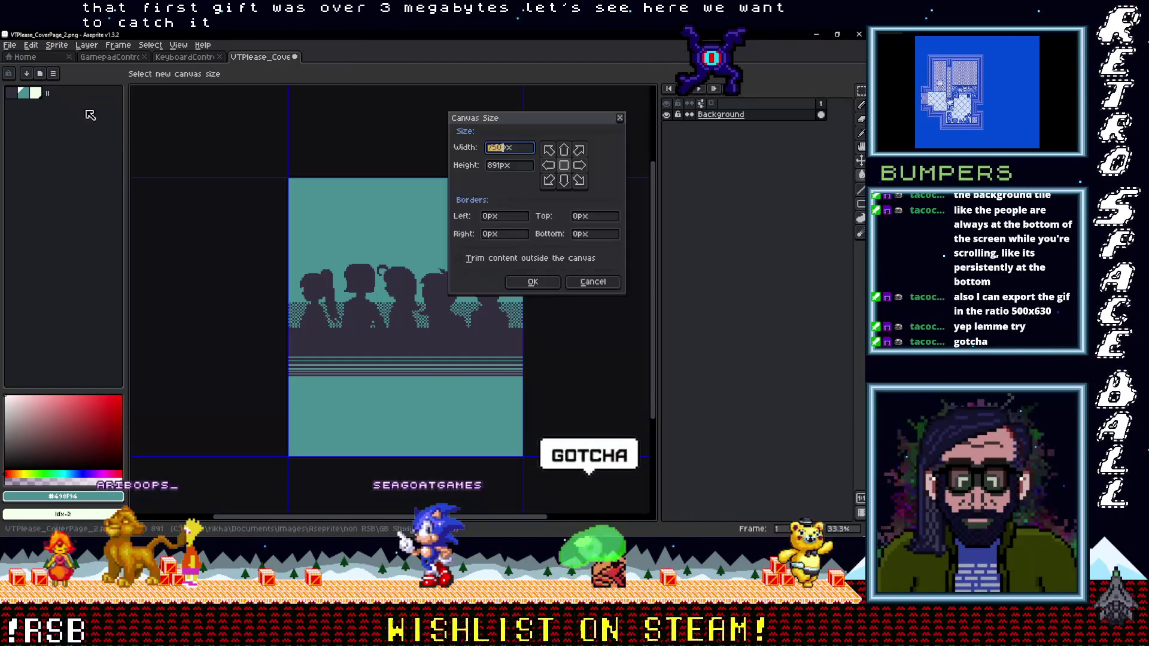
{"action": "mouse_move", "coordinate": [448, 457]}
{"action": "left_mouse_down"}
{"action": "mouse_move", "coordinate": [447, 372]}
{"action": "mouse_move", "coordinate": [458, 369]}
{"action": "left_mouse_up"}
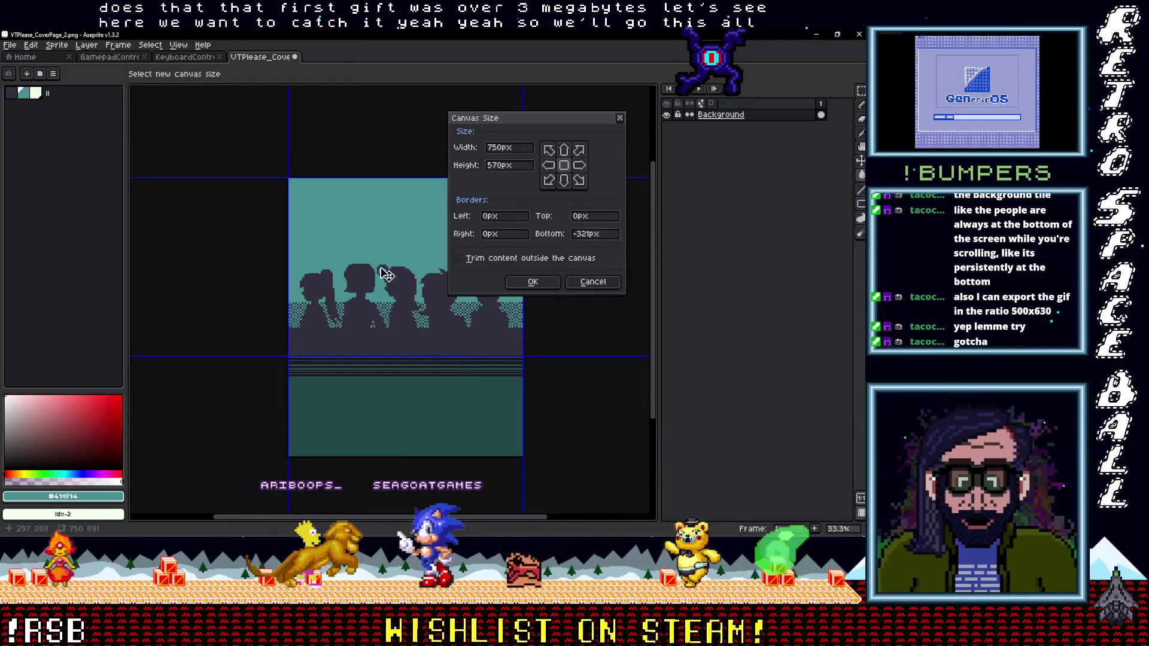
{"action": "left_click", "coordinate": [532, 282]}
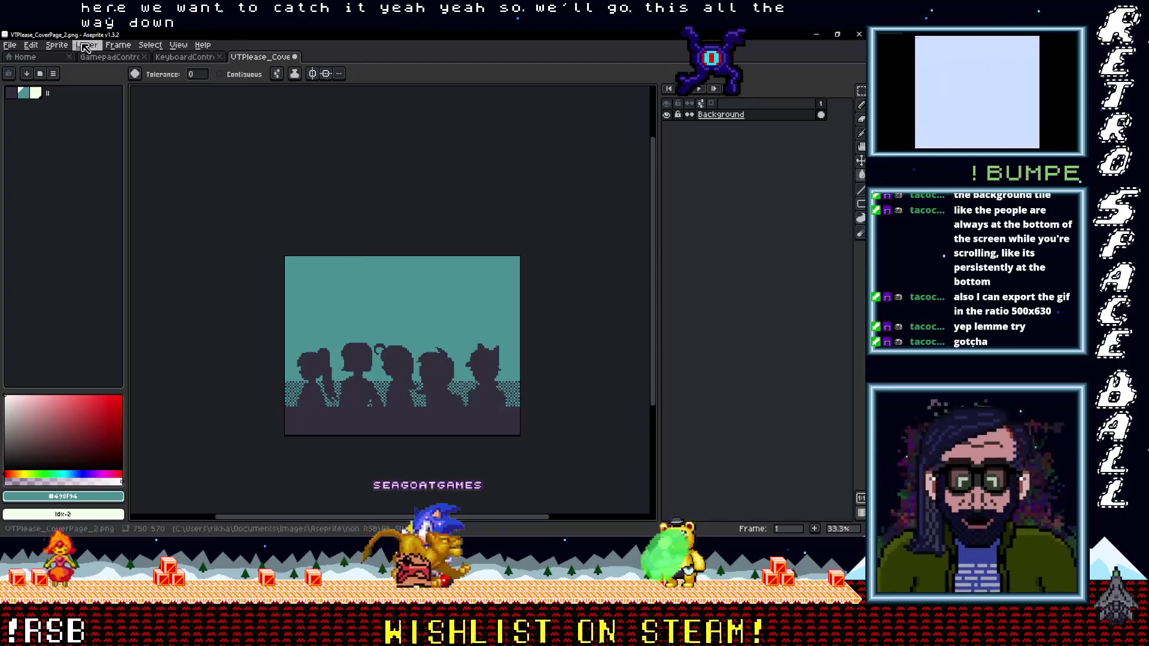
{"action": "left_click", "coordinate": [53, 46]}
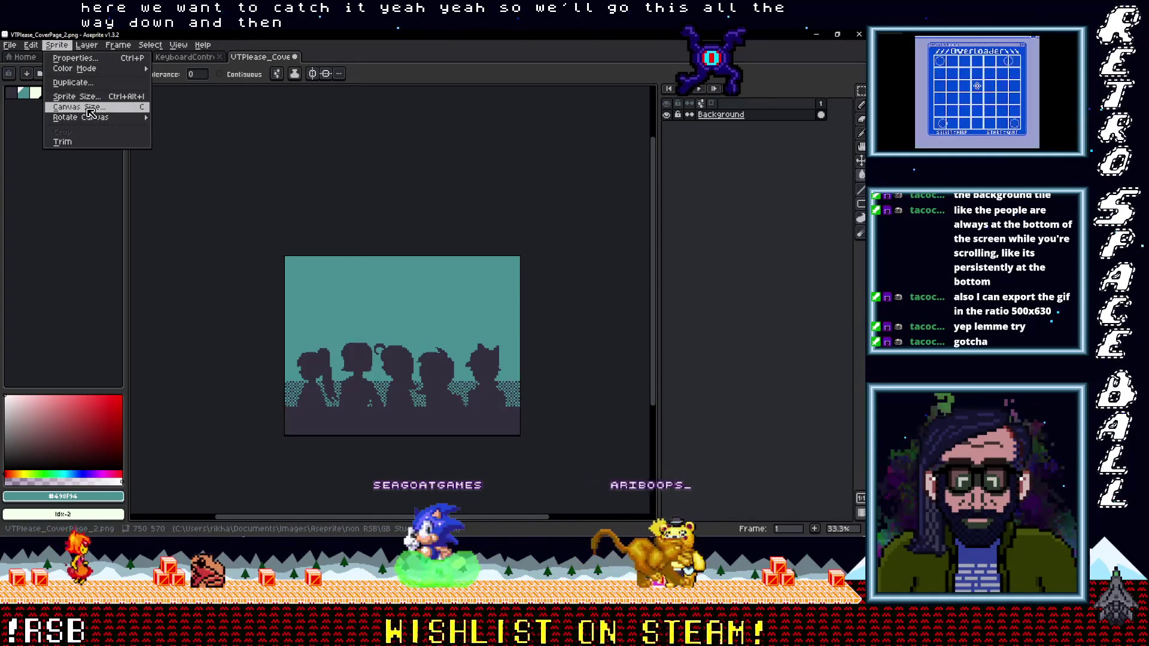
{"action": "left_click", "coordinate": [93, 112]}
{"action": "left_click_drag", "start_coordinate": [387, 256], "coordinate": [386, 189]}
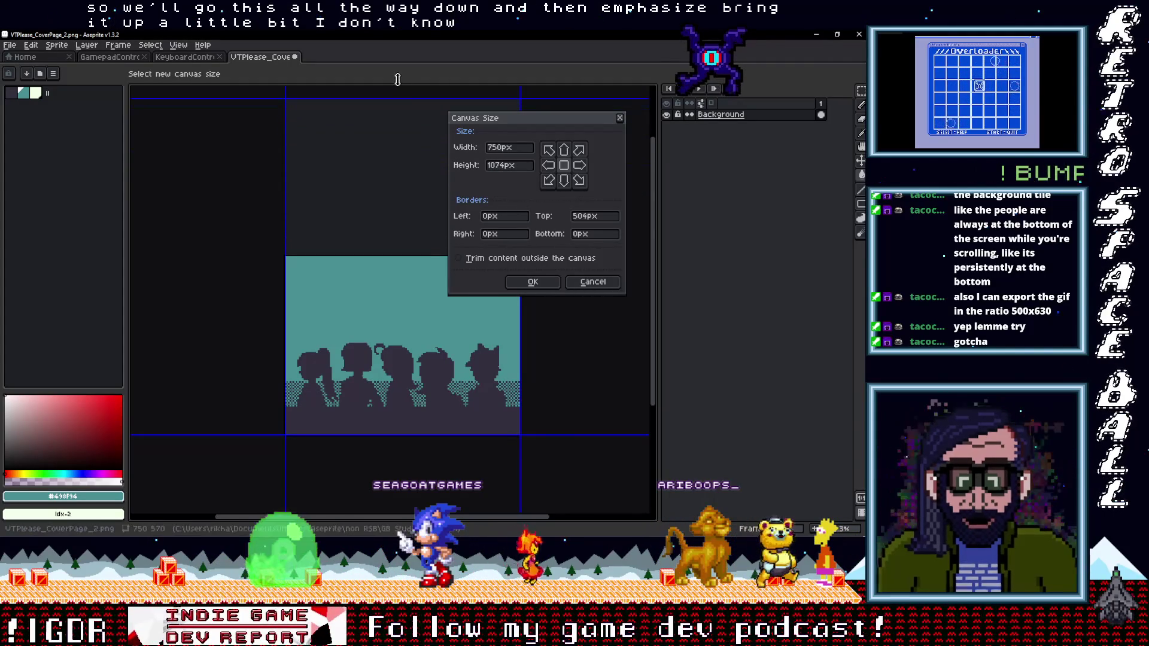
{"action": "left_click", "coordinate": [532, 282]}
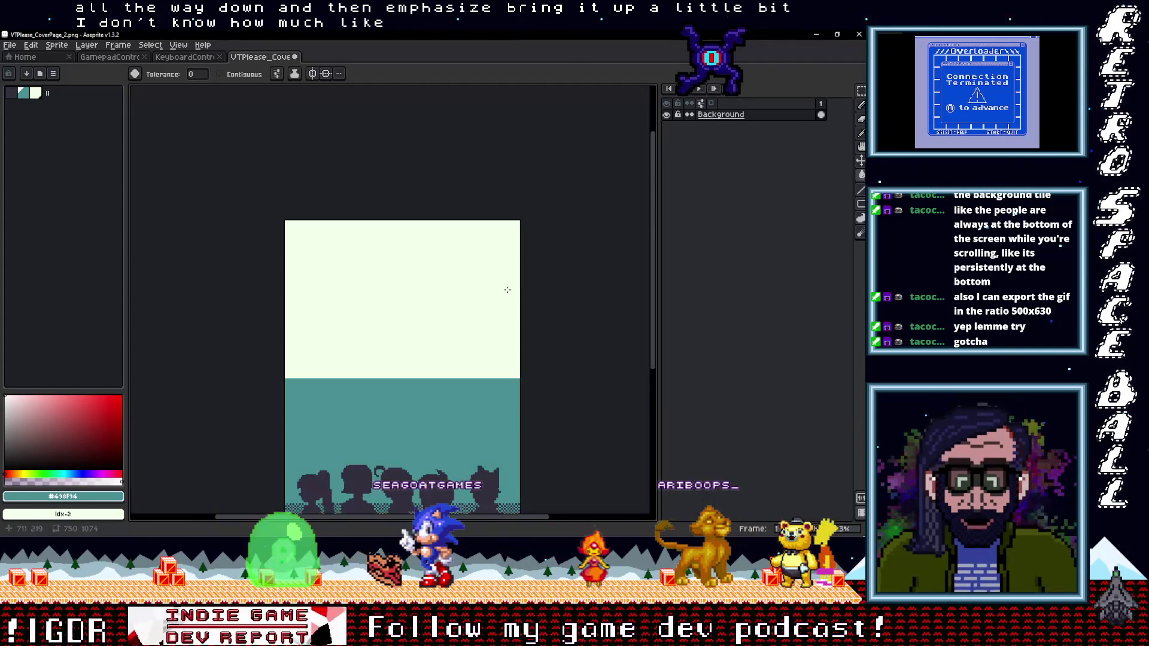
Undo back to 750x891, then marquee the lower stripe band and drag it upward.
{"action": "key", "text": "ctrl+z"}
{"action": "key", "text": "ctrl+y"}
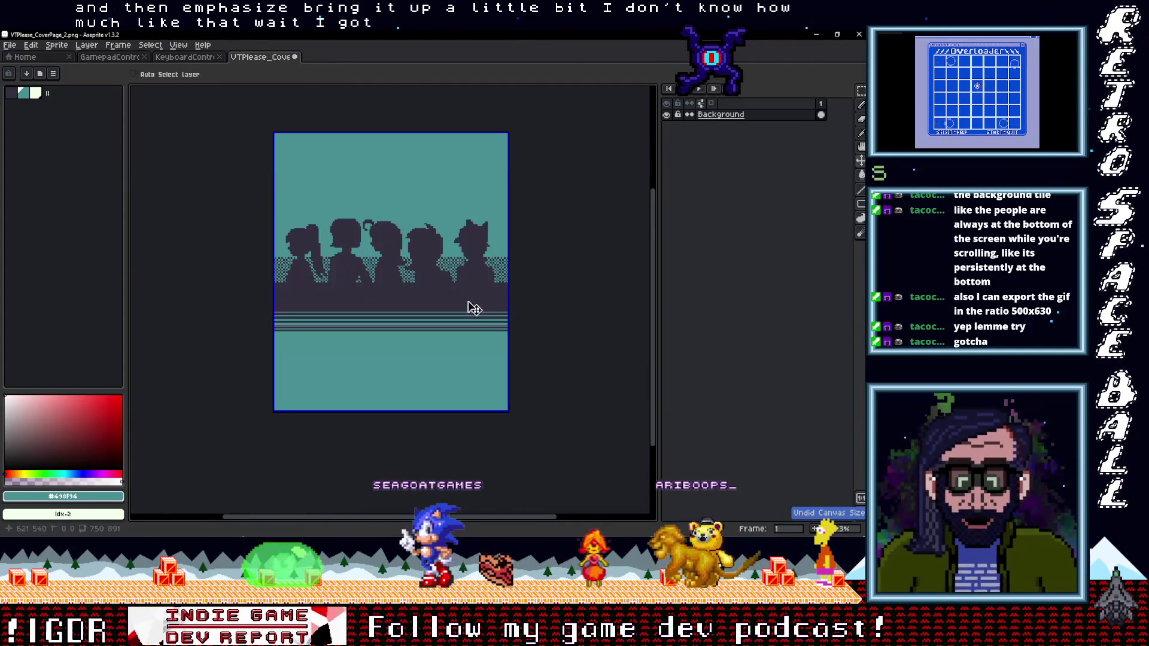
{"action": "key", "text": "g"}
{"action": "key", "text": "m"}
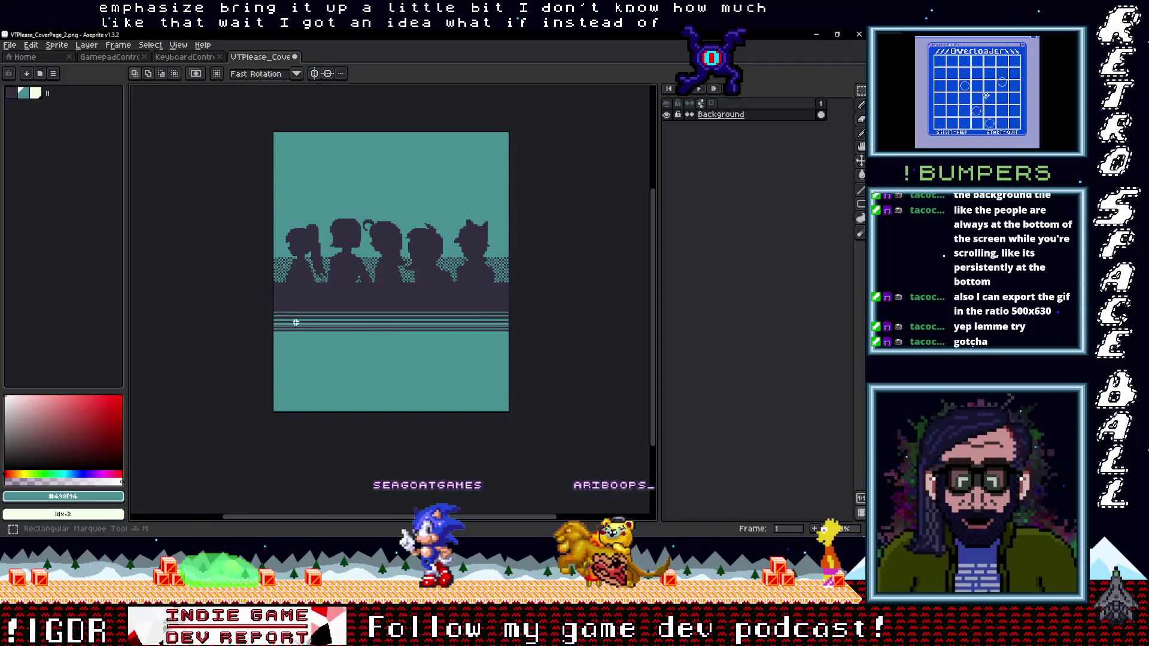
{"action": "left_click_drag", "start_coordinate": [512, 420], "coordinate": [272, 305]}
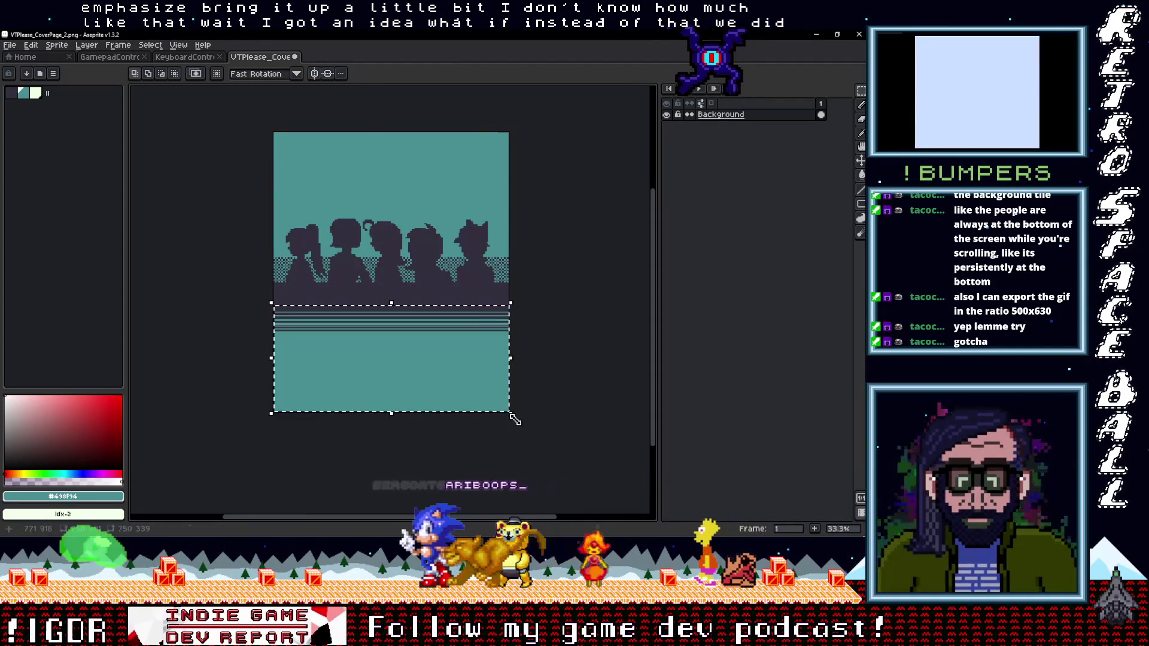
{"action": "left_click_drag", "start_coordinate": [461, 386], "coordinate": [470, 191]}
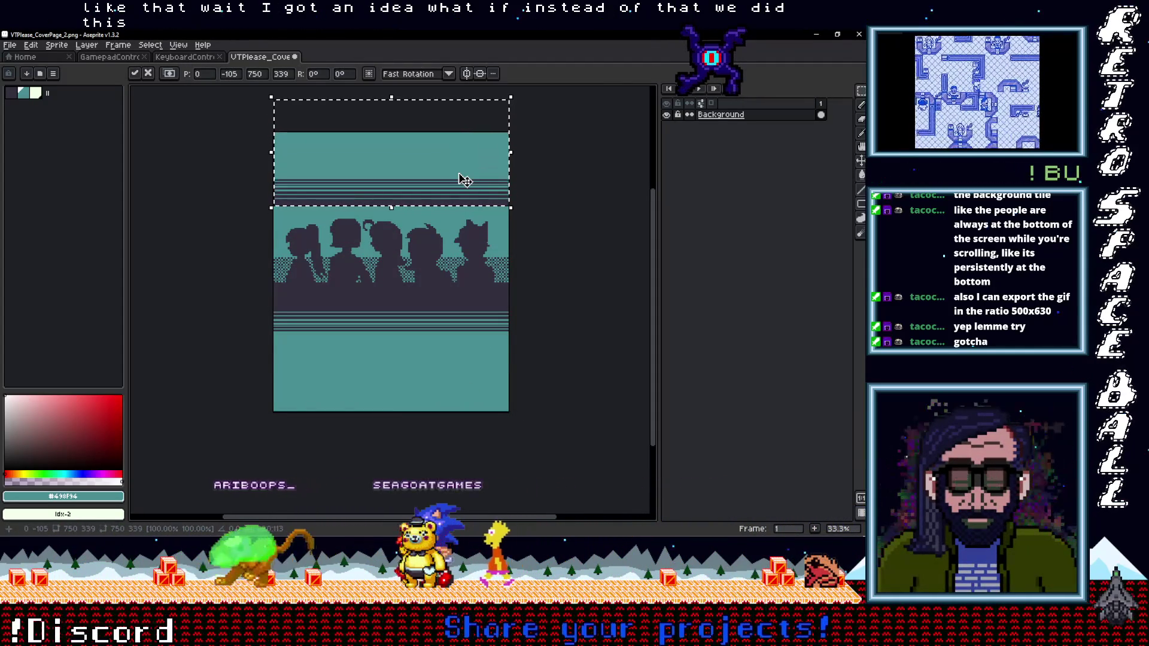
Place the striped band above the silhouettes and commit it.
{"action": "key", "text": "ctrl+d"}
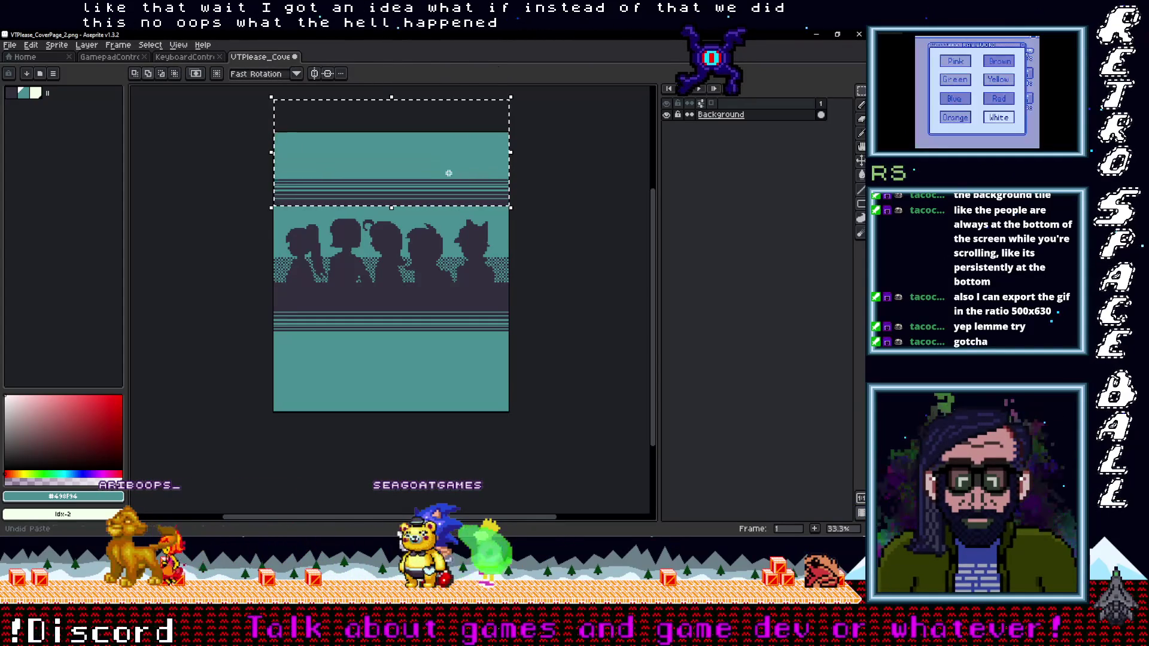
{"action": "left_click_drag", "start_coordinate": [449, 174], "coordinate": [440, 171]}
{"action": "key", "text": "ctrl+z"}
{"action": "key", "text": "ctrl+z"}
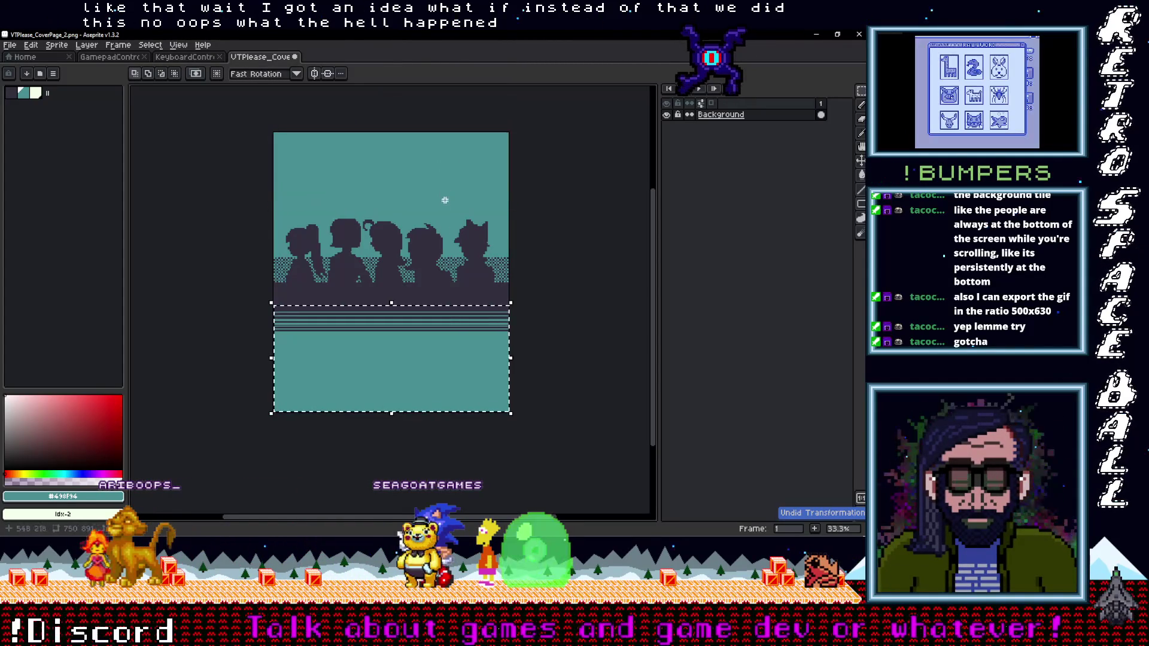
{"action": "mouse_move", "coordinate": [439, 381]}
{"action": "left_mouse_down"}
{"action": "mouse_move", "coordinate": [449, 198]}
{"action": "mouse_move", "coordinate": [449, 321]}
{"action": "left_mouse_up"}
{"action": "key", "text": "Escape"}
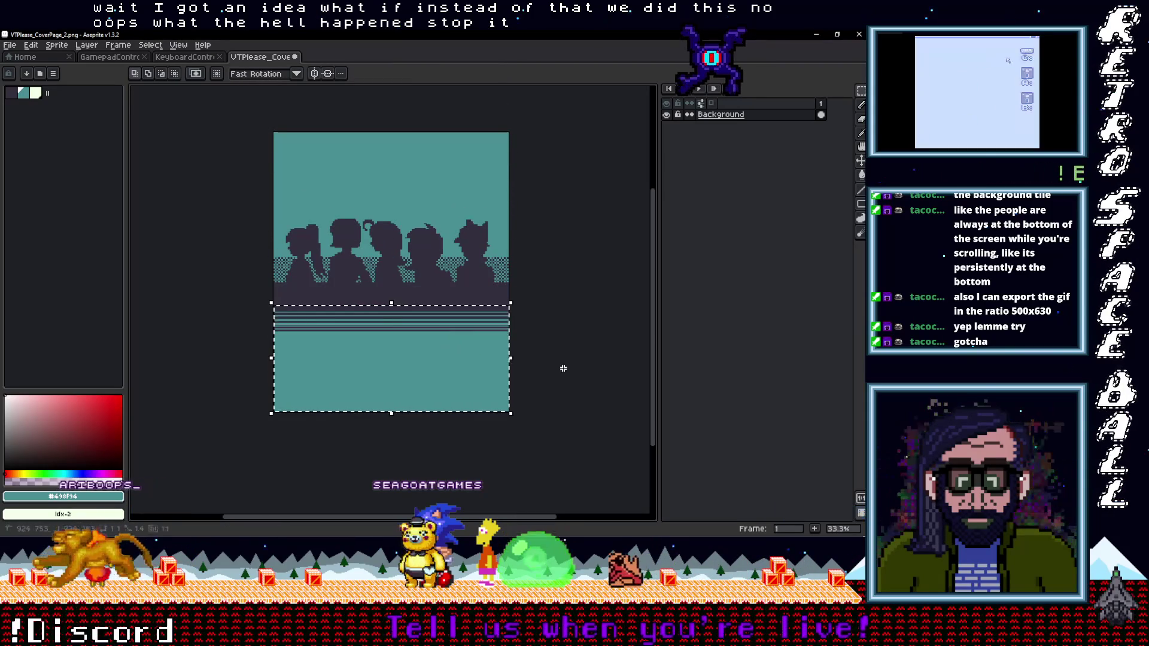
{"action": "left_click", "coordinate": [292, 309]}
{"action": "mouse_move", "coordinate": [441, 333]}
{"action": "left_mouse_down"}
{"action": "mouse_move", "coordinate": [436, 210]}
{"action": "mouse_move", "coordinate": [447, 211]}
{"action": "left_mouse_up"}
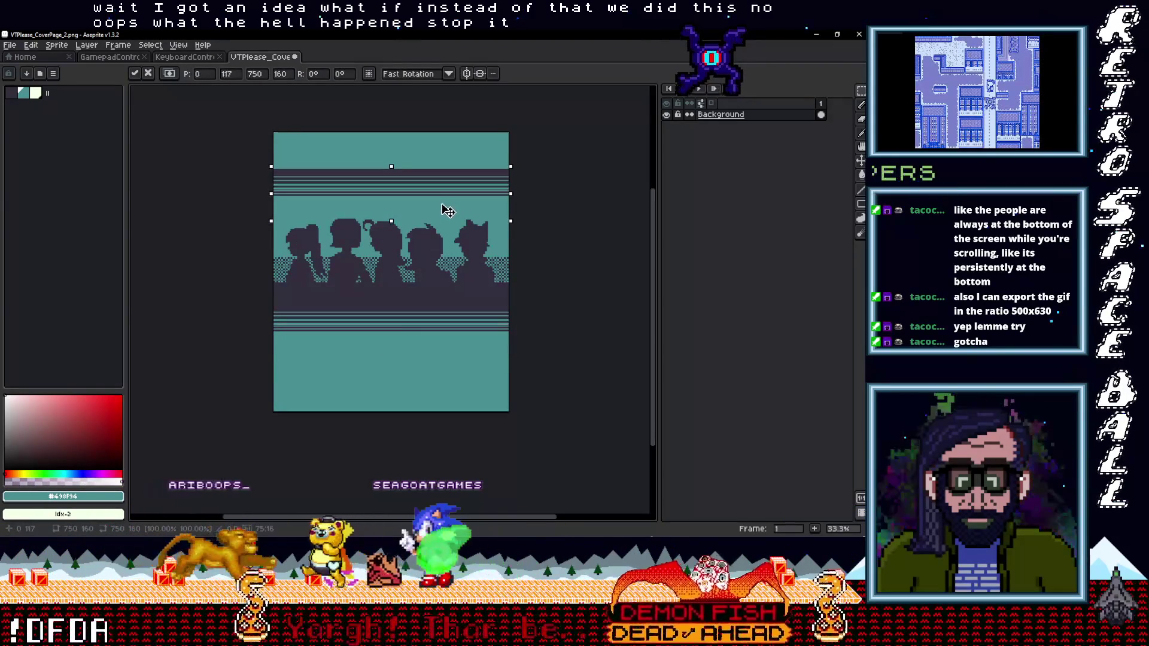
{"action": "scroll", "coordinate": [541, 285], "scroll_direction": "up", "scroll_amount": 2}
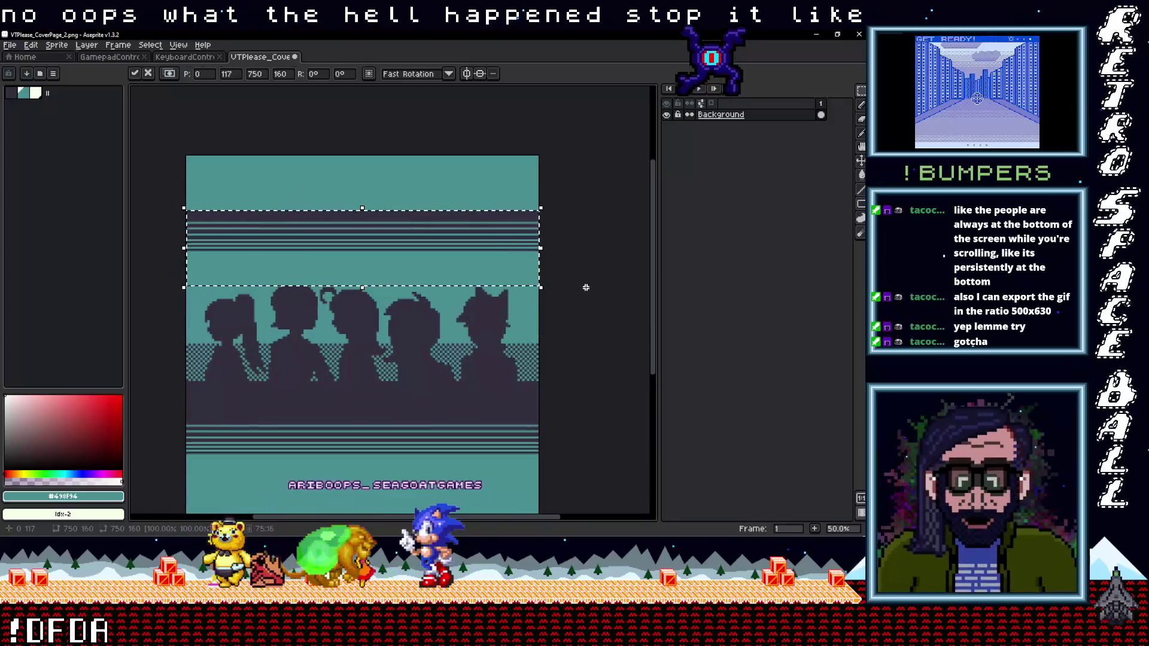
{"action": "left_click", "coordinate": [581, 290]}
Test a dark purple Paint Bucket fill, undo it, and make fills contiguous-only.
{"action": "key", "text": "g"}
{"action": "left_click", "coordinate": [477, 203]}
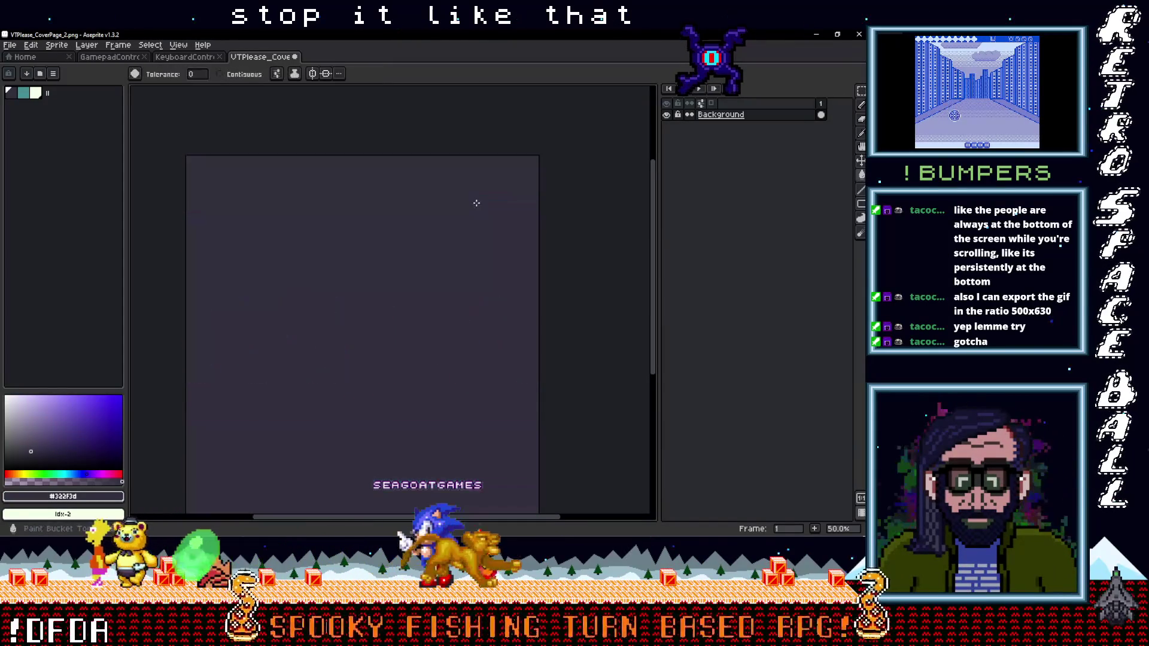
{"action": "key", "text": "ctrl+z"}
{"action": "scroll", "coordinate": [465, 206], "scroll_direction": "up", "scroll_amount": 4}
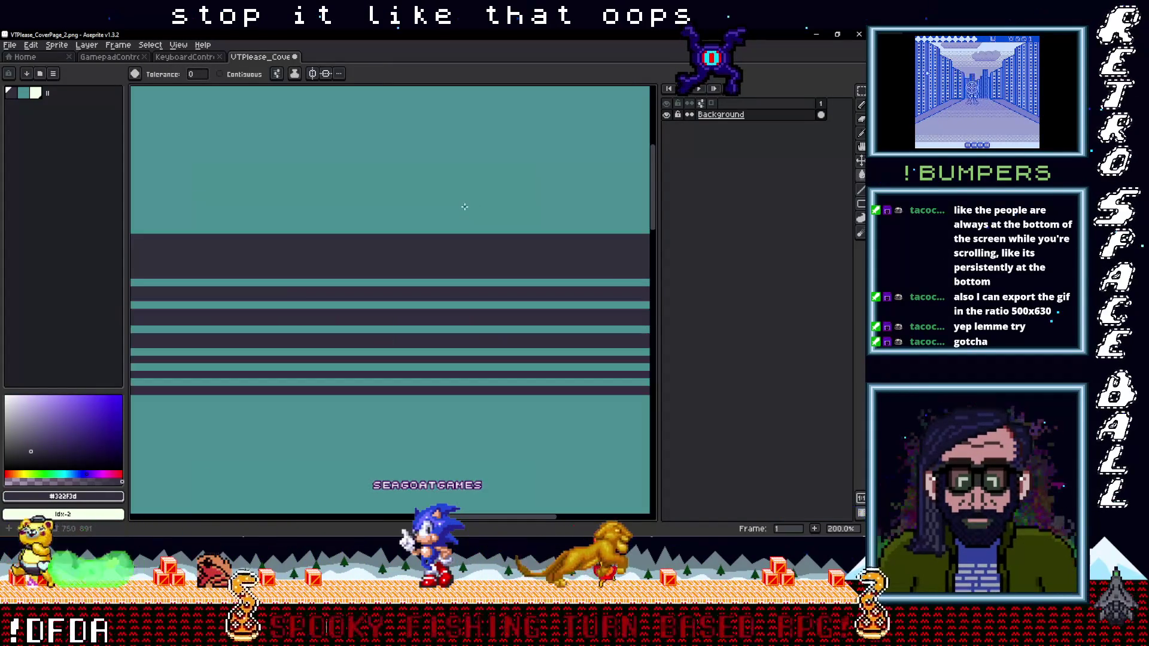
{"action": "left_click", "coordinate": [219, 73]}
{"action": "scroll", "coordinate": [391, 331], "scroll_direction": "down", "scroll_amount": 4}
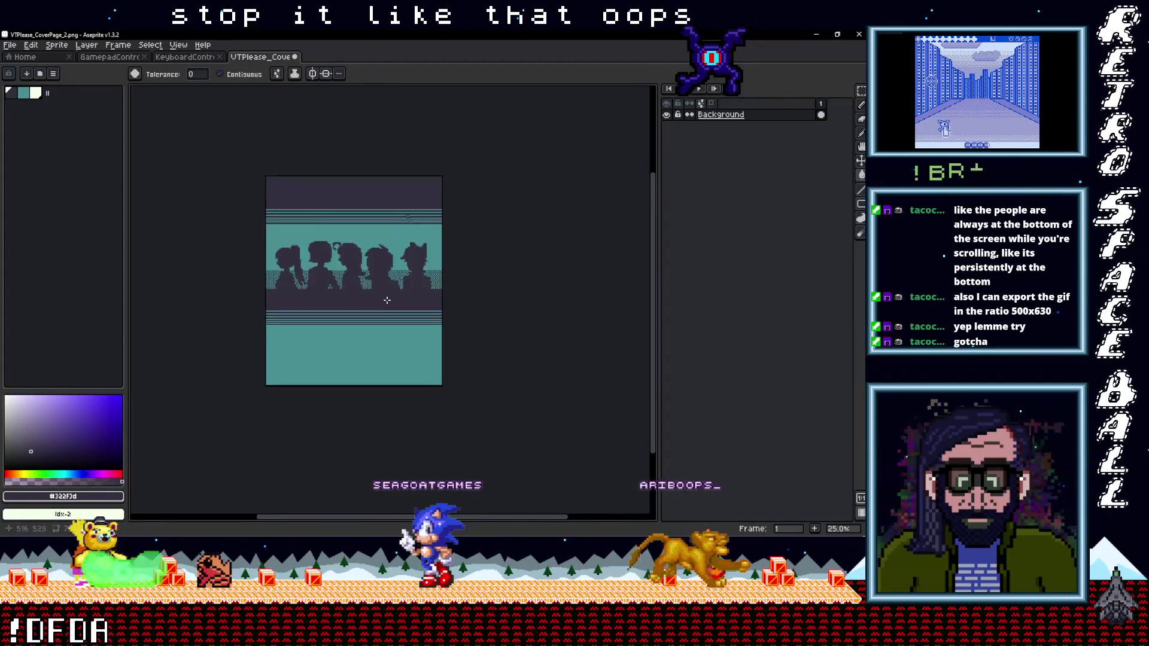
{"action": "scroll", "coordinate": [391, 331], "scroll_direction": "up", "scroll_amount": 2}
Recentre the cover, trial-select its lower part, and bring up Canvas Size.
{"action": "left_click_drag", "start_coordinate": [391, 331], "coordinate": [421, 354]}
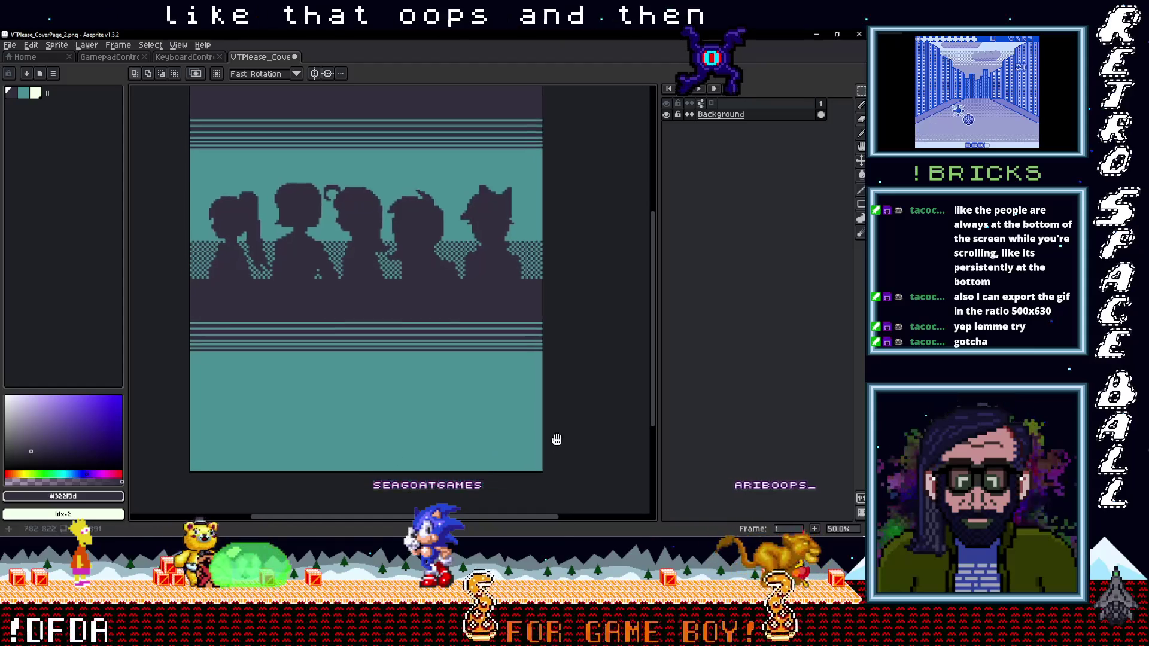
{"action": "mouse_move", "coordinate": [552, 469]}
{"action": "left_mouse_down"}
{"action": "mouse_move", "coordinate": [156, 302]}
{"action": "mouse_move", "coordinate": [174, 310]}
{"action": "left_mouse_up"}
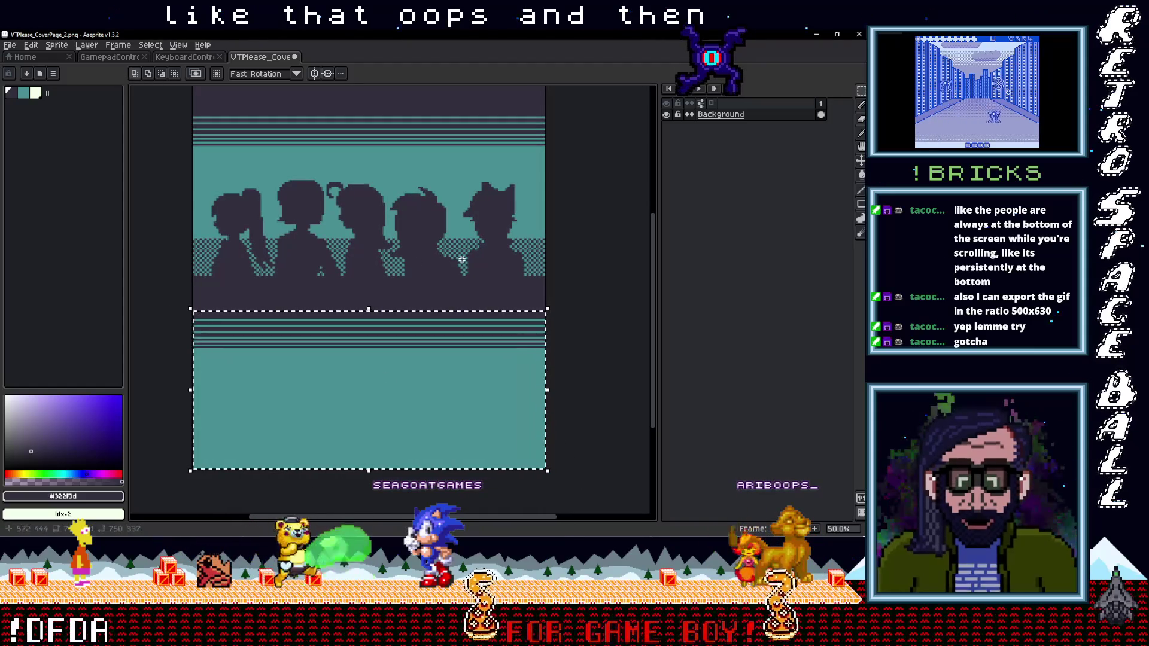
{"action": "key", "text": "ctrl+d"}
{"action": "left_click", "coordinate": [85, 46]}
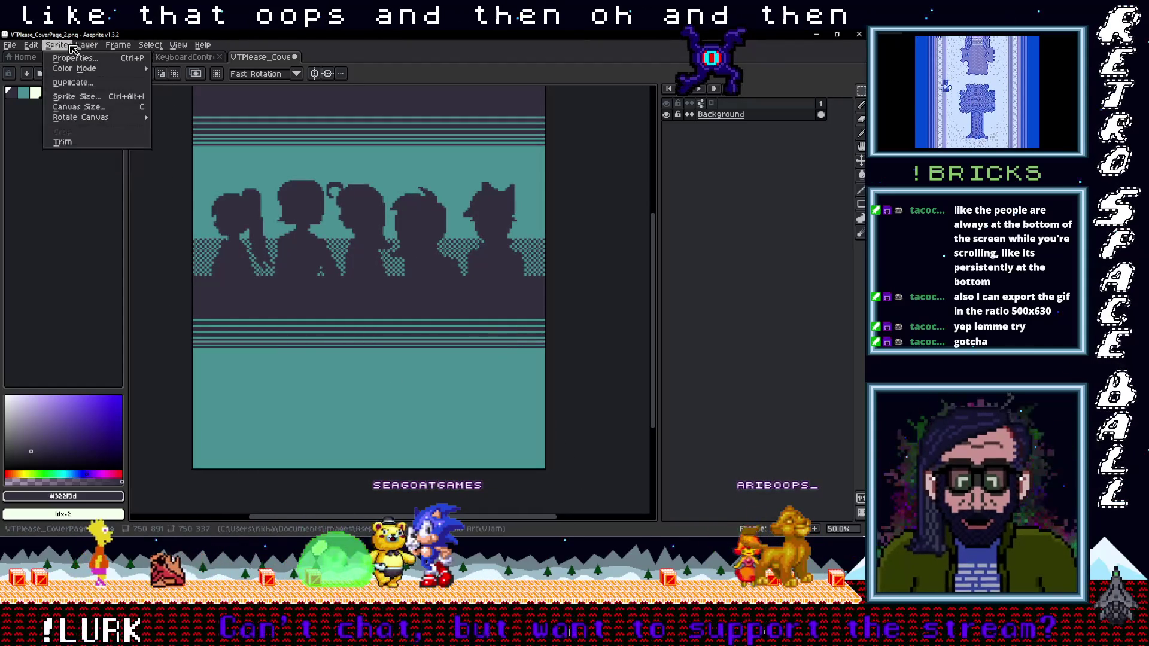
{"action": "left_click", "coordinate": [72, 109]}
Crop the canvas bottom just below the stripes to 750x569.
{"action": "left_click_drag", "start_coordinate": [413, 470], "coordinate": [415, 332]}
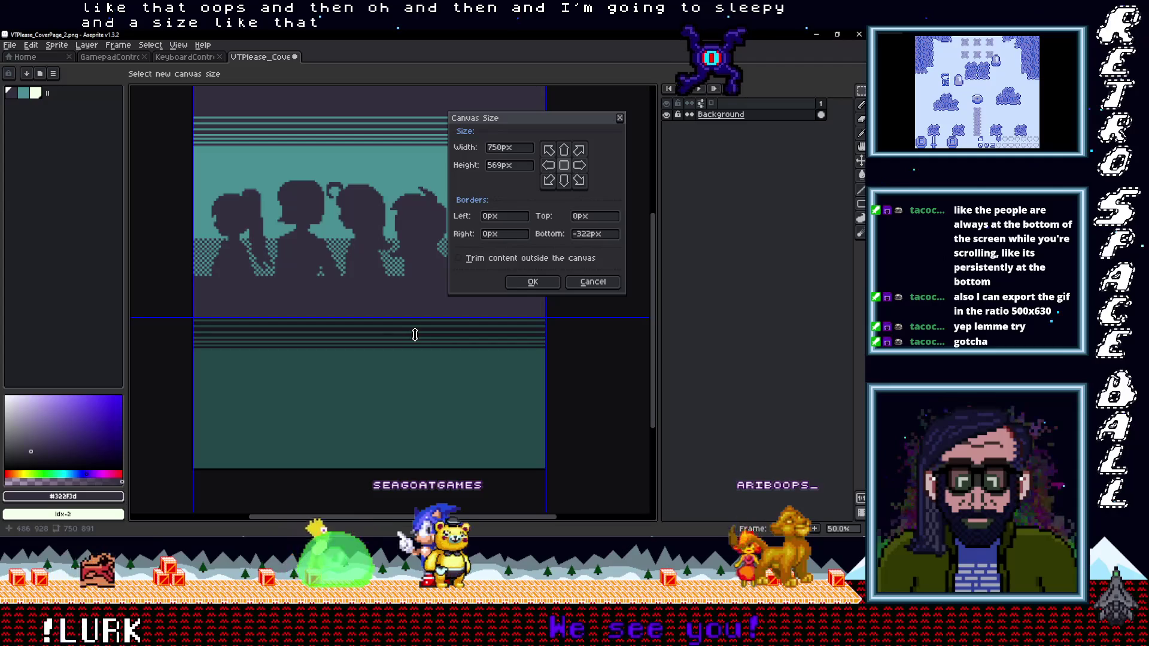
{"action": "left_click", "coordinate": [532, 282]}
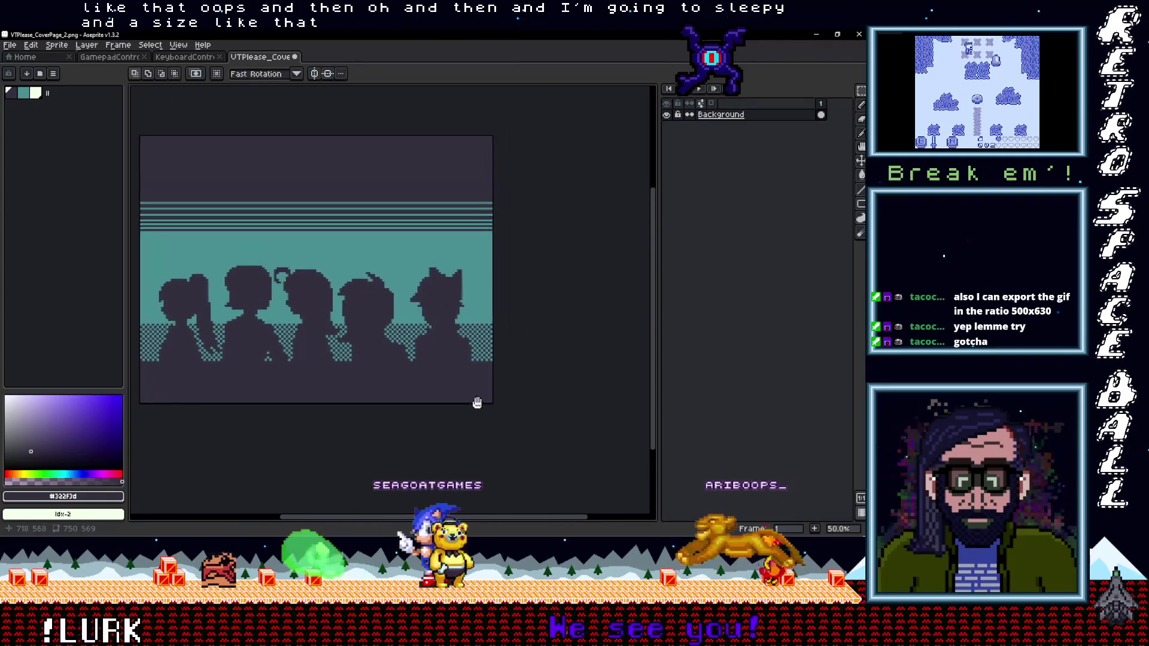
{"action": "scroll", "coordinate": [530, 410], "scroll_direction": "down", "scroll_amount": 1}
{"action": "scroll", "coordinate": [529, 407], "scroll_direction": "right", "scroll_amount": 2}
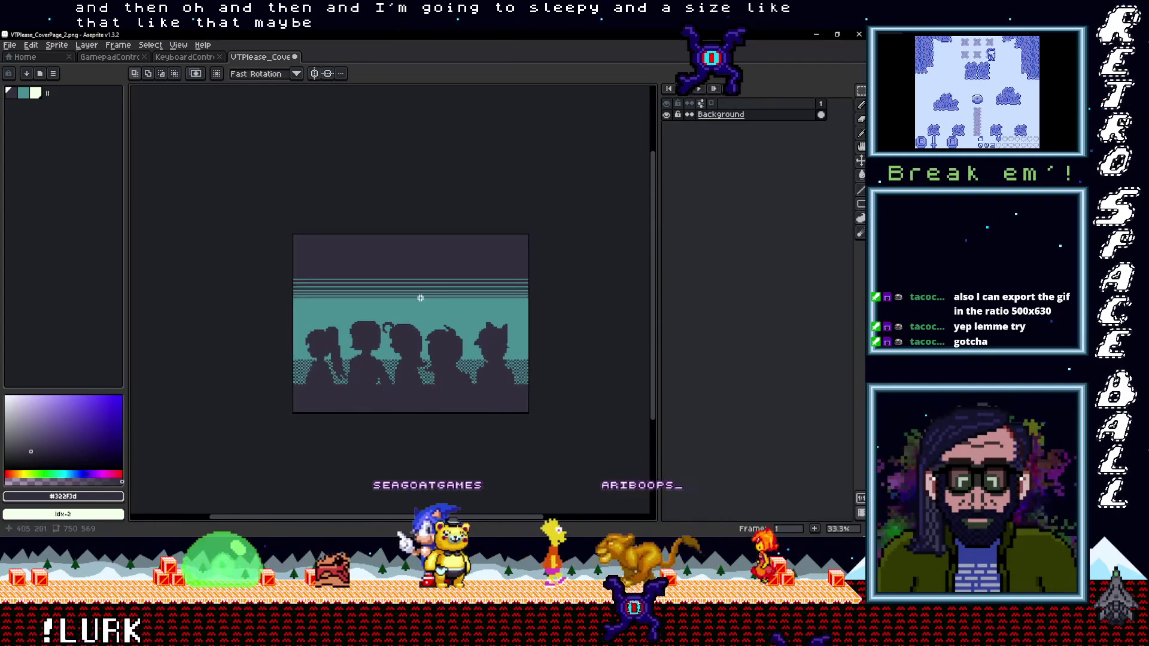
{"action": "left_click_drag", "start_coordinate": [413, 298], "coordinate": [409, 301]}
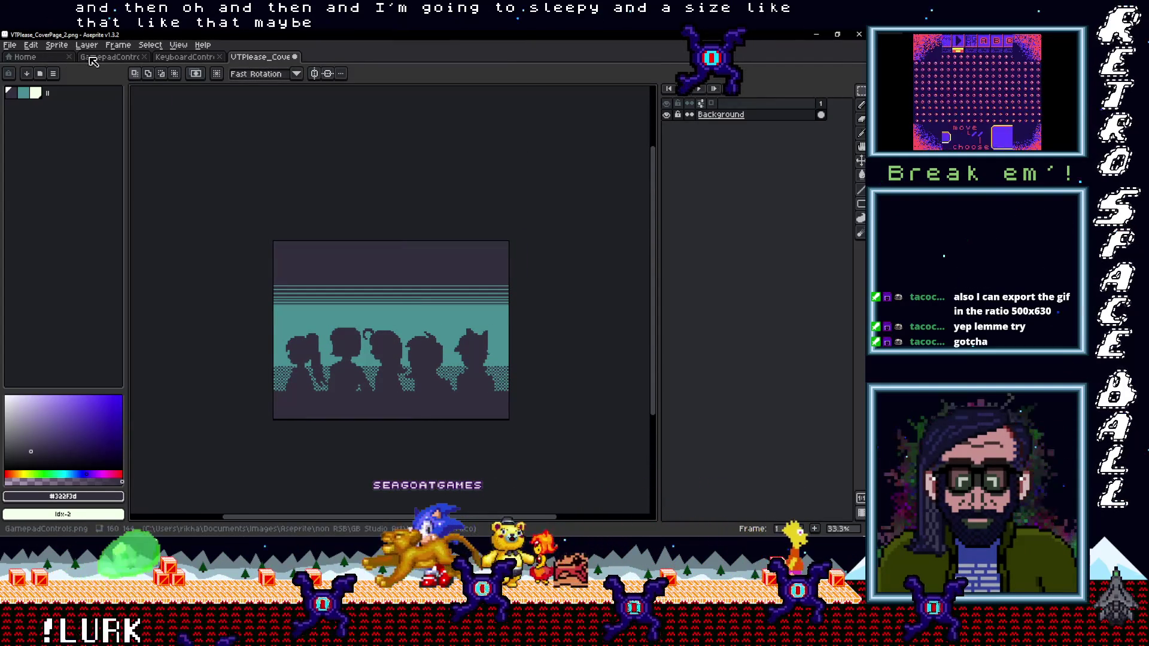
Extend the canvas upward above the top stripes and fill the new band dark purple.
{"action": "left_click", "coordinate": [57, 46]}
{"action": "left_click", "coordinate": [76, 105]}
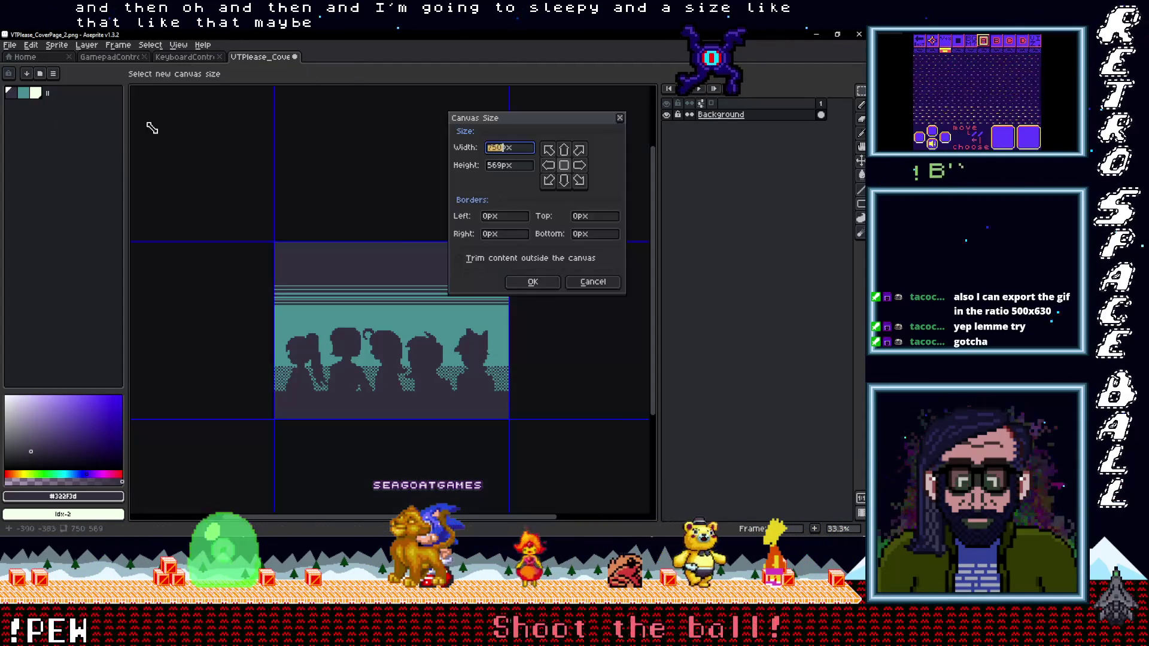
{"action": "left_click_drag", "start_coordinate": [395, 248], "coordinate": [387, 183]}
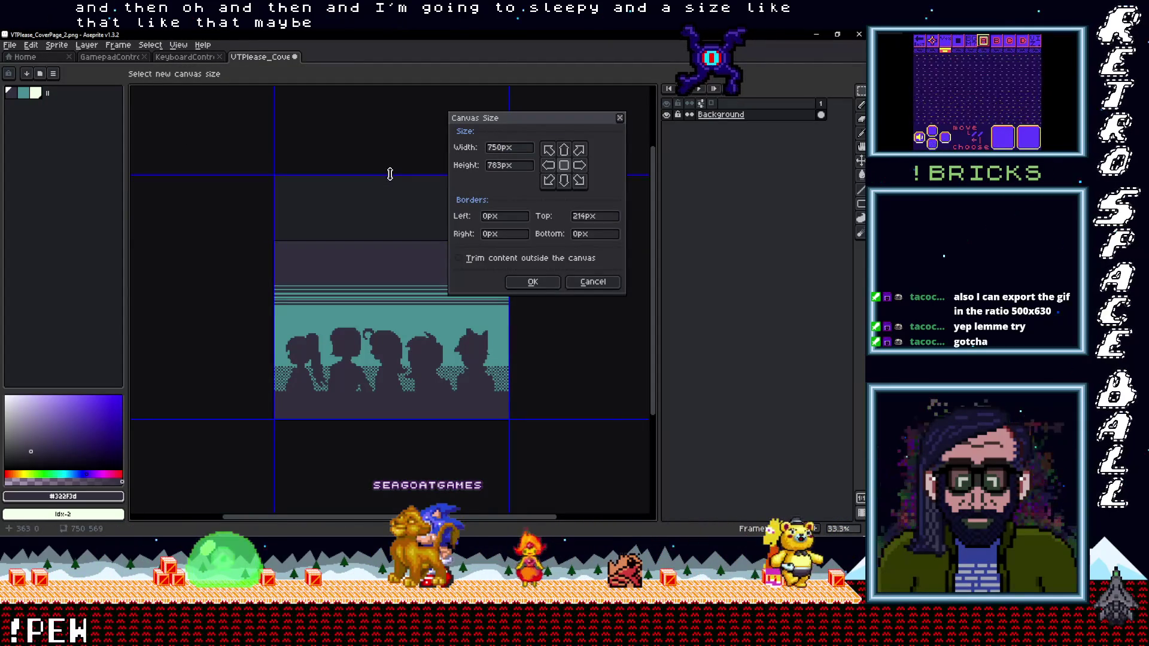
{"action": "left_click", "coordinate": [534, 285]}
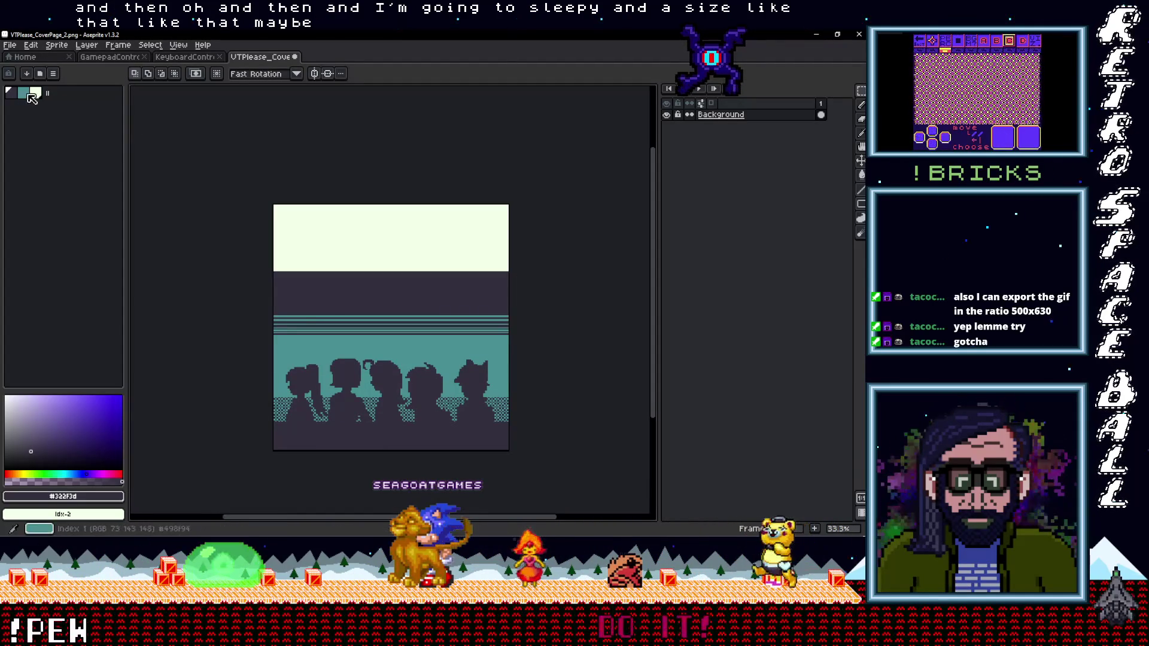
{"action": "key", "text": "g"}
{"action": "left_click", "coordinate": [312, 223]}
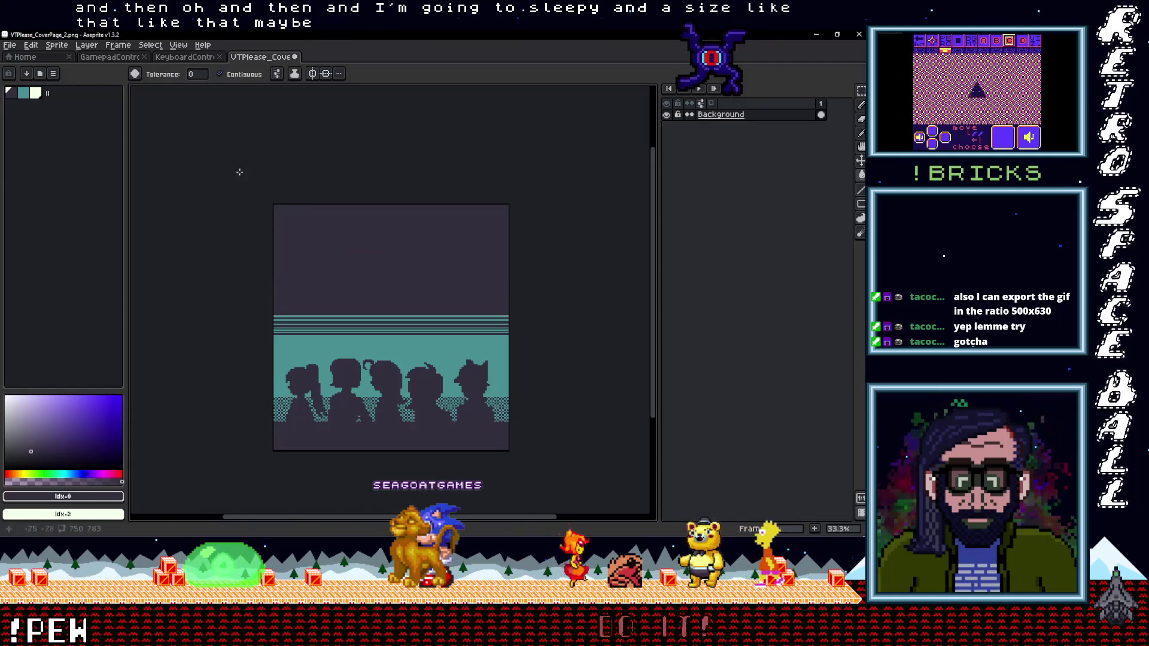
Export the cover as UTPlease_CoverPage_2-export3.png at 100%.
{"action": "left_click", "coordinate": [12, 48]}
{"action": "mouse_move", "coordinate": [36, 137]}
{"action": "left_click", "coordinate": [146, 138]}
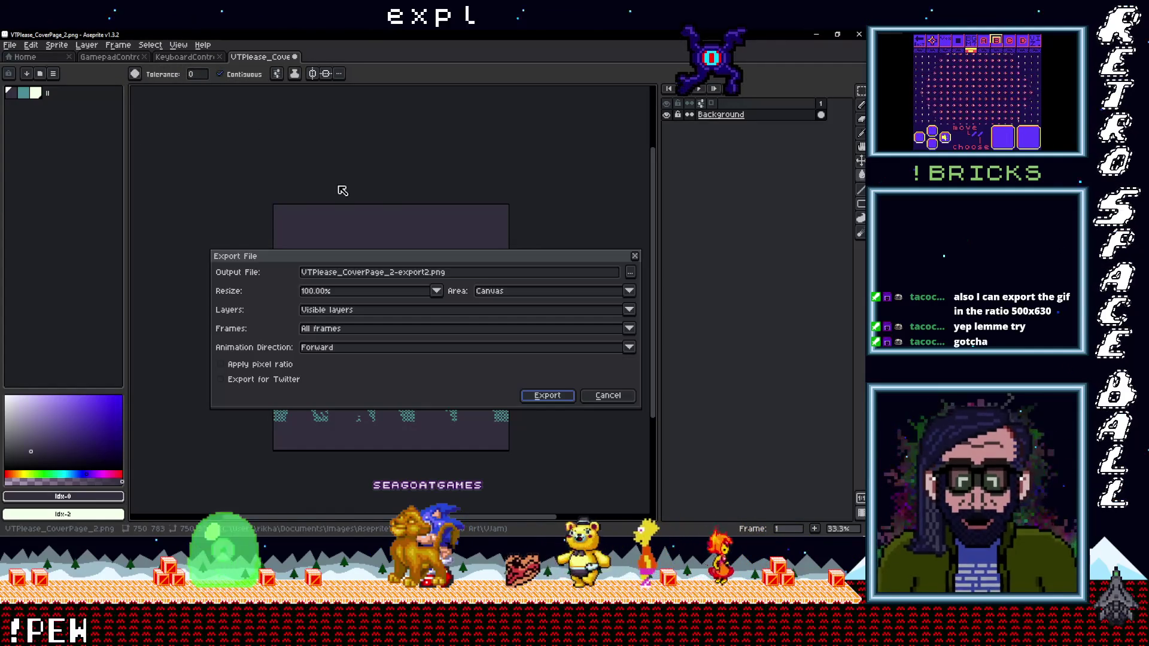
{"action": "left_click", "coordinate": [431, 273]}
{"action": "type", "text": "3"}
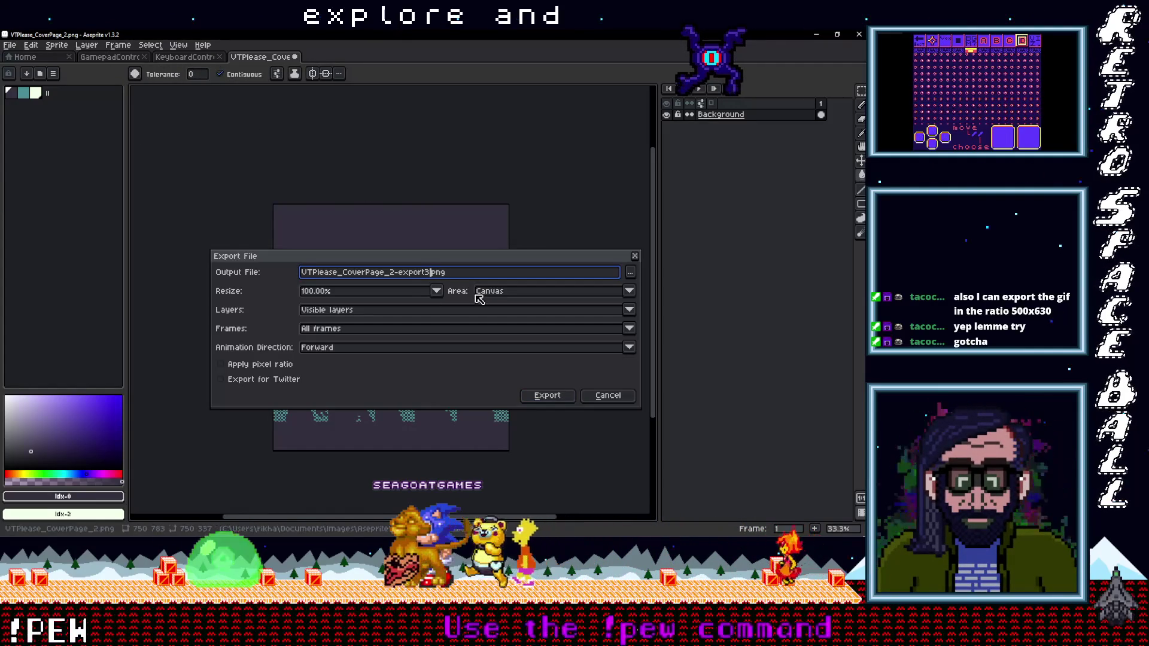
{"action": "left_click", "coordinate": [547, 395]}
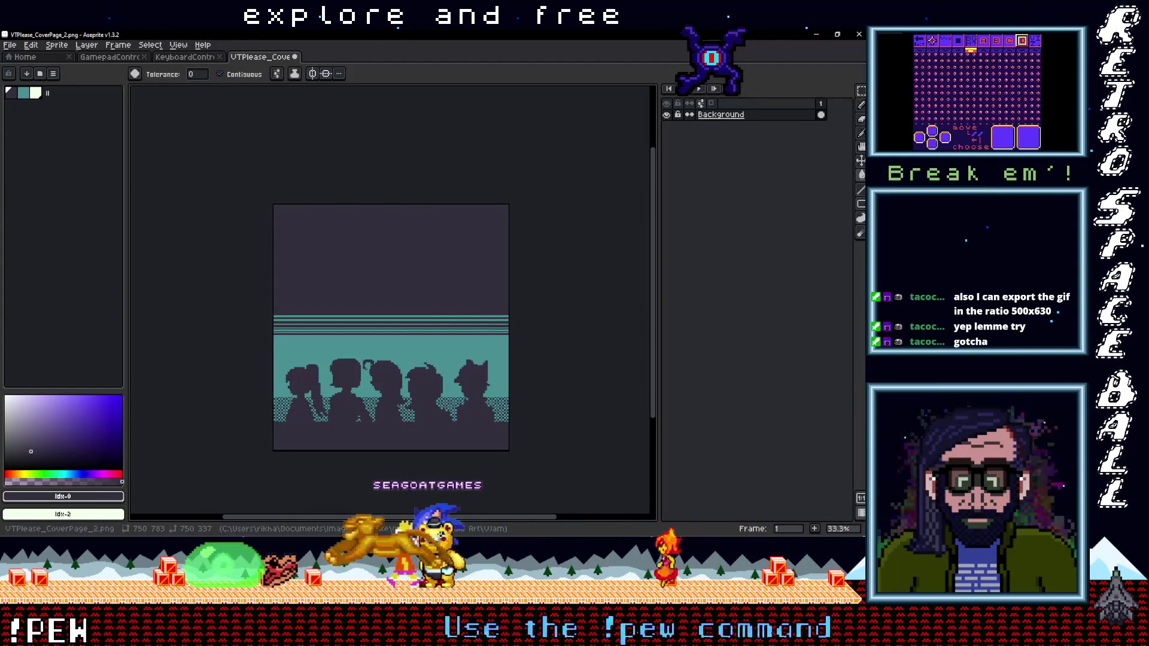
{"action": "left_click", "coordinate": [821, 197]}
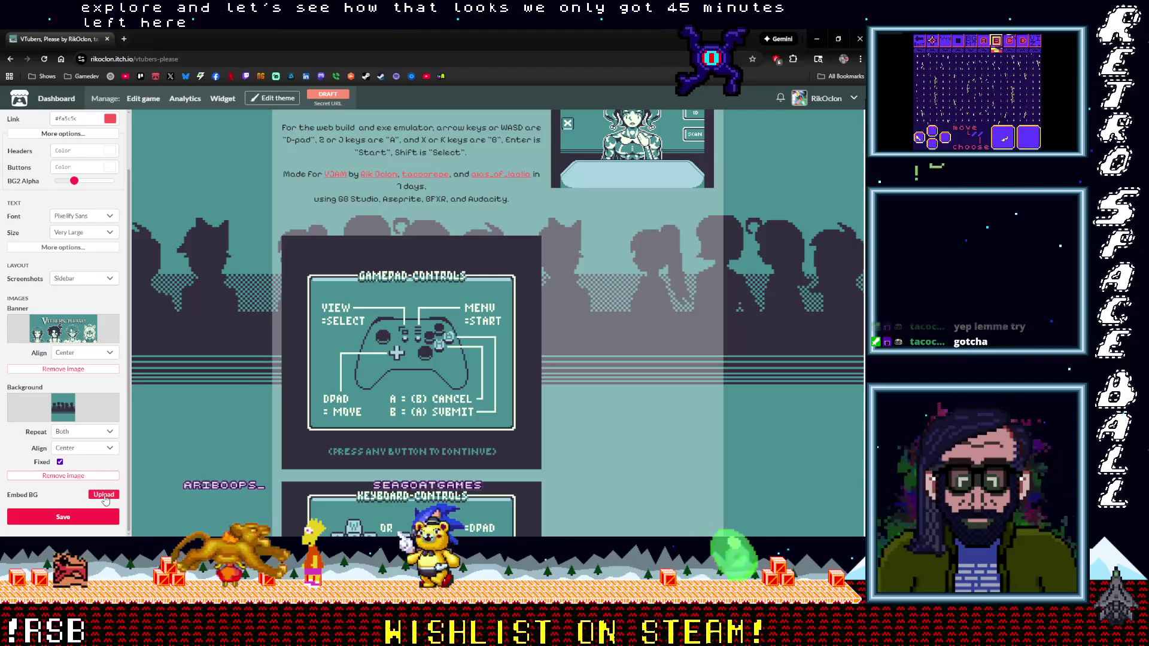
Upload the crowd cover PNG as the page background and scroll to review it.
{"action": "left_click", "coordinate": [99, 500]}
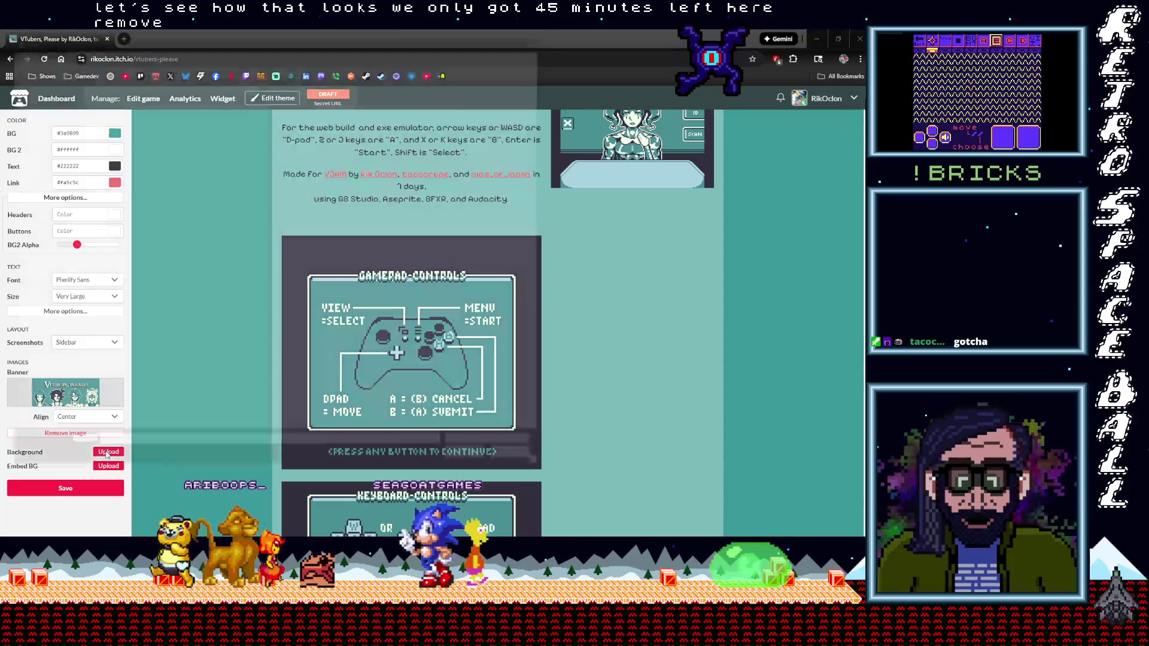
{"action": "double_click", "coordinate": [180, 242]}
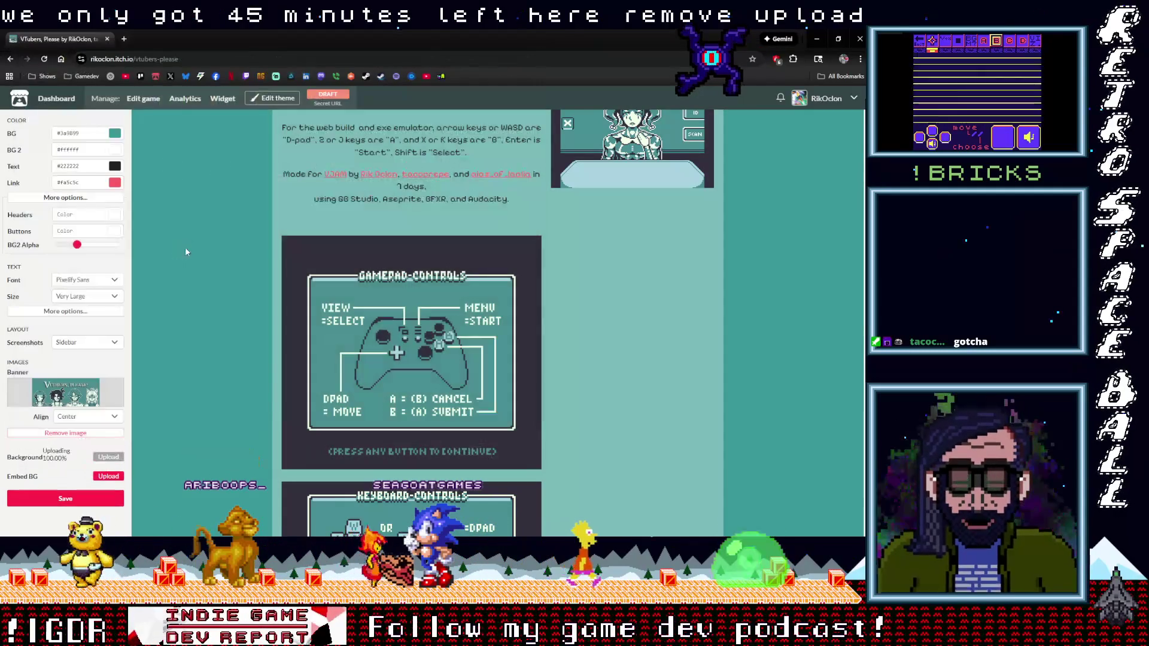
{"action": "scroll", "coordinate": [185, 280], "scroll_direction": "down", "scroll_amount": 4}
{"action": "scroll", "coordinate": [196, 380], "scroll_direction": "up", "scroll_amount": 5}
{"action": "scroll", "coordinate": [196, 380], "scroll_direction": "down", "scroll_amount": 10}
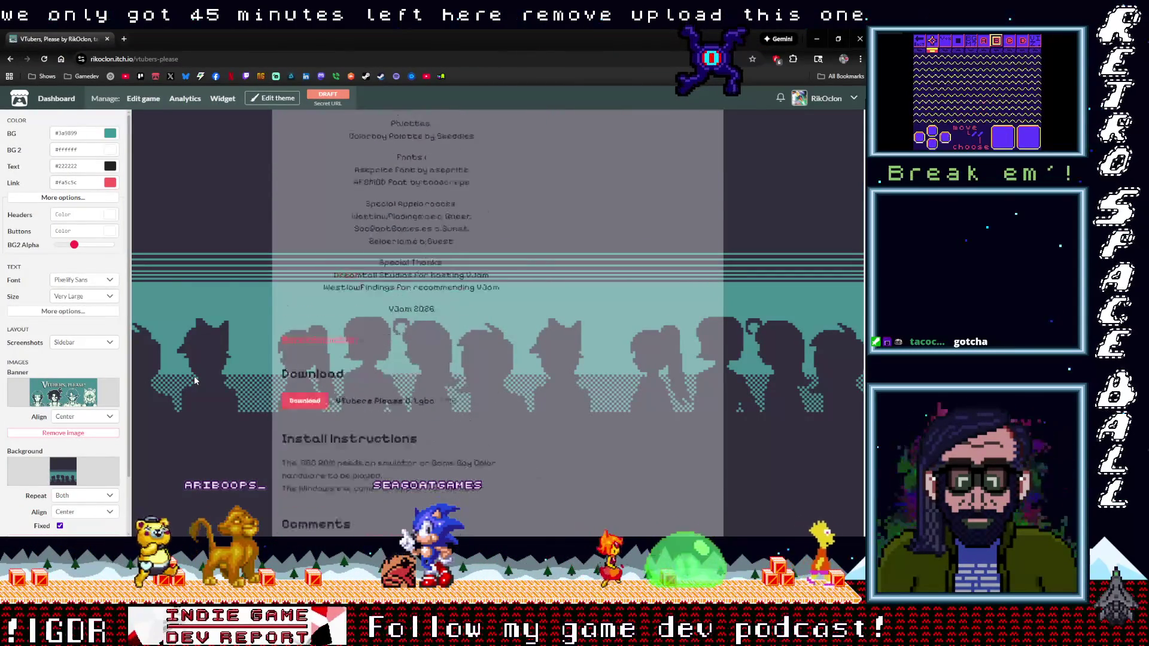
{"action": "scroll", "coordinate": [195, 381], "scroll_direction": "up", "scroll_amount": 7}
{"action": "scroll", "coordinate": [195, 382], "scroll_direction": "up", "scroll_amount": 6}
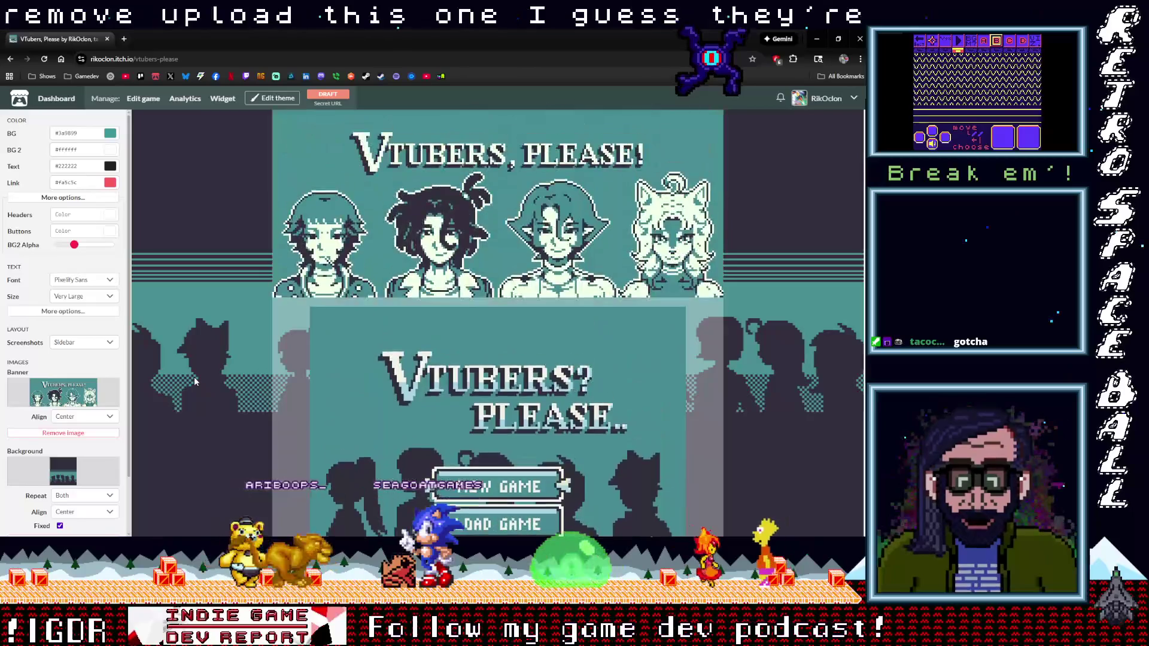
{"action": "scroll", "coordinate": [195, 381], "scroll_direction": "down", "scroll_amount": 2}
{"action": "scroll", "coordinate": [195, 381], "scroll_direction": "down", "scroll_amount": 10}
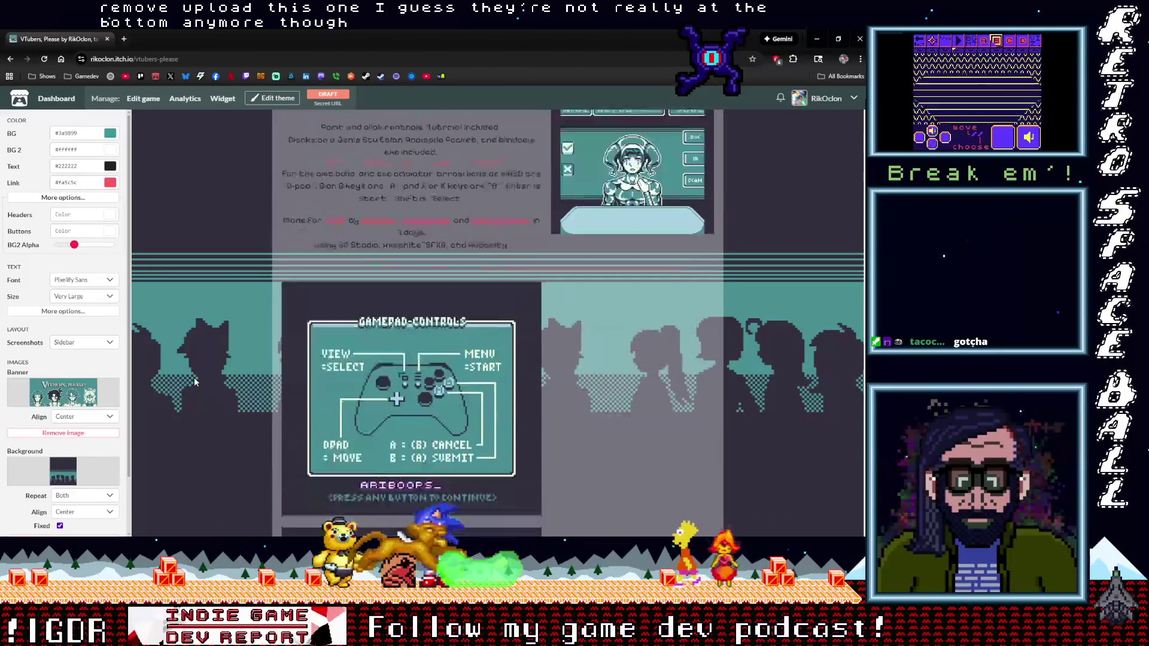
{"action": "scroll", "coordinate": [195, 383], "scroll_direction": "down", "scroll_amount": 5}
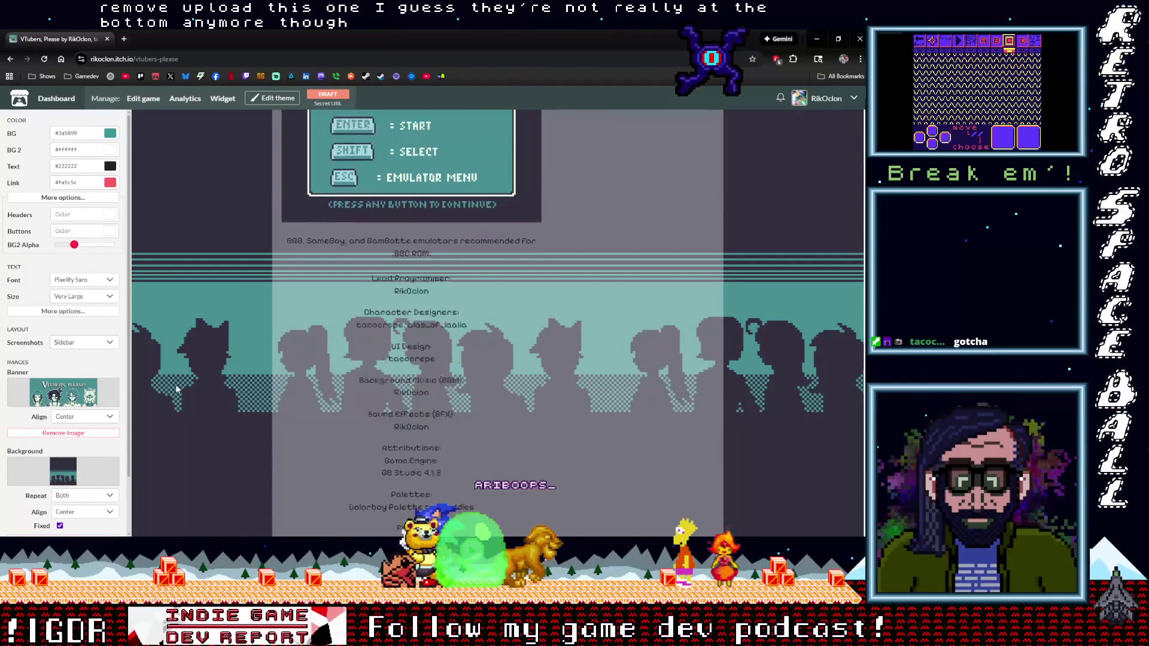
{"action": "scroll", "coordinate": [193, 388], "scroll_direction": "up", "scroll_amount": 7}
{"action": "scroll", "coordinate": [191, 390], "scroll_direction": "up", "scroll_amount": 2}
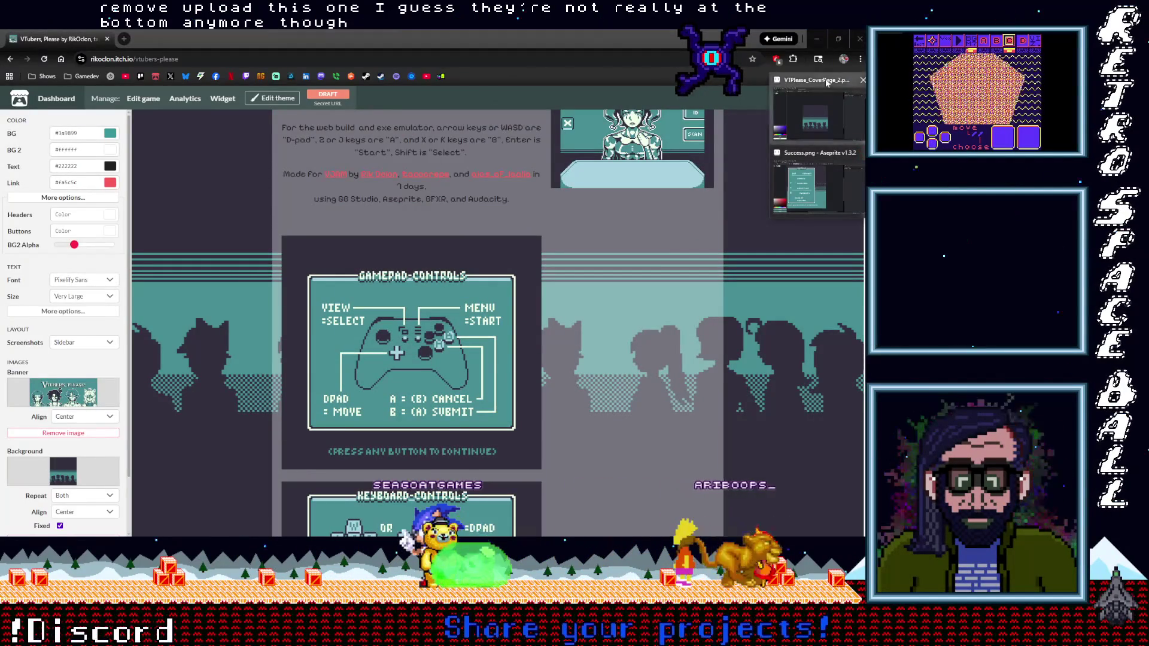
Glance back at the cover image in Aseprite, then return to the theme editor.
{"action": "left_click", "coordinate": [827, 82]}
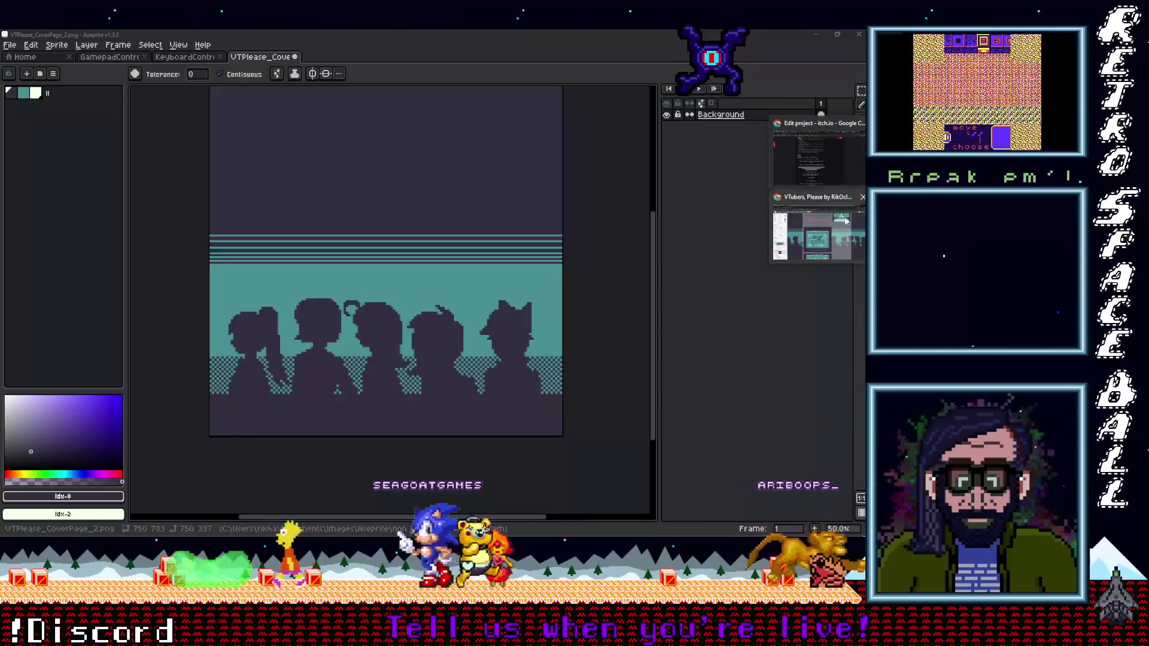
{"action": "key", "text": "alt+Tab"}
{"action": "scroll", "coordinate": [566, 347], "scroll_direction": "down", "scroll_amount": 3}
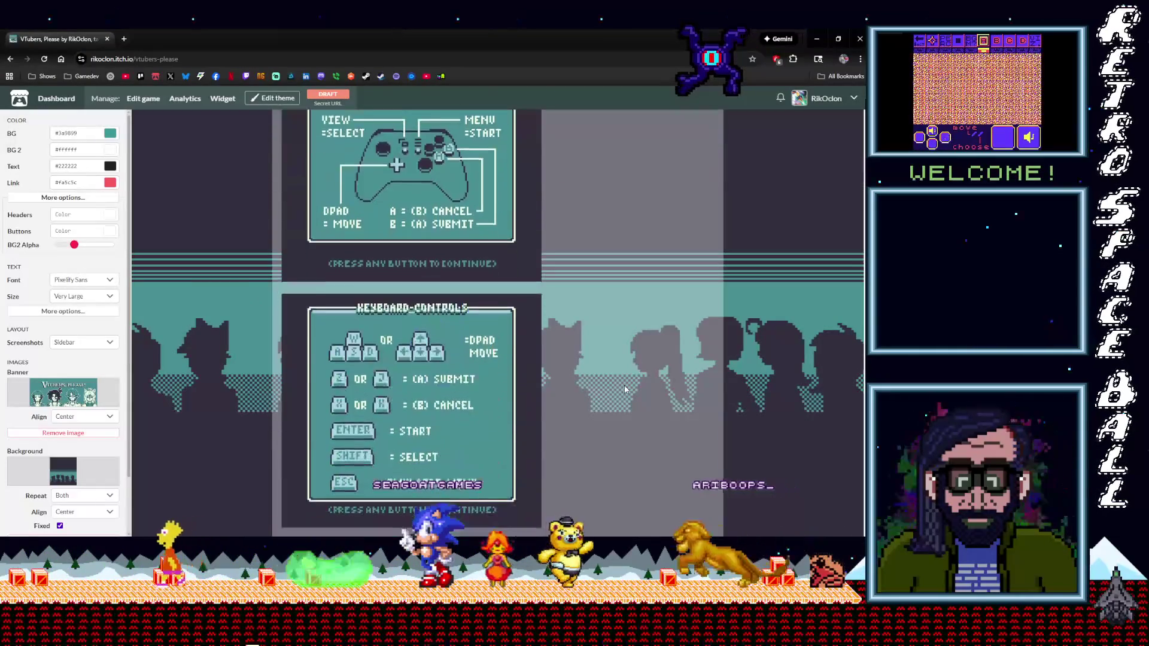
{"action": "scroll", "coordinate": [589, 397], "scroll_direction": "up", "scroll_amount": 9}
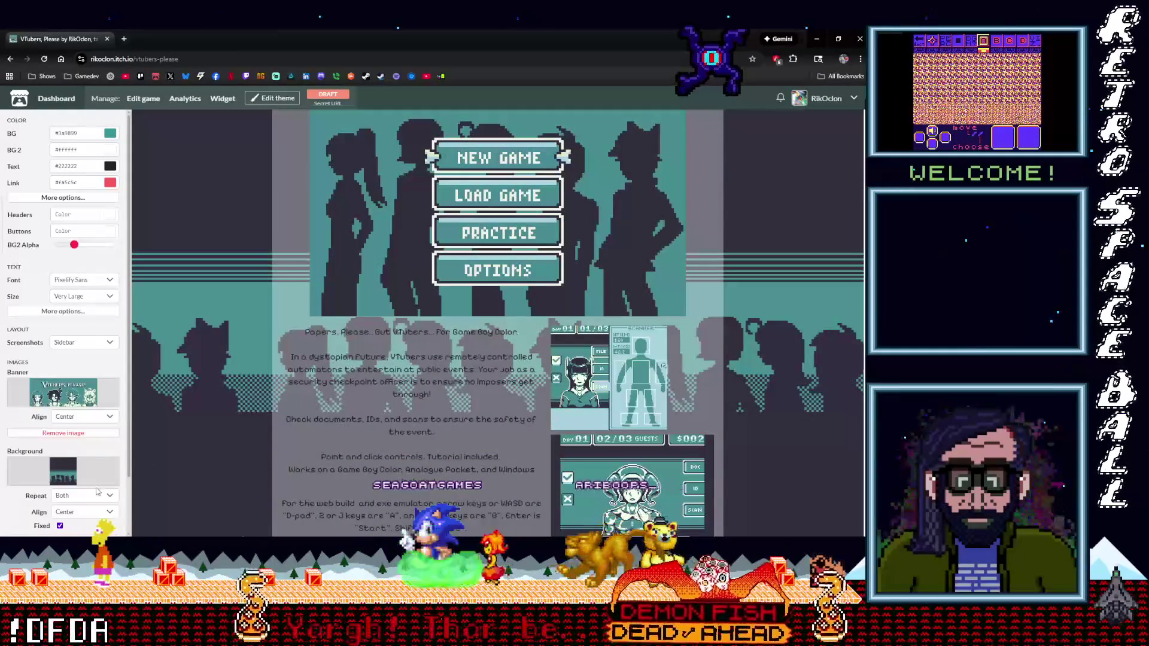
Try the background Repeat options Vertically and then Horizontally.
{"action": "left_click", "coordinate": [97, 496]}
{"action": "left_click", "coordinate": [86, 472]}
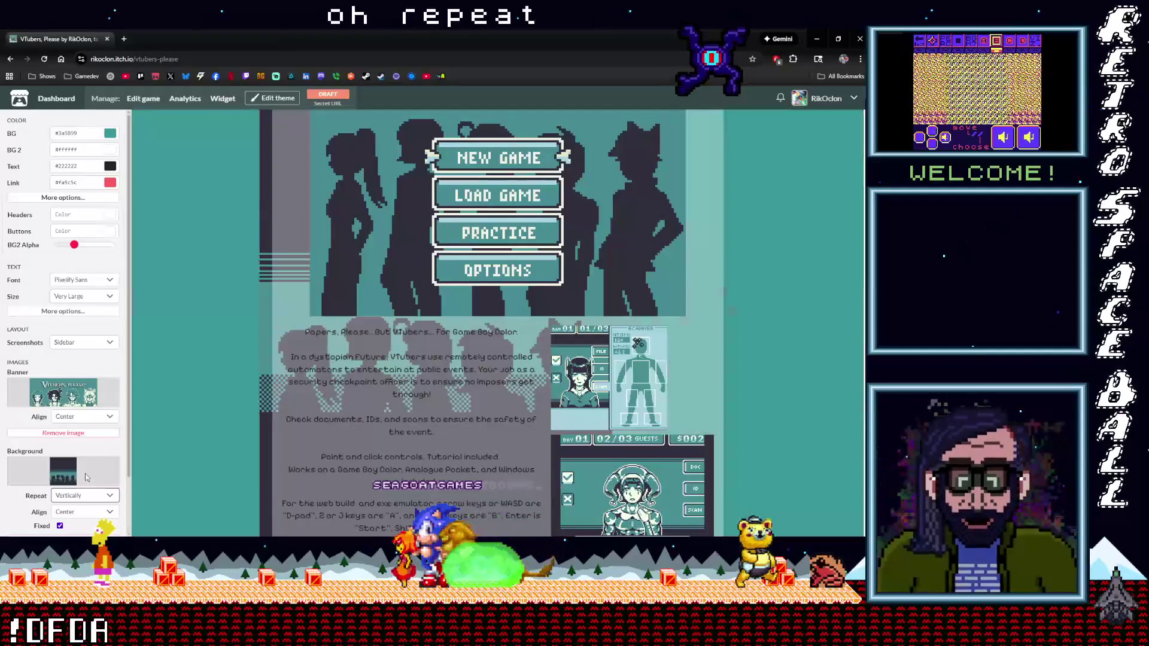
{"action": "left_click", "coordinate": [96, 497]}
{"action": "left_click", "coordinate": [89, 461]}
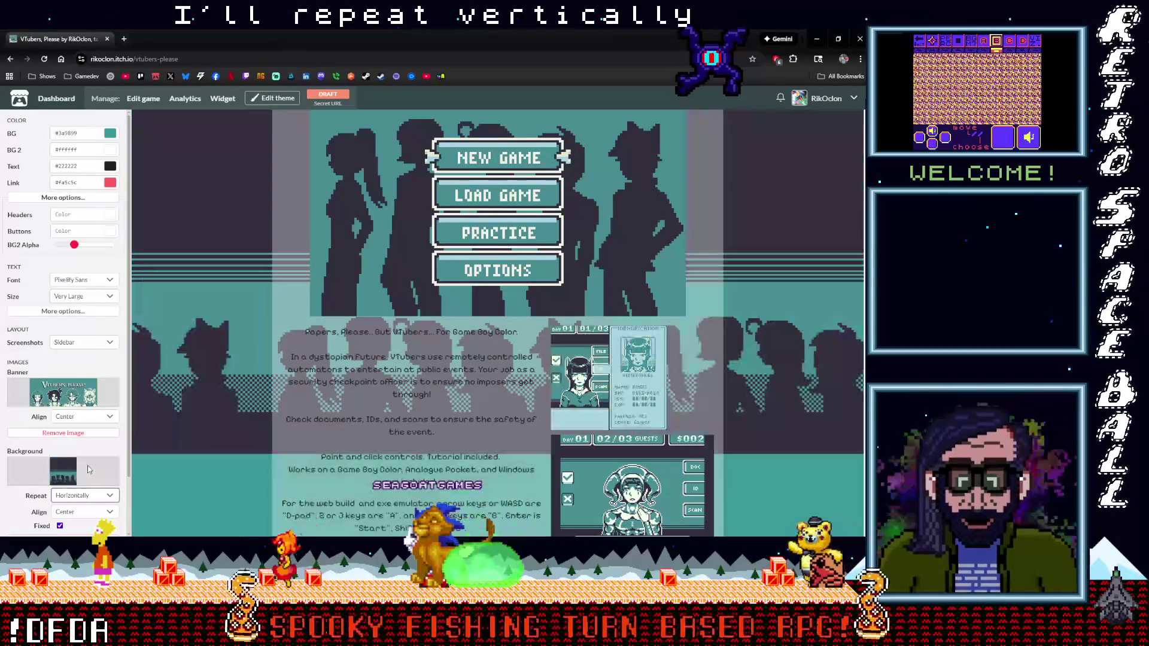
{"action": "scroll", "coordinate": [179, 456], "scroll_direction": "down", "scroll_amount": 4}
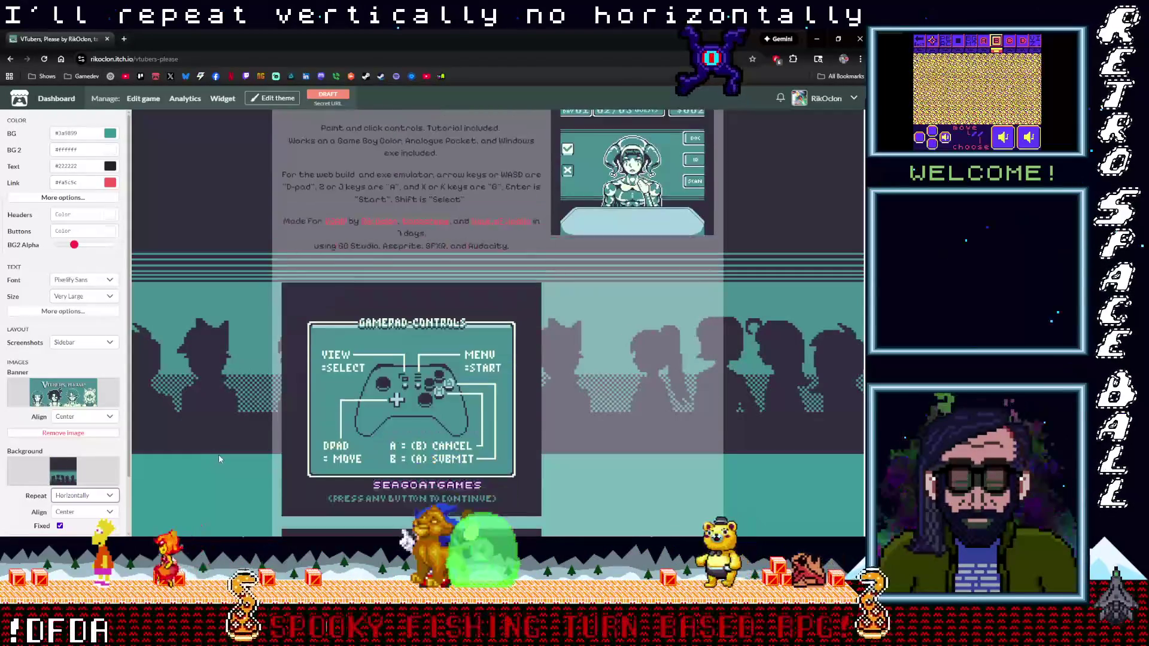
{"action": "scroll", "coordinate": [218, 456], "scroll_direction": "up", "scroll_amount": 5}
{"action": "scroll", "coordinate": [218, 454], "scroll_direction": "down", "scroll_amount": 8}
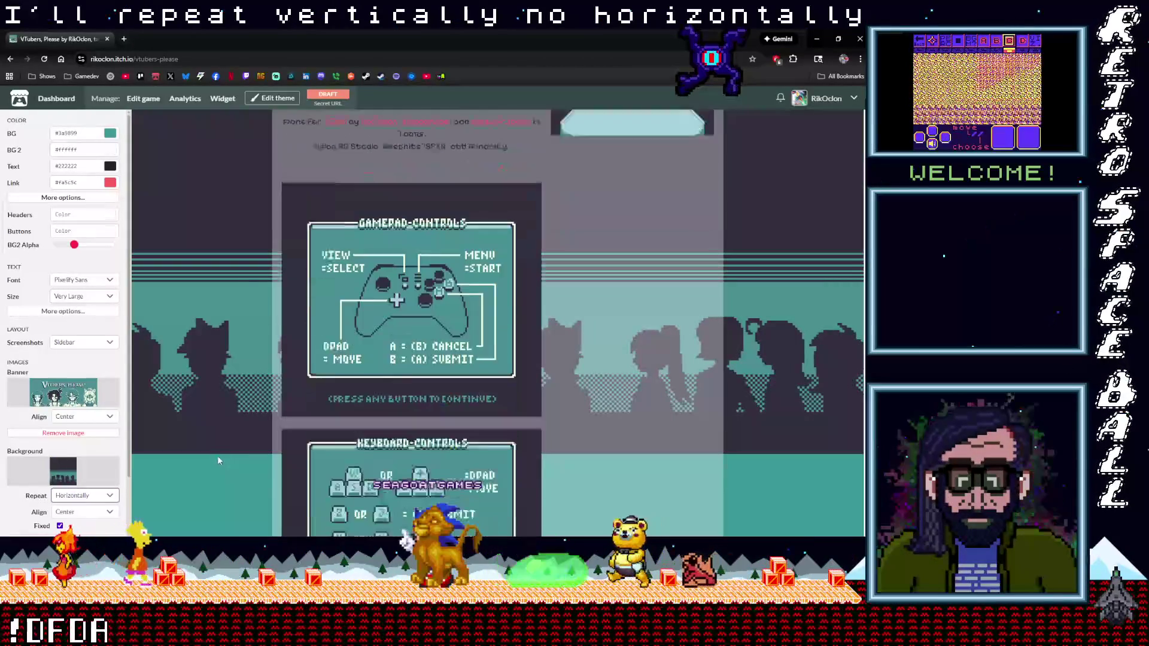
Set the background Repeat to Both and scroll to check the tiling.
{"action": "left_click", "coordinate": [94, 495]}
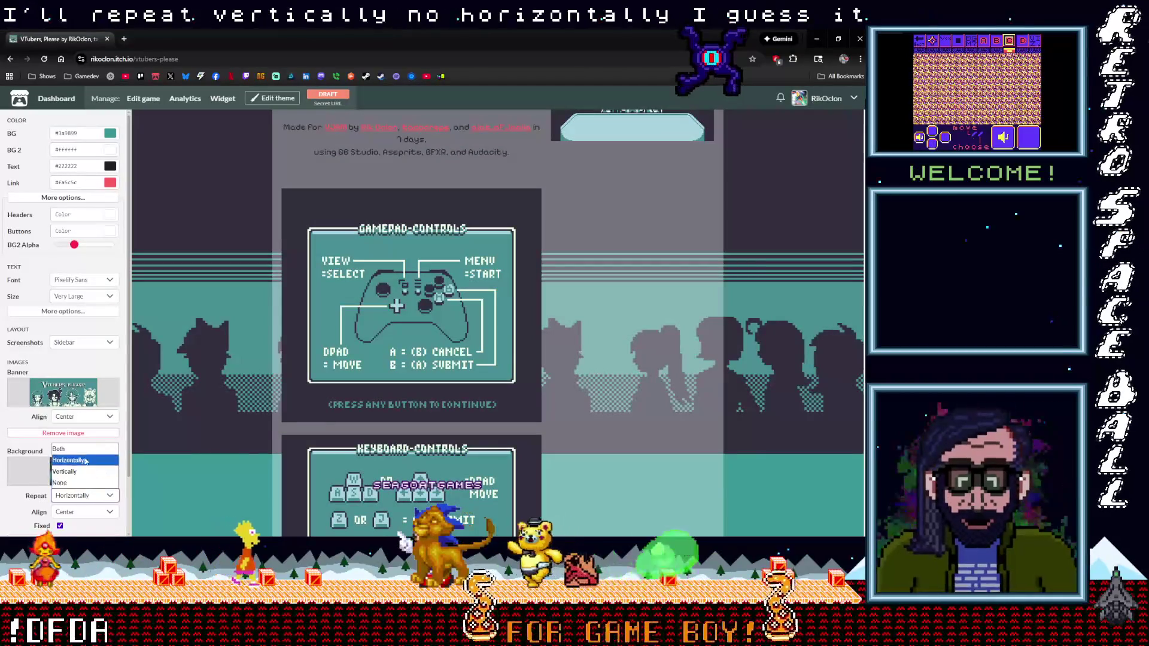
{"action": "left_click", "coordinate": [85, 458]}
{"action": "scroll", "coordinate": [195, 440], "scroll_direction": "down", "scroll_amount": 3}
{"action": "scroll", "coordinate": [203, 441], "scroll_direction": "up", "scroll_amount": 11}
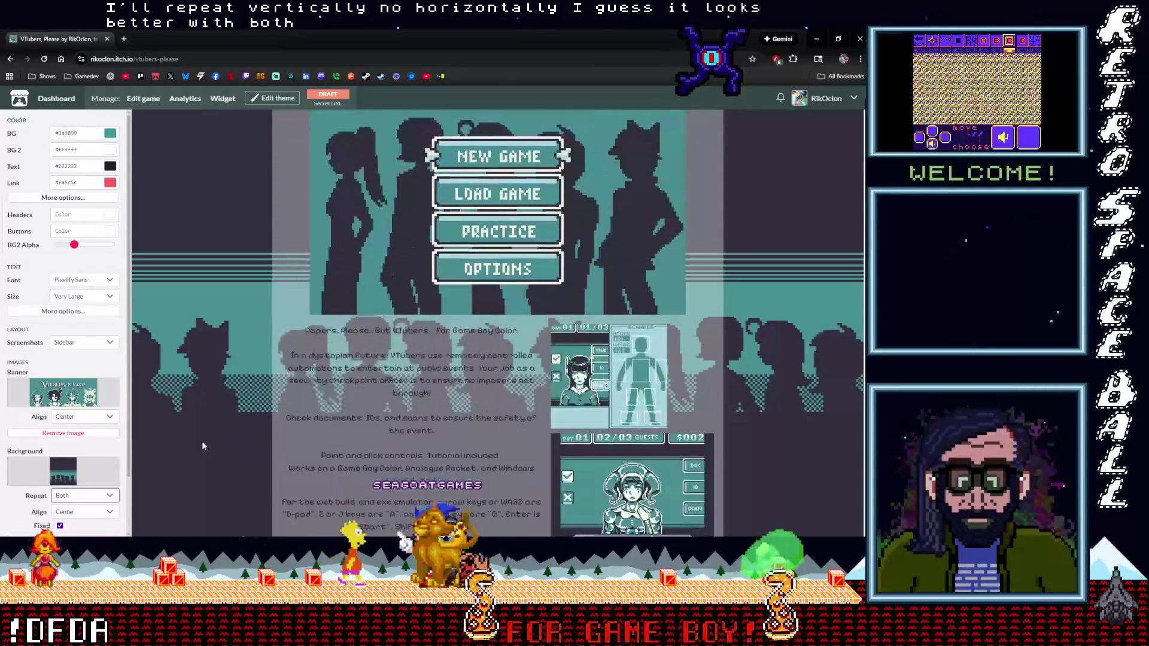
{"action": "scroll", "coordinate": [202, 441], "scroll_direction": "up", "scroll_amount": 2}
{"action": "scroll", "coordinate": [221, 433], "scroll_direction": "down", "scroll_amount": 2}
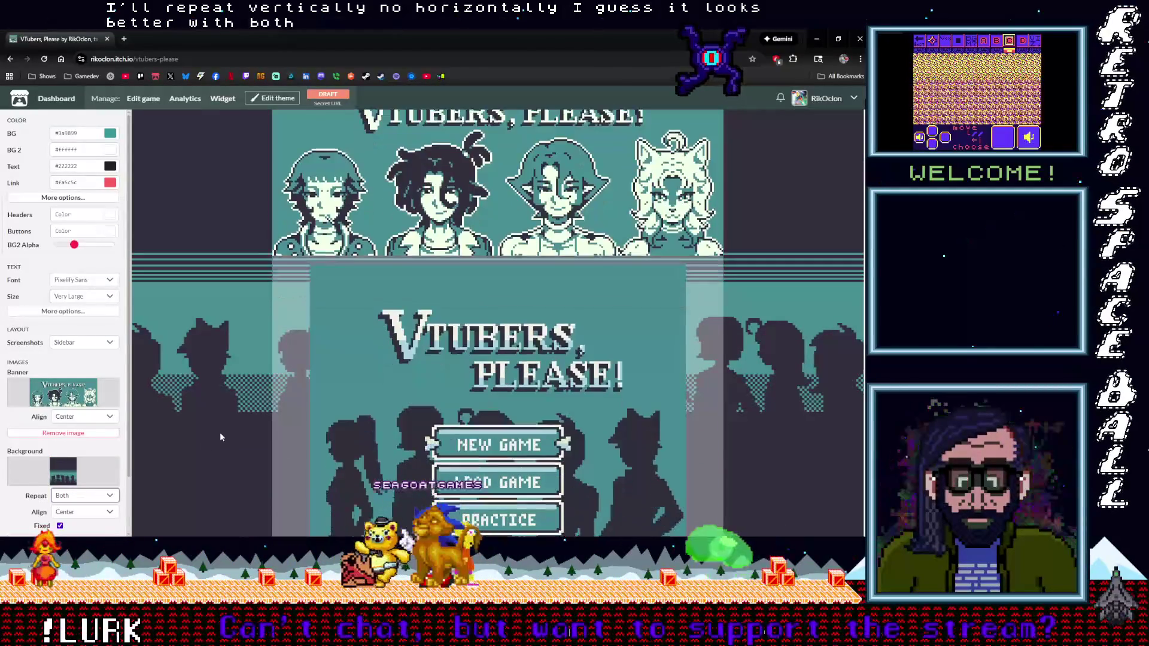
{"action": "scroll", "coordinate": [220, 432], "scroll_direction": "up", "scroll_amount": 1}
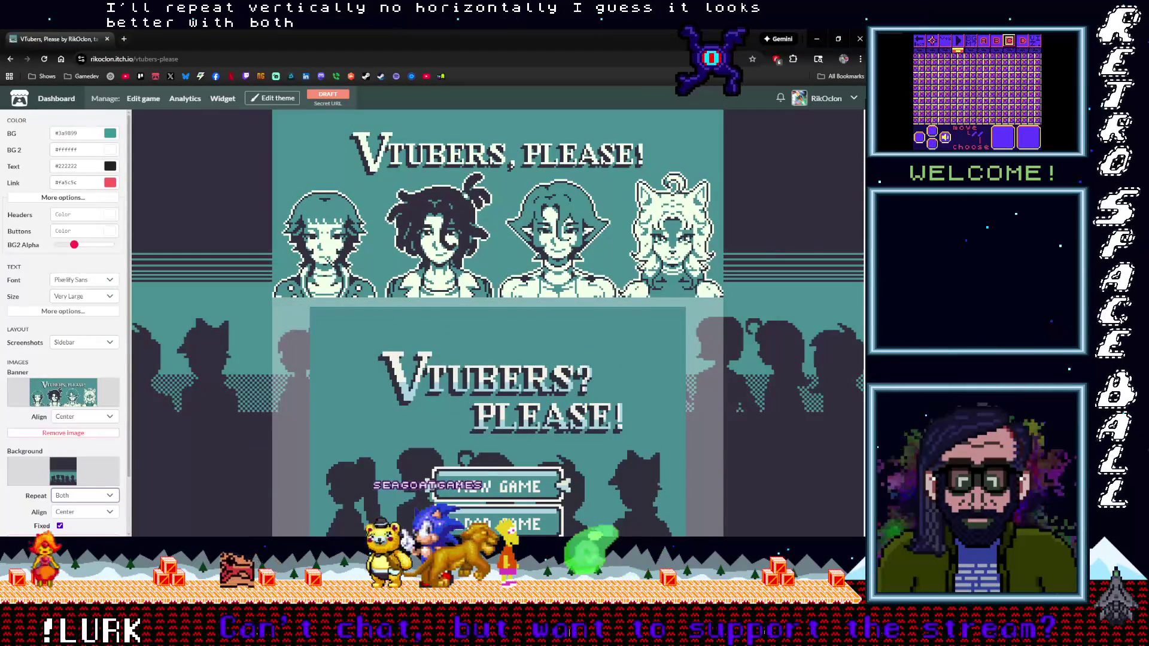
{"action": "scroll", "coordinate": [744, 186], "scroll_direction": "down", "scroll_amount": 2}
{"action": "scroll", "coordinate": [744, 187], "scroll_direction": "up", "scroll_amount": 2}
{"action": "scroll", "coordinate": [744, 187], "scroll_direction": "down", "scroll_amount": 1}
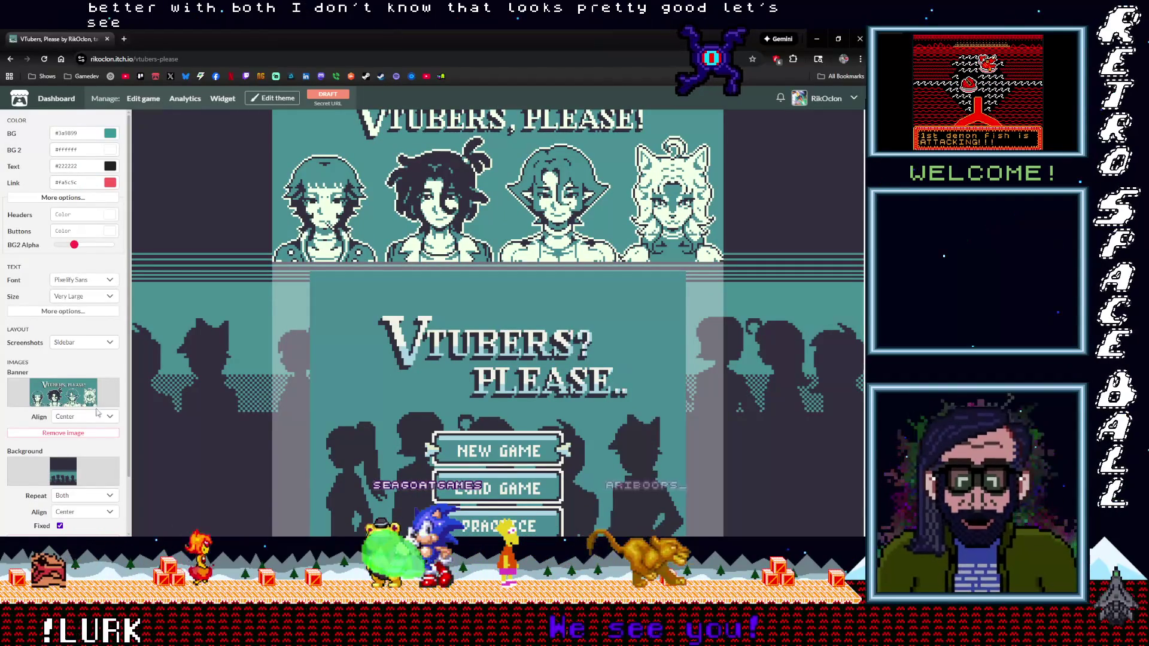
{"action": "scroll", "coordinate": [89, 419], "scroll_direction": "down", "scroll_amount": 1}
Save the theme, go to Edit game, then view the public page.
{"action": "left_click", "coordinate": [117, 514]}
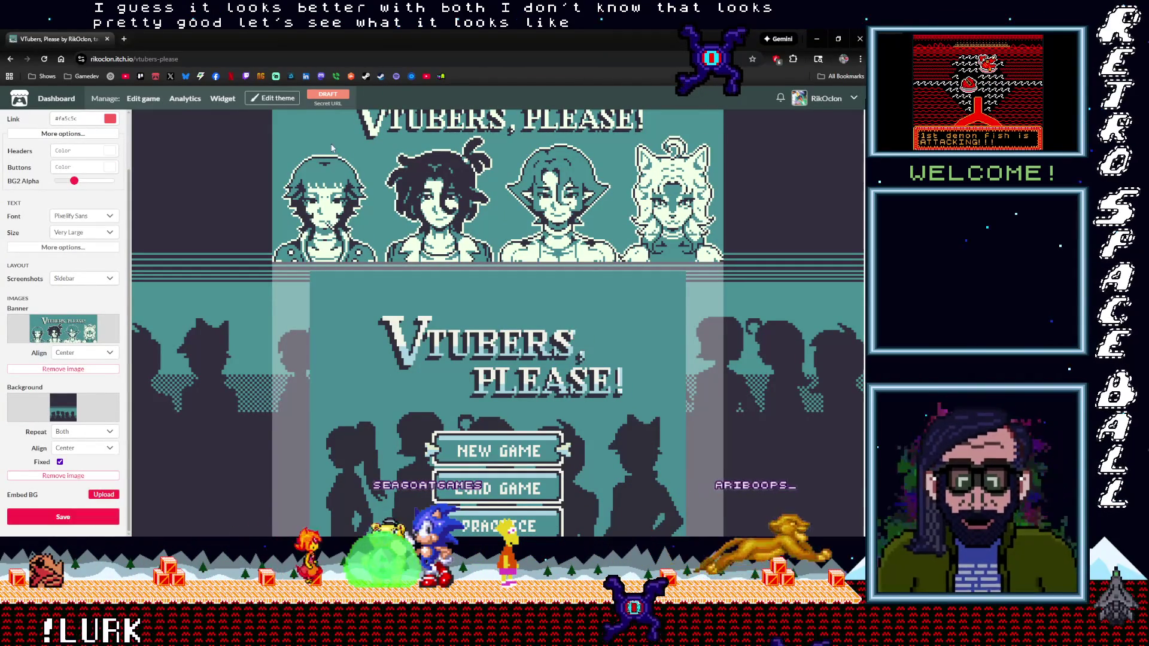
{"action": "left_click", "coordinate": [144, 99]}
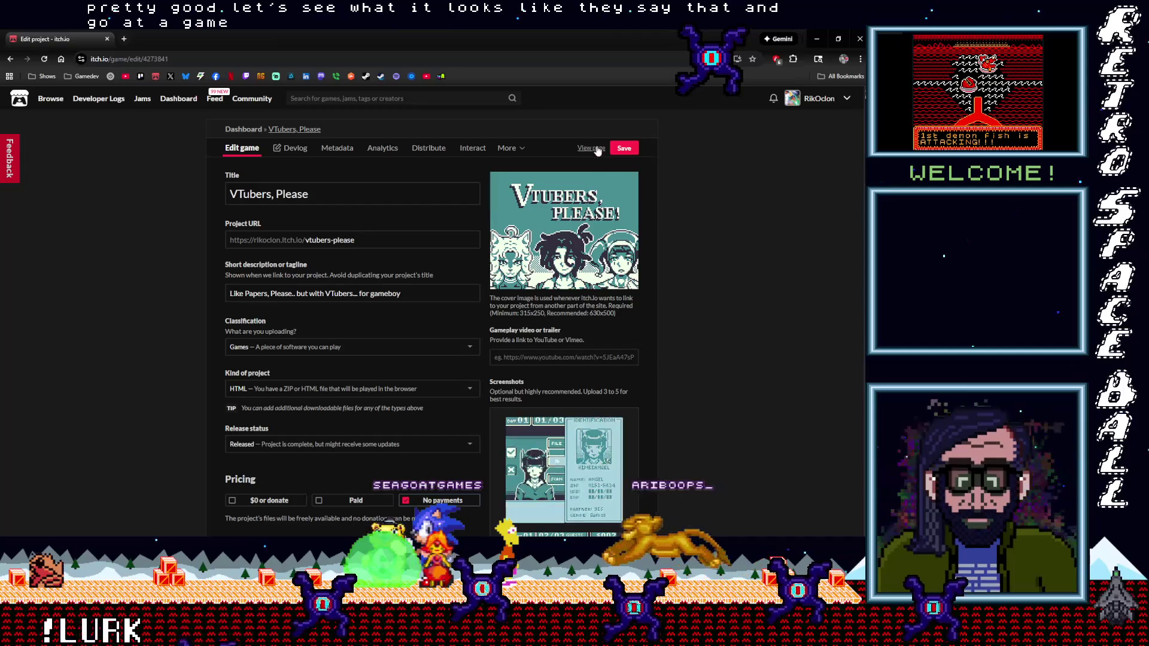
{"action": "left_click", "coordinate": [591, 147]}
{"action": "scroll", "coordinate": [699, 265], "scroll_direction": "down", "scroll_amount": 7}
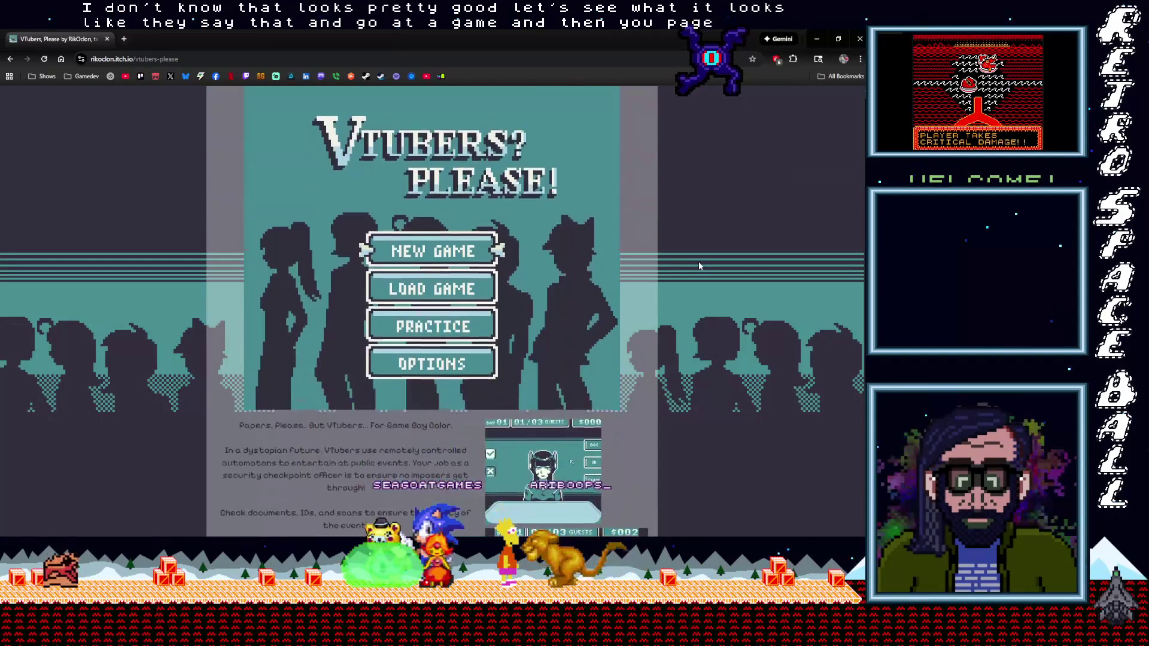
{"action": "scroll", "coordinate": [698, 266], "scroll_direction": "up", "scroll_amount": 3}
{"action": "scroll", "coordinate": [697, 267], "scroll_direction": "down", "scroll_amount": 4}
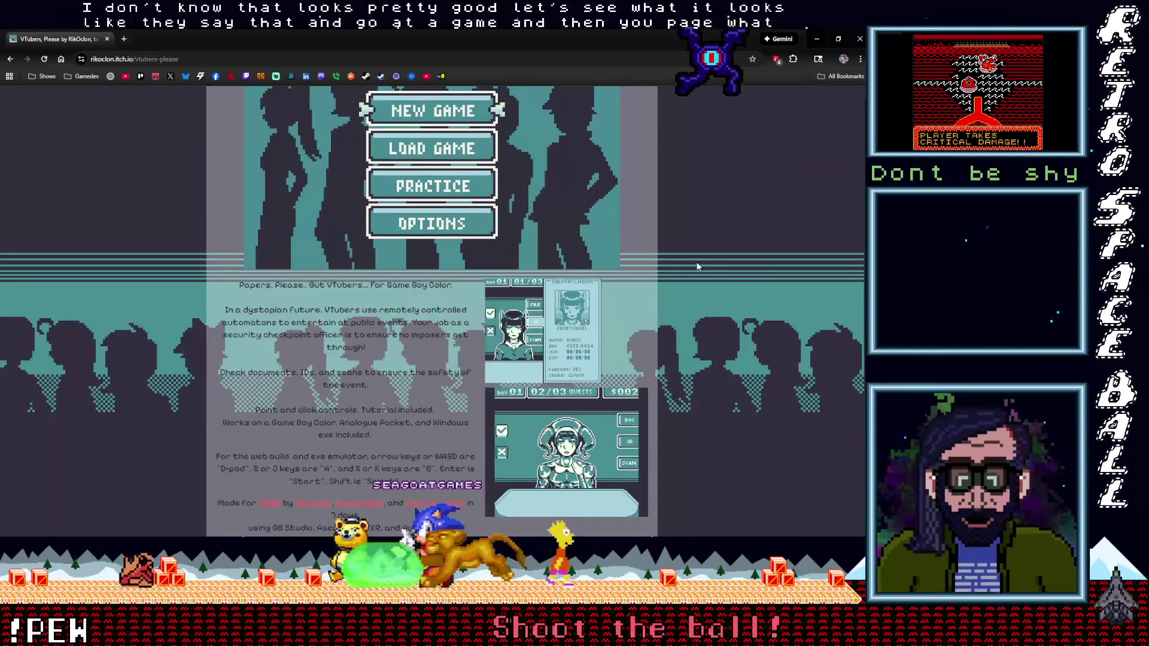
{"action": "scroll", "coordinate": [695, 261], "scroll_direction": "down", "scroll_amount": 2}
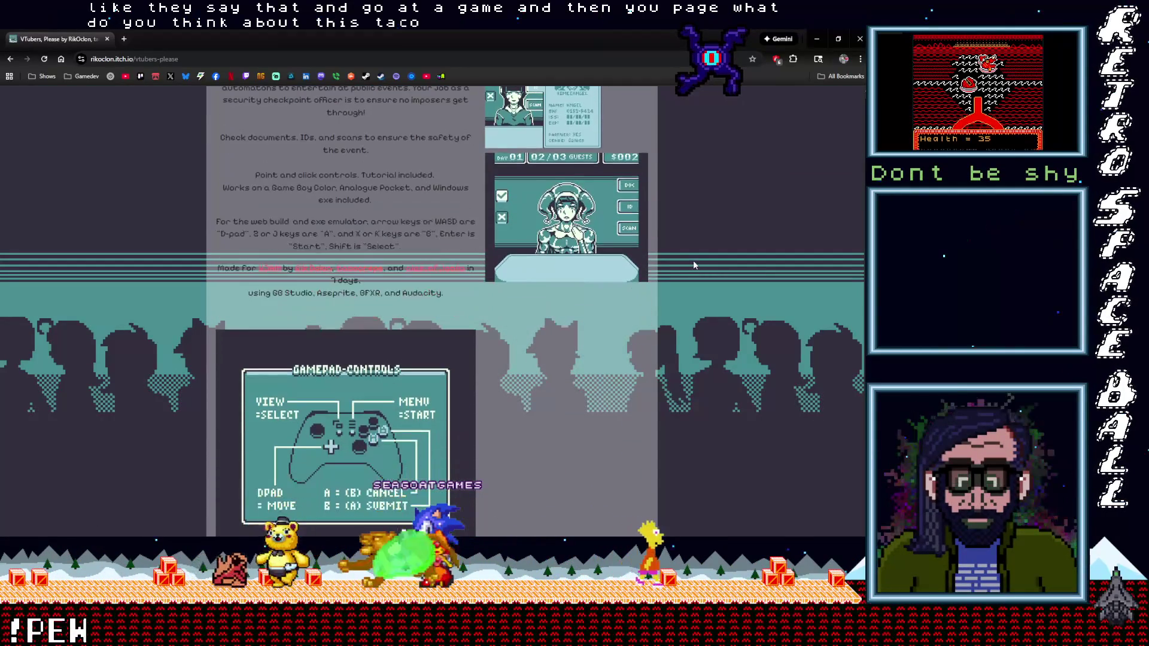
{"action": "scroll", "coordinate": [694, 265], "scroll_direction": "up", "scroll_amount": 1}
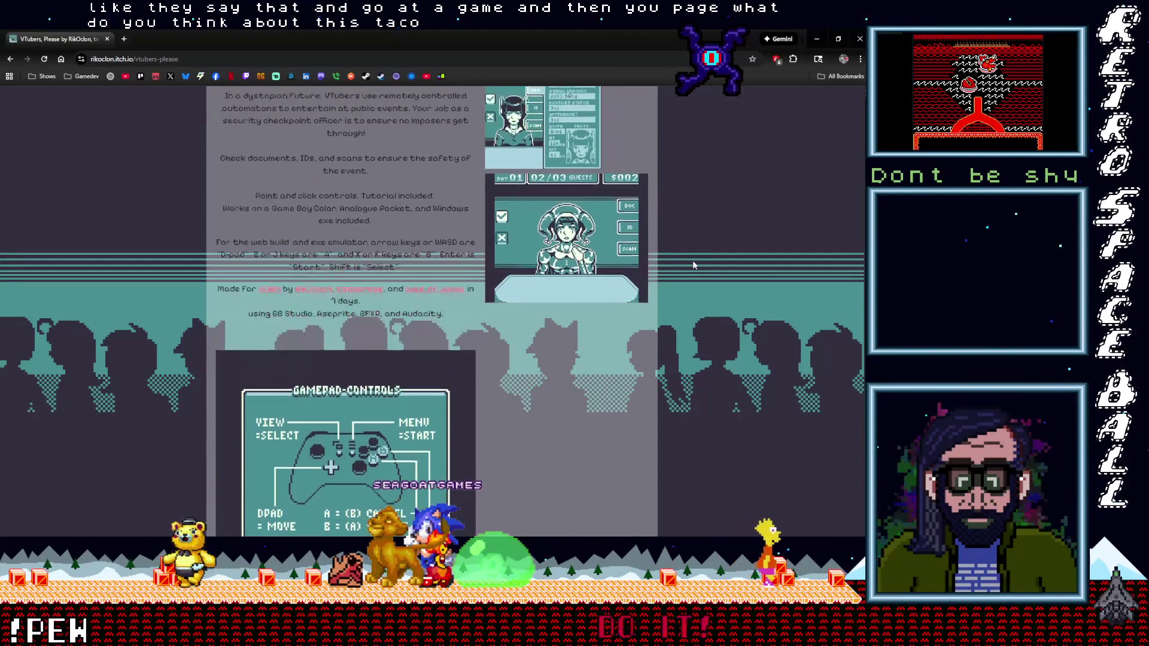
{"action": "scroll", "coordinate": [693, 265], "scroll_direction": "down", "scroll_amount": 2}
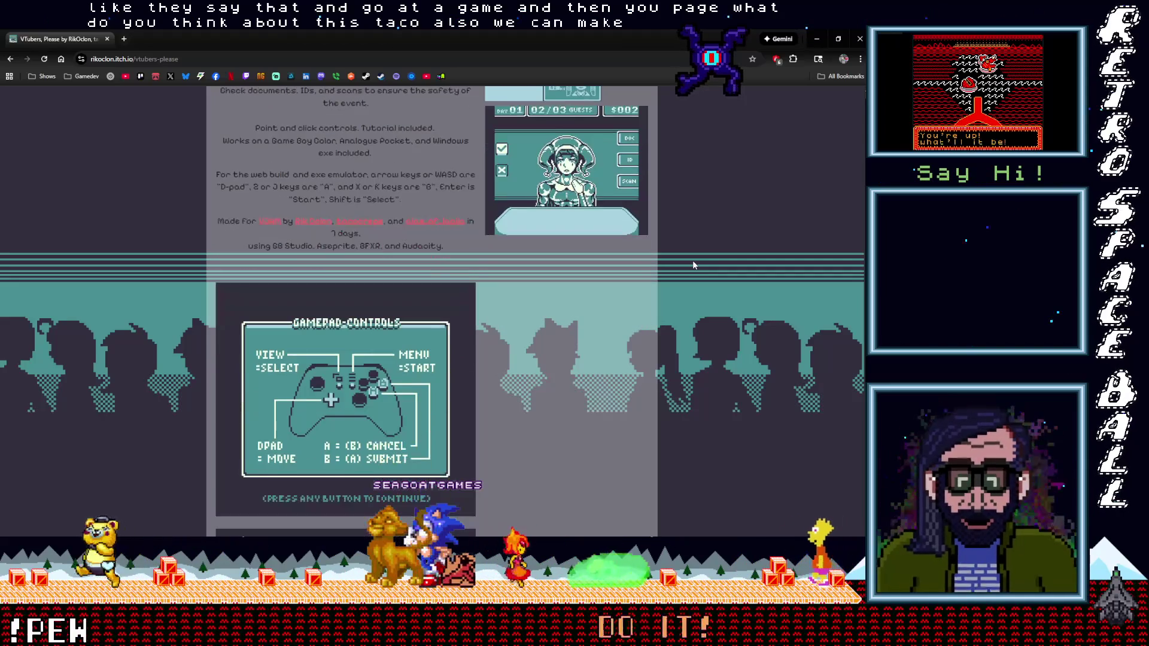
{"action": "scroll", "coordinate": [693, 264], "scroll_direction": "up", "scroll_amount": 3}
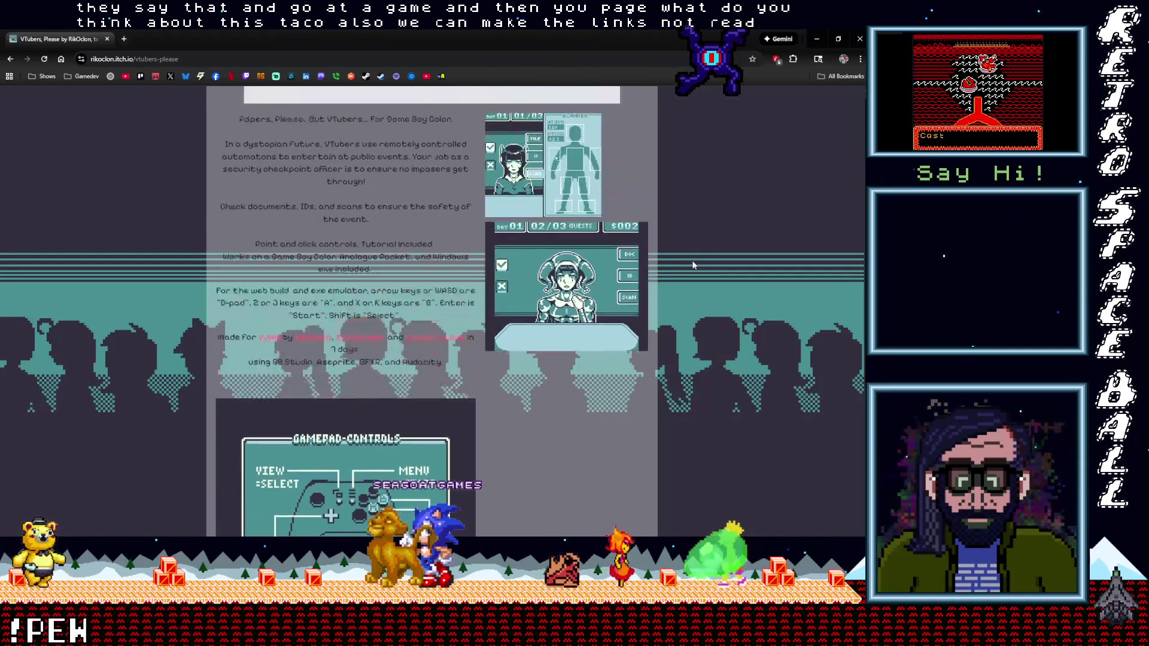
{"action": "scroll", "coordinate": [692, 264], "scroll_direction": "down", "scroll_amount": 4}
{"action": "scroll", "coordinate": [692, 264], "scroll_direction": "up", "scroll_amount": 4}
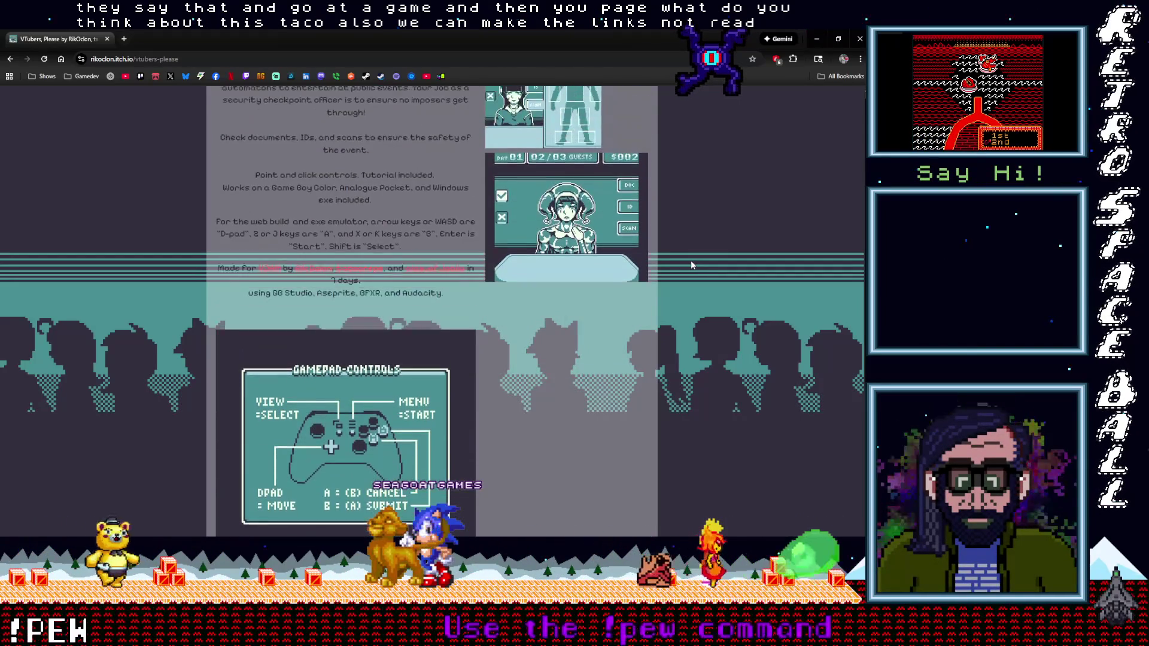
{"action": "scroll", "coordinate": [691, 260], "scroll_direction": "down", "scroll_amount": 1}
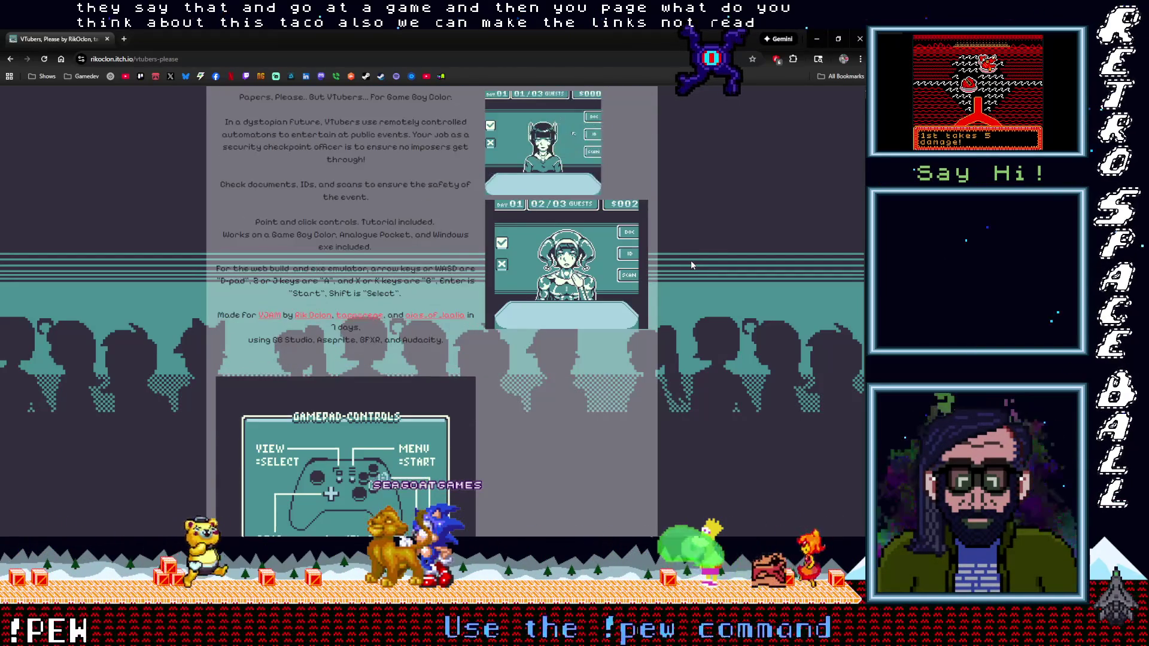
{"action": "scroll", "coordinate": [691, 261], "scroll_direction": "down", "scroll_amount": 1}
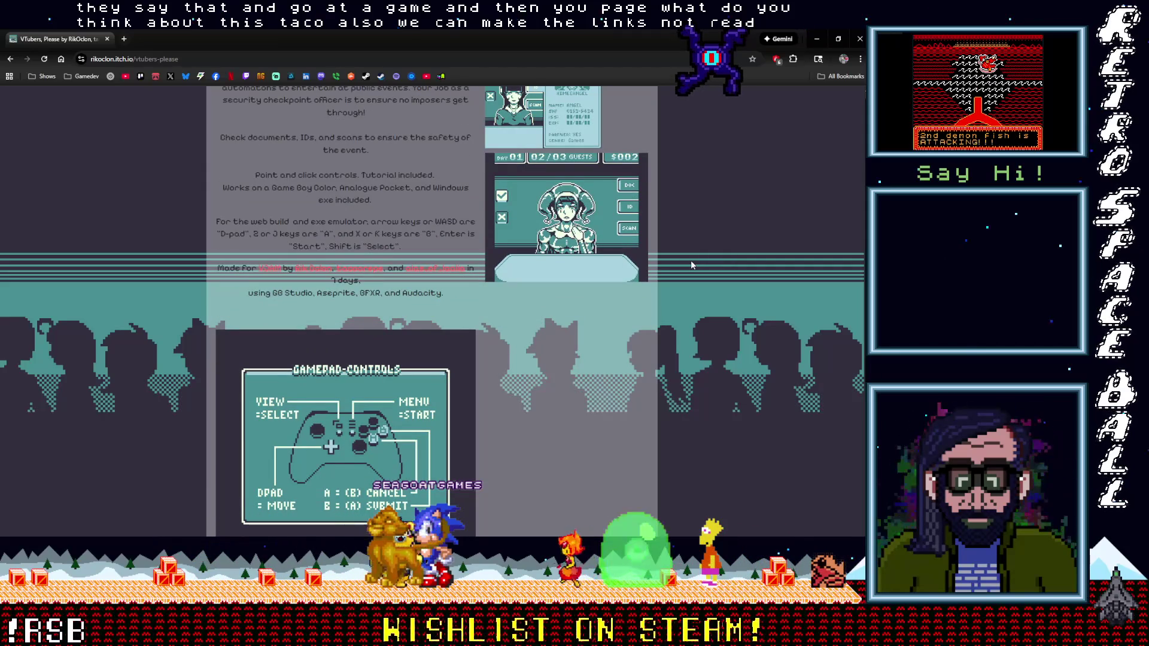
{"action": "scroll", "coordinate": [691, 264], "scroll_direction": "up", "scroll_amount": 1}
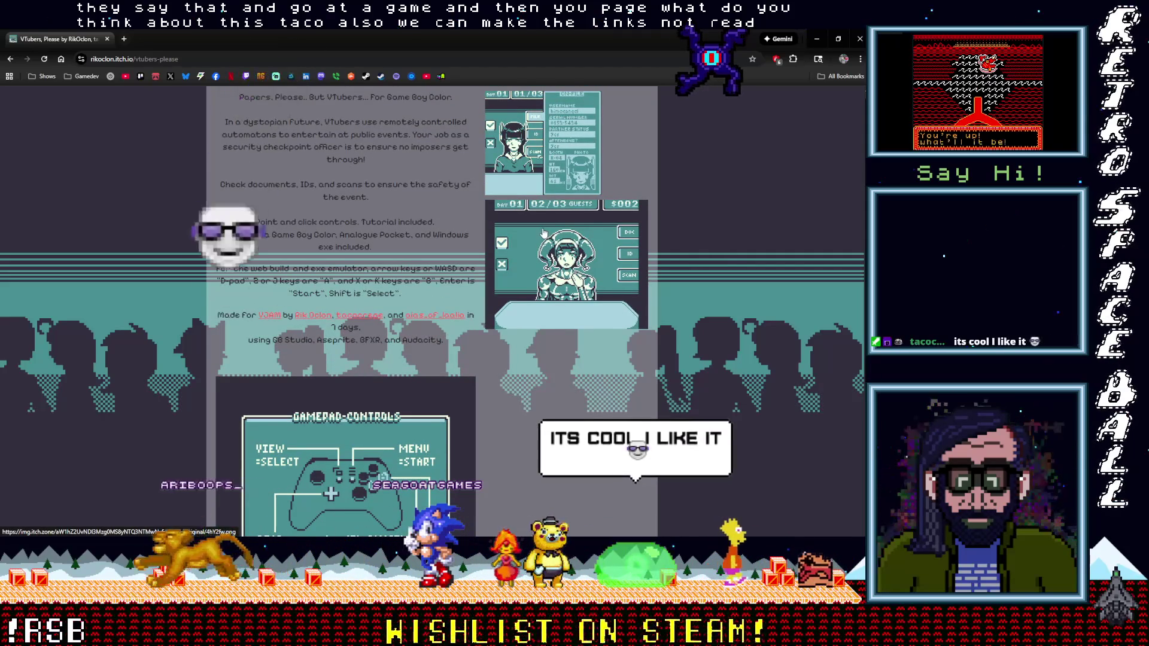
{"action": "scroll", "coordinate": [541, 231], "scroll_direction": "up", "scroll_amount": 10}
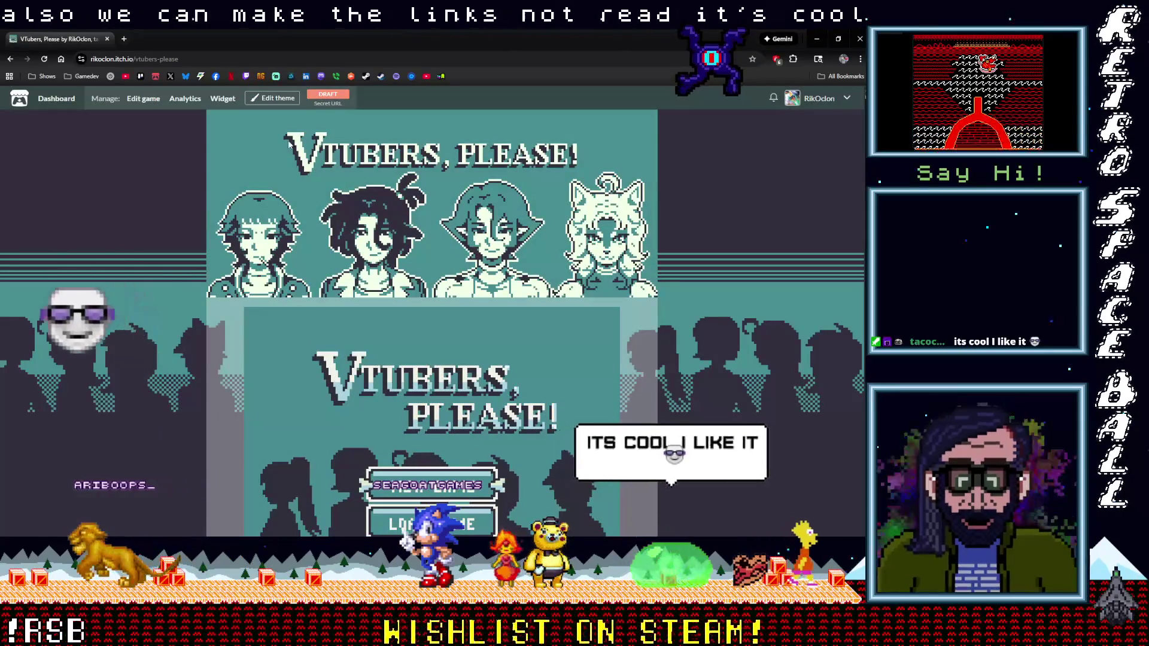
In the game's description credits, break 'in 7 days,' onto its own line.
{"action": "left_click", "coordinate": [143, 104]}
{"action": "scroll", "coordinate": [329, 319], "scroll_direction": "down", "scroll_amount": 10}
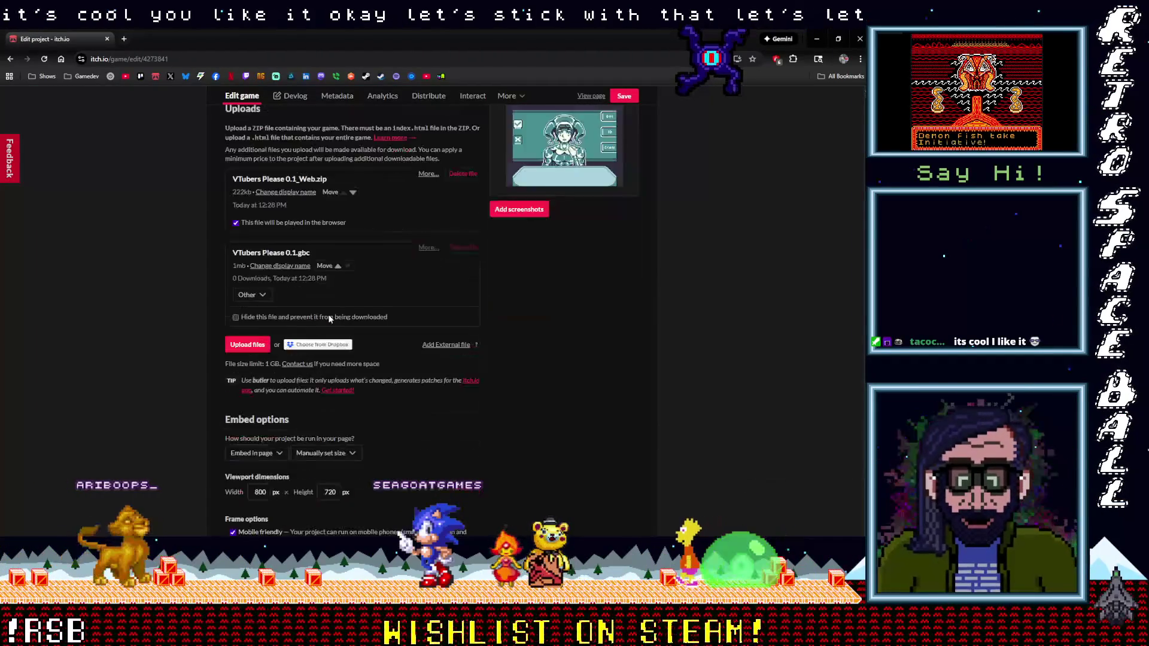
{"action": "scroll", "coordinate": [329, 319], "scroll_direction": "down", "scroll_amount": 8}
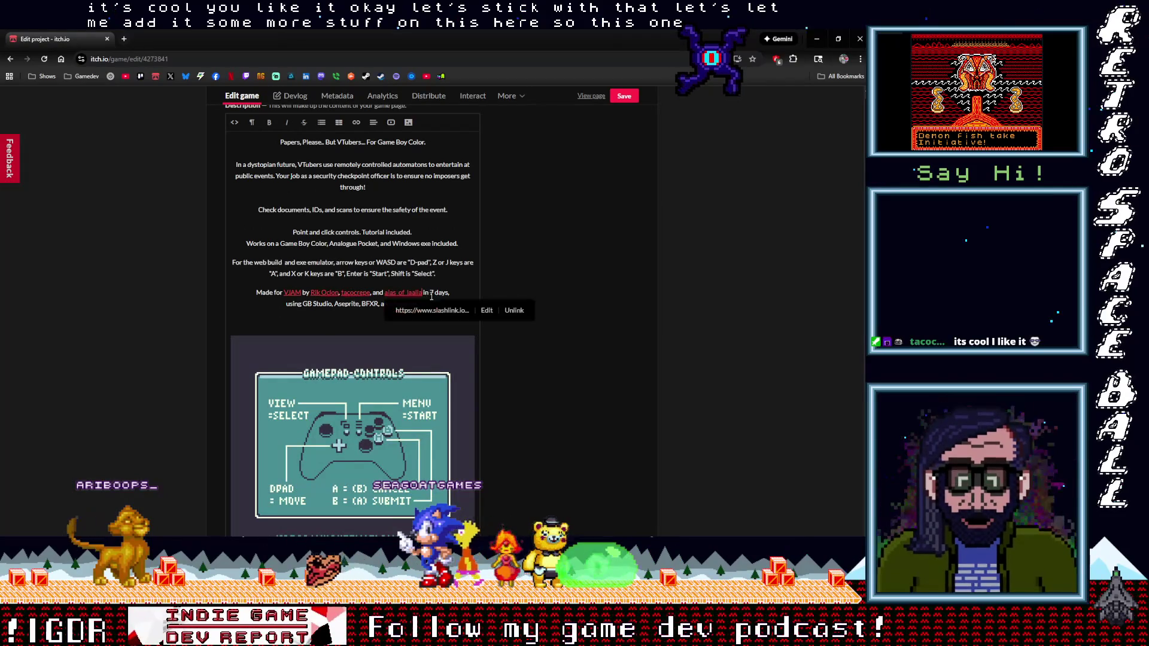
{"action": "key", "text": "Right"}
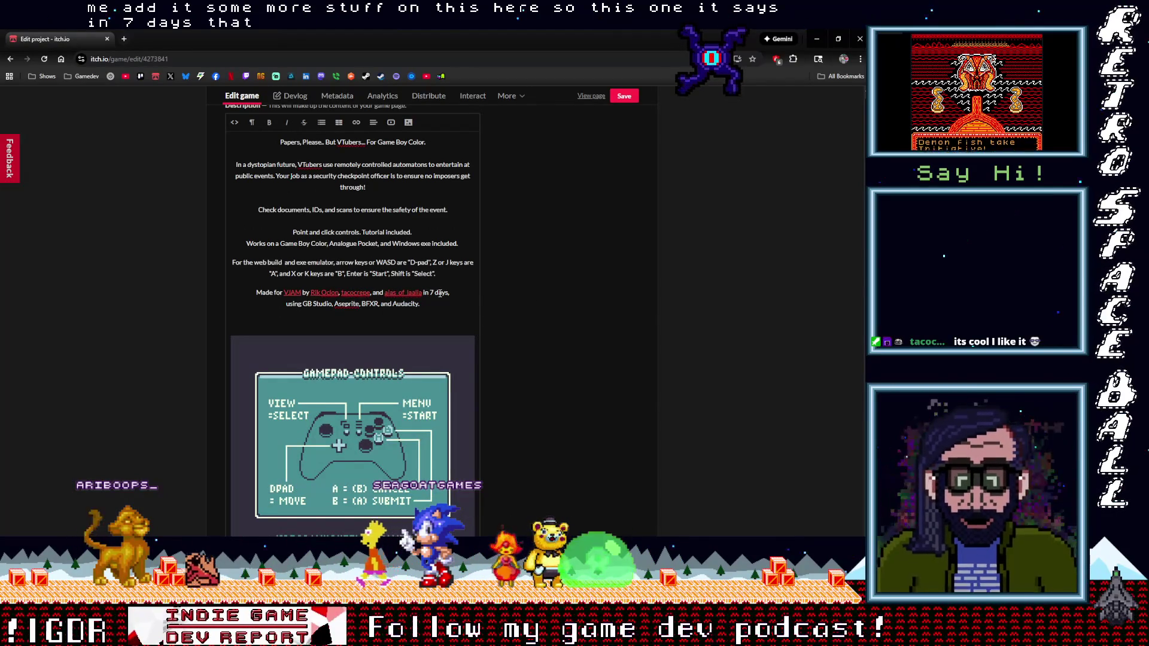
{"action": "key", "text": "shift+Return"}
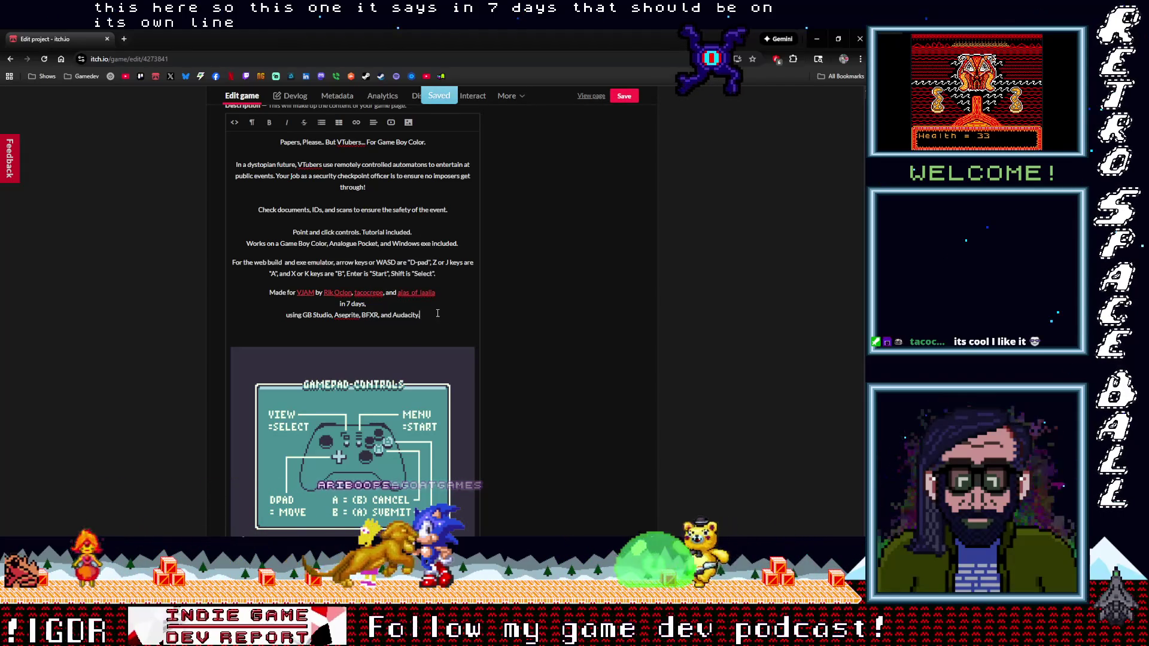
{"action": "scroll", "coordinate": [364, 323], "scroll_direction": "up", "scroll_amount": 1}
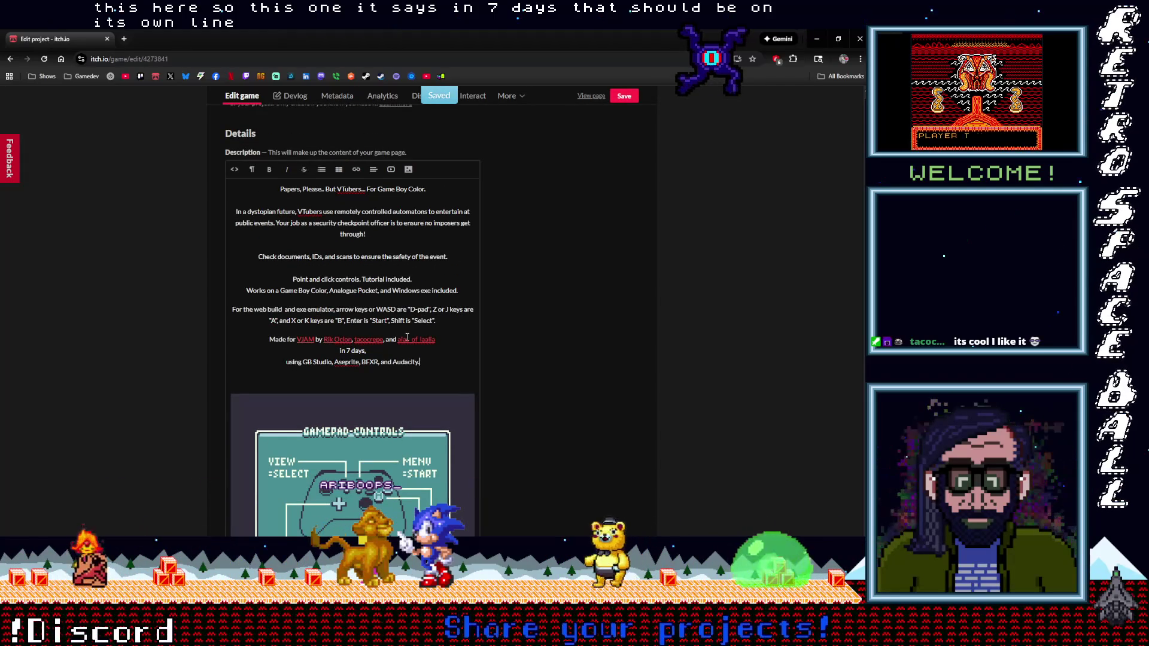
{"action": "scroll", "coordinate": [333, 299], "scroll_direction": "up", "scroll_amount": 15}
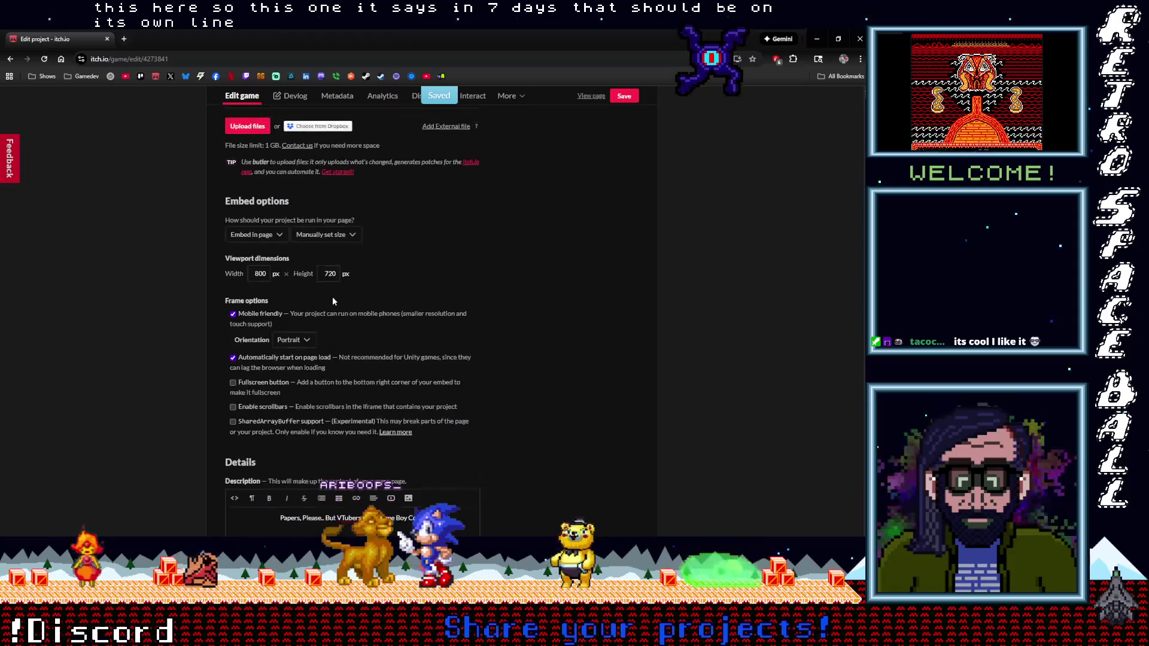
{"action": "scroll", "coordinate": [332, 297], "scroll_direction": "up", "scroll_amount": 3}
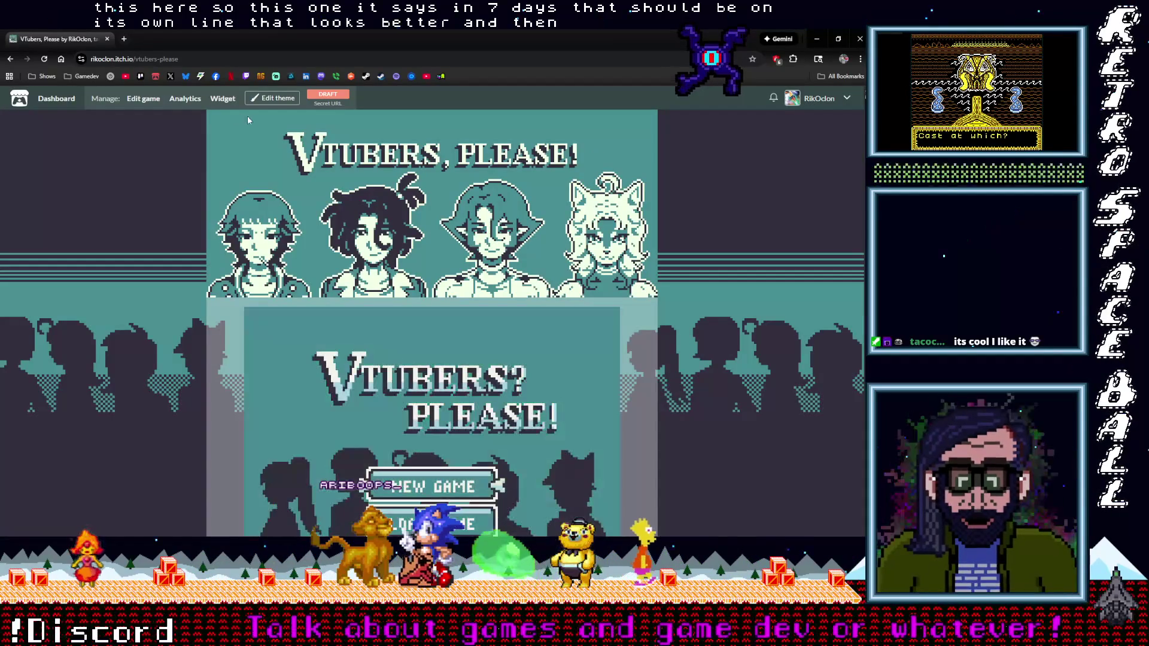
In the page theme editor, change the Link colour to a brighter, more vivid red.
{"action": "left_click", "coordinate": [267, 102]}
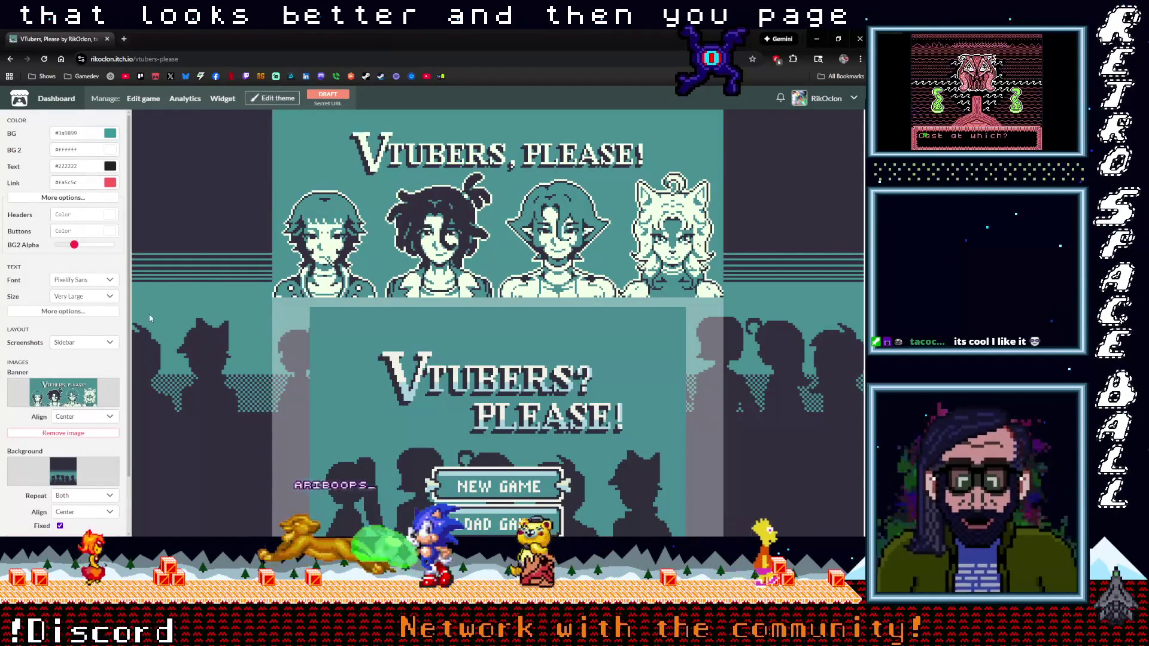
{"action": "left_click", "coordinate": [110, 183]}
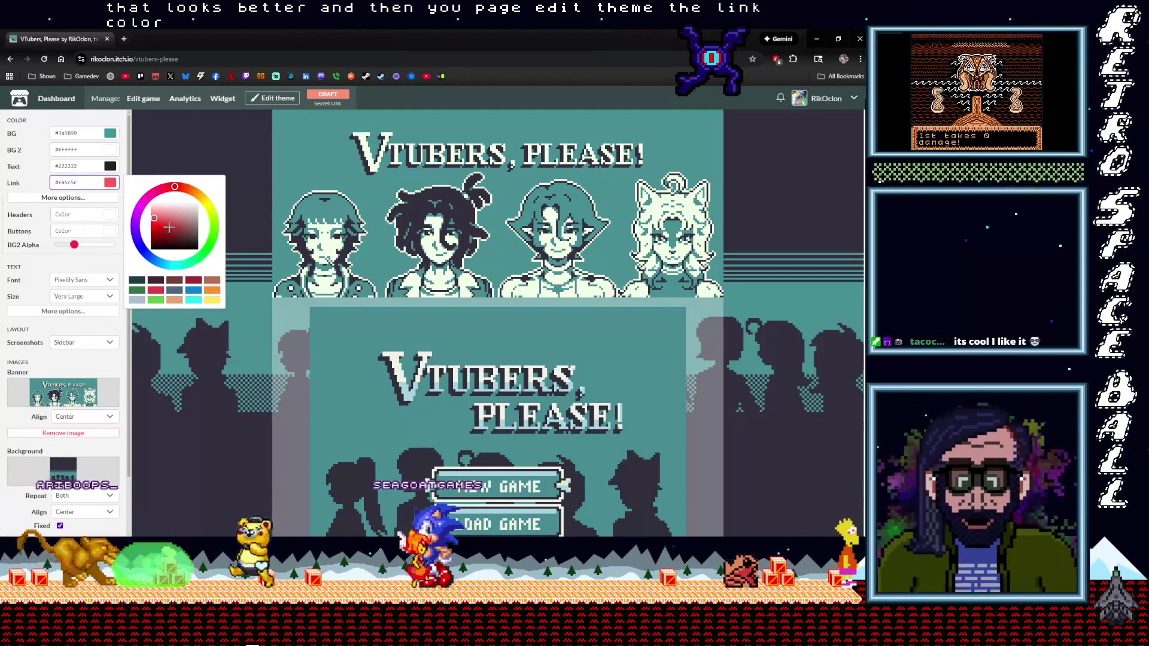
{"action": "scroll", "coordinate": [305, 358], "scroll_direction": "down", "scroll_amount": 10}
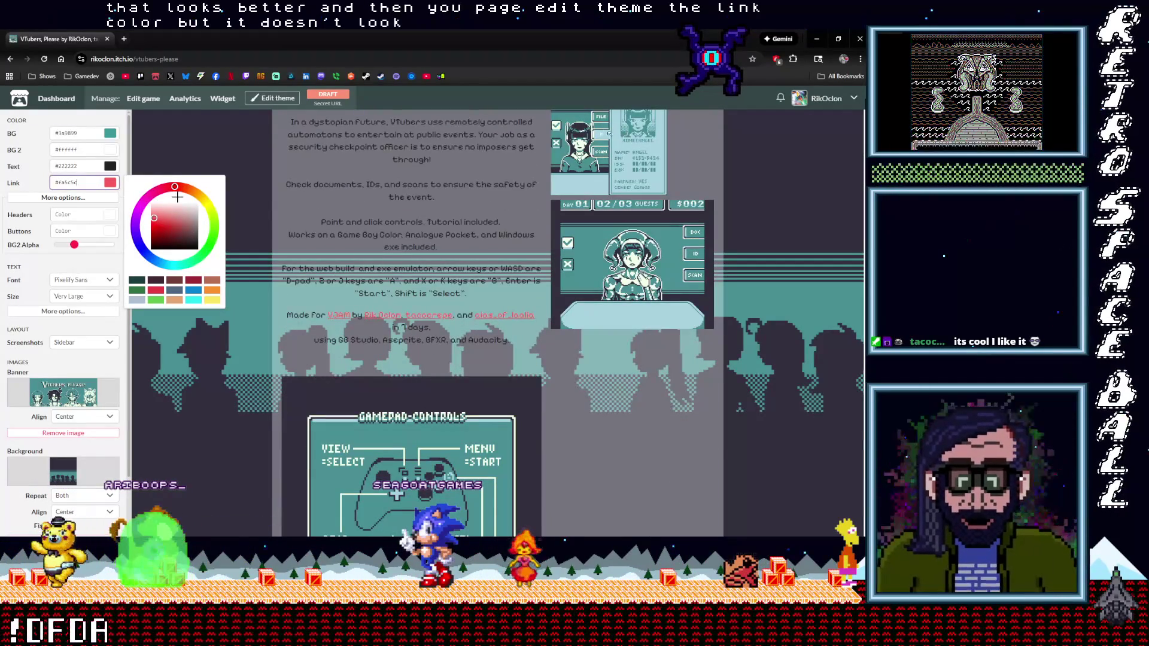
{"action": "left_click_drag", "start_coordinate": [151, 217], "coordinate": [143, 225]}
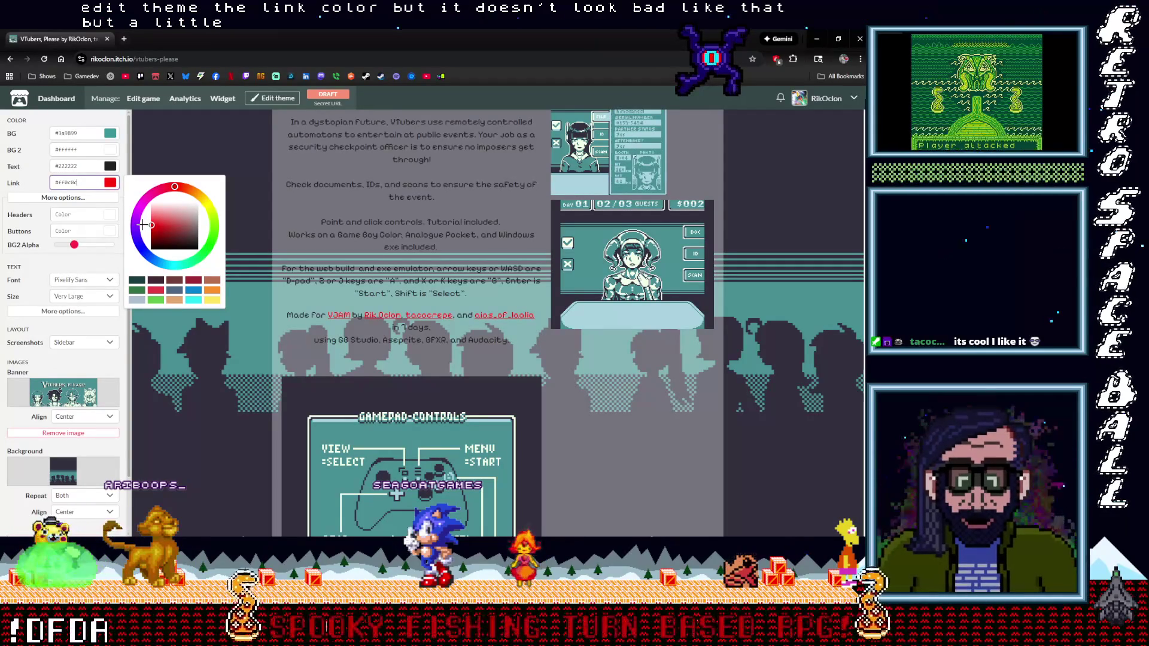
{"action": "left_click_drag", "start_coordinate": [142, 224], "coordinate": [142, 222]}
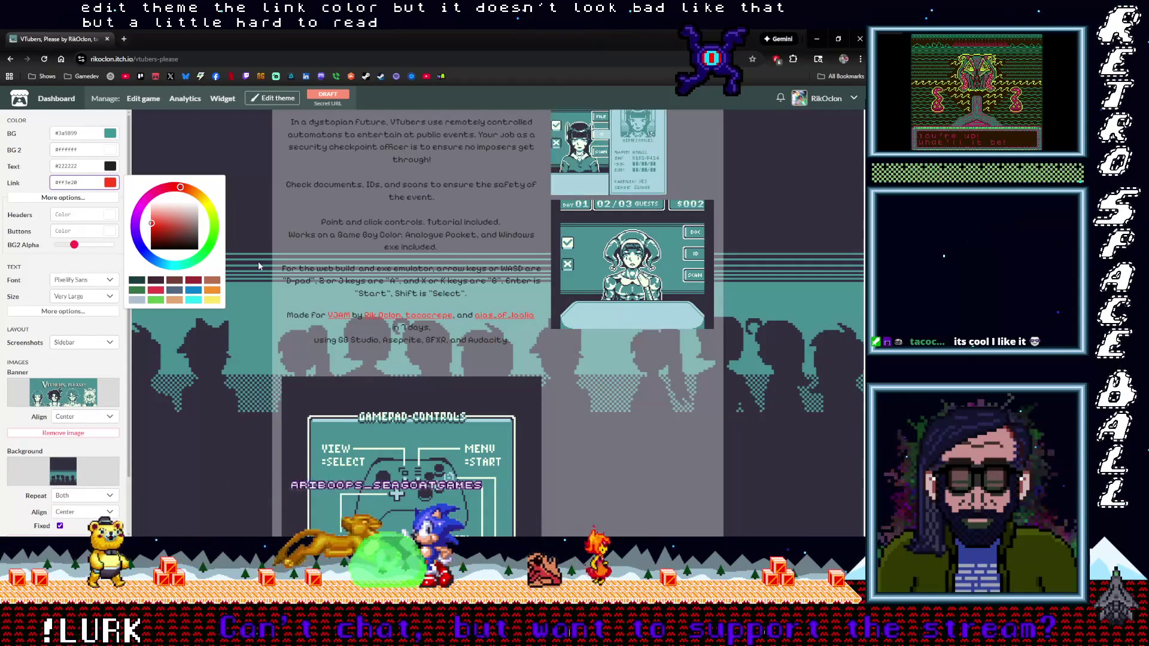
{"action": "scroll", "coordinate": [286, 364], "scroll_direction": "up", "scroll_amount": 4}
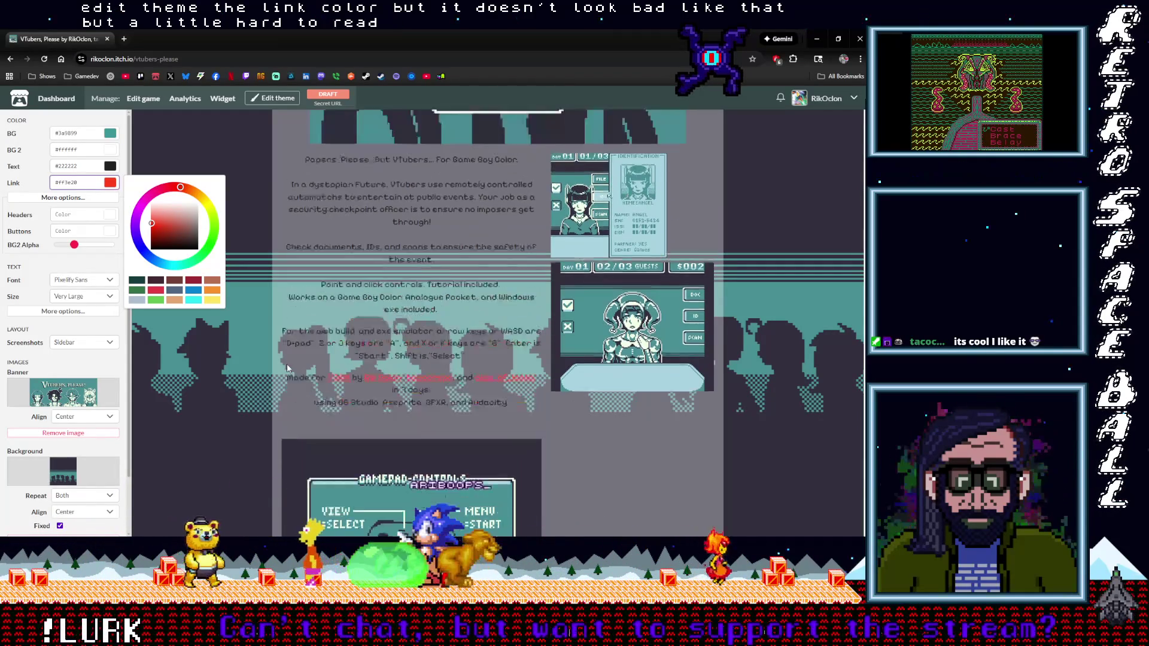
{"action": "scroll", "coordinate": [286, 368], "scroll_direction": "down", "scroll_amount": 5}
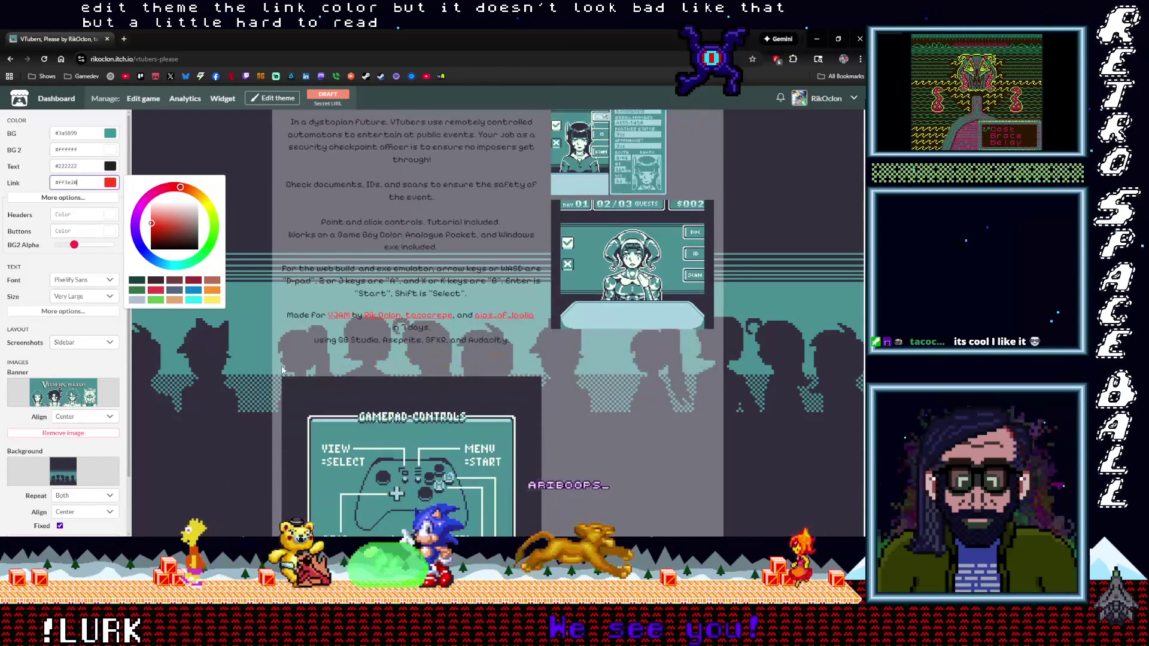
{"action": "scroll", "coordinate": [281, 370], "scroll_direction": "down", "scroll_amount": 1}
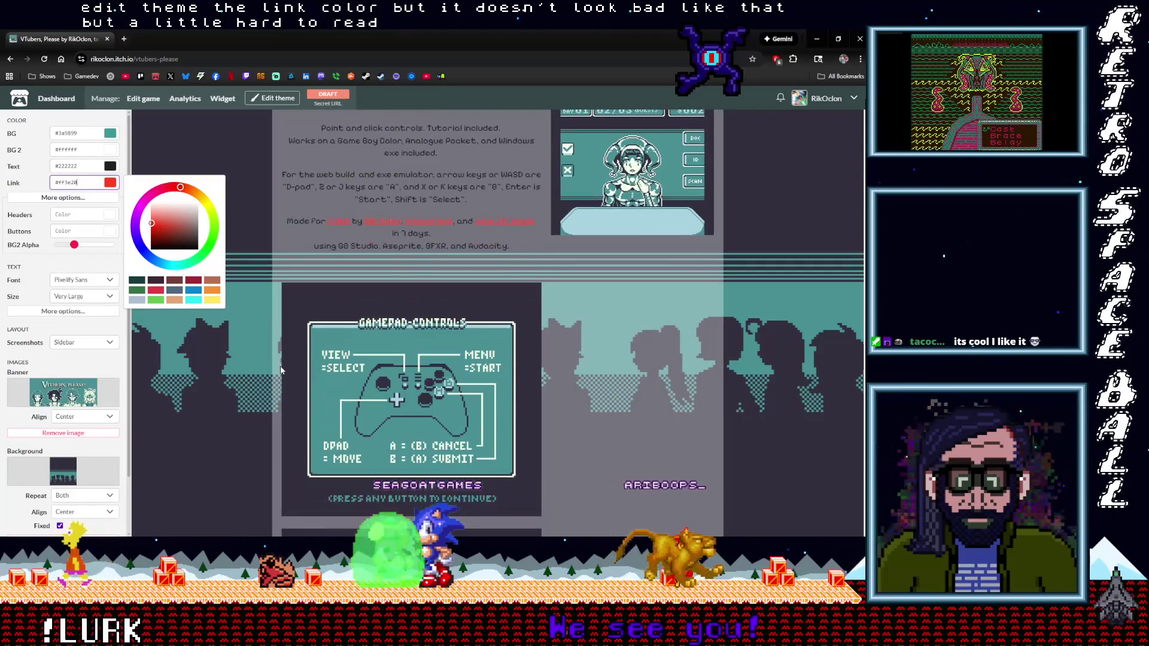
{"action": "scroll", "coordinate": [281, 369], "scroll_direction": "up", "scroll_amount": 4}
{"action": "scroll", "coordinate": [280, 369], "scroll_direction": "up", "scroll_amount": 7}
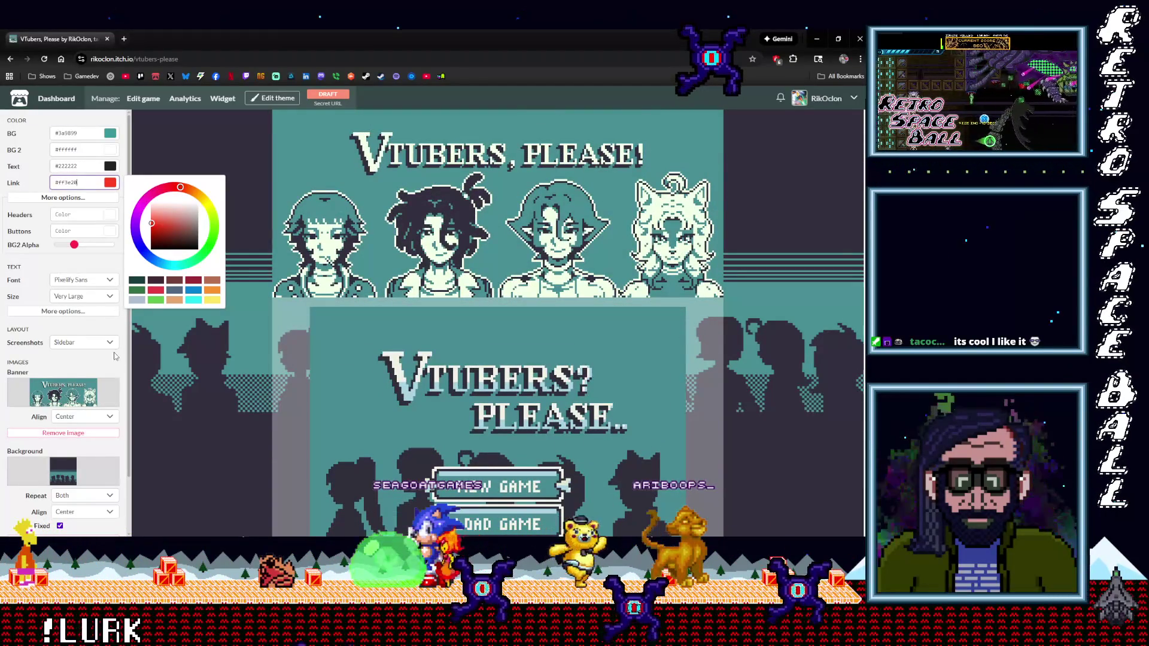
Keep the red link colour, check the preview's contrast, and lower BG2 alpha to 28.
{"action": "left_click", "coordinate": [195, 358]}
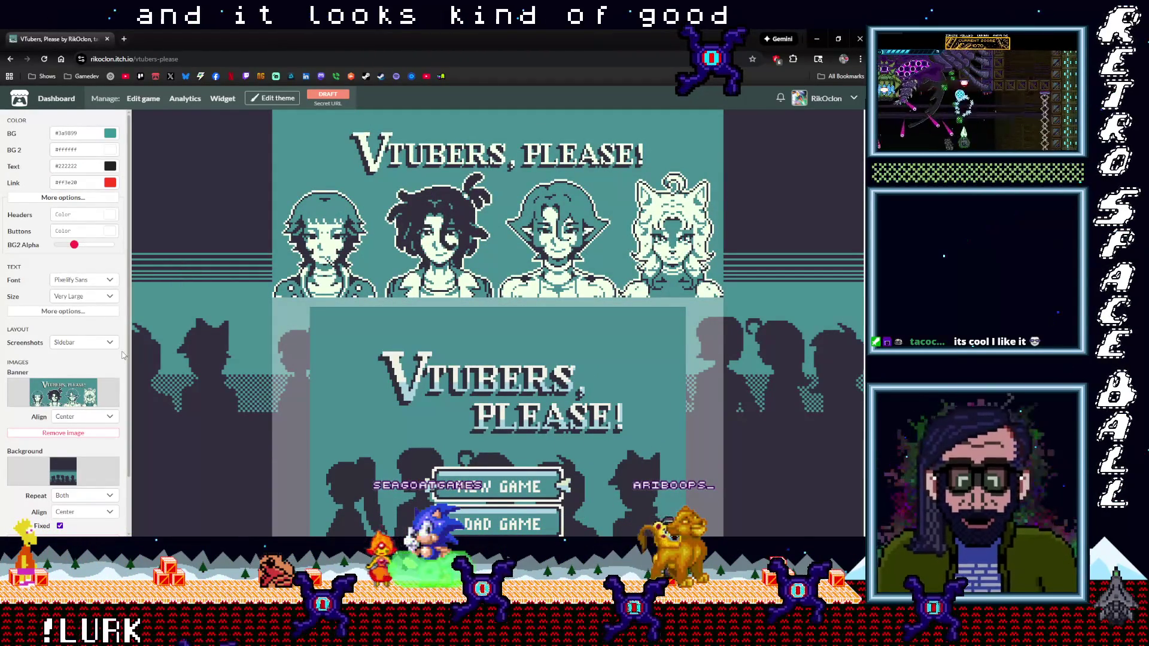
{"action": "scroll", "coordinate": [66, 419], "scroll_direction": "down", "scroll_amount": 2}
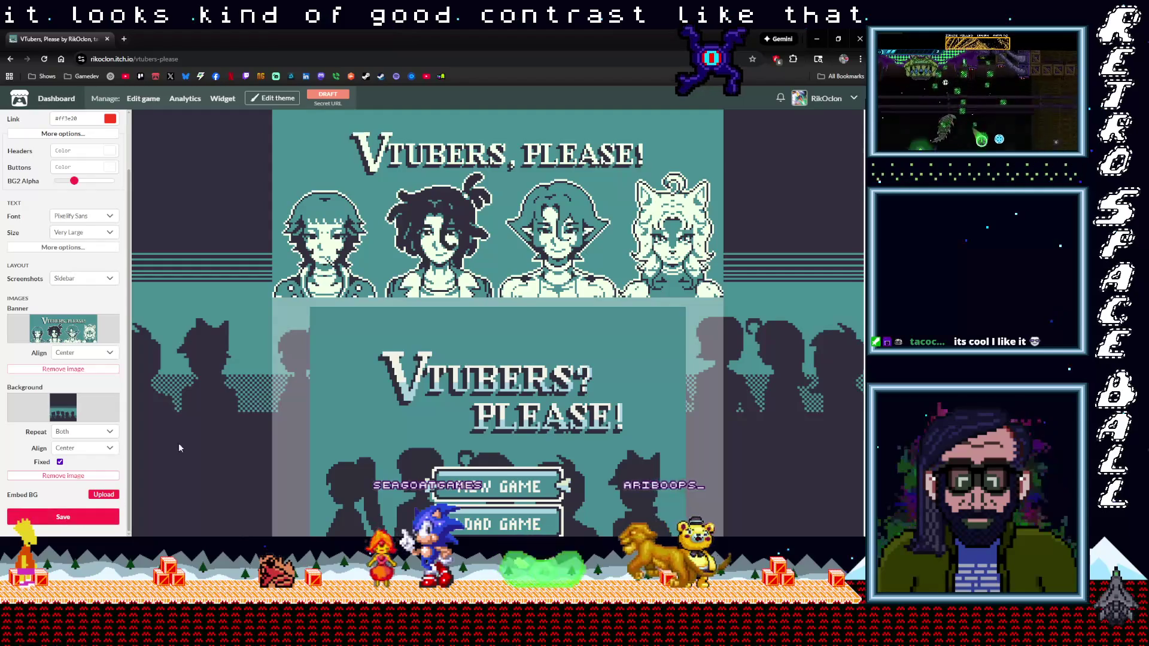
{"action": "scroll", "coordinate": [197, 423], "scroll_direction": "down", "scroll_amount": 6}
{"action": "scroll", "coordinate": [196, 422], "scroll_direction": "up", "scroll_amount": 6}
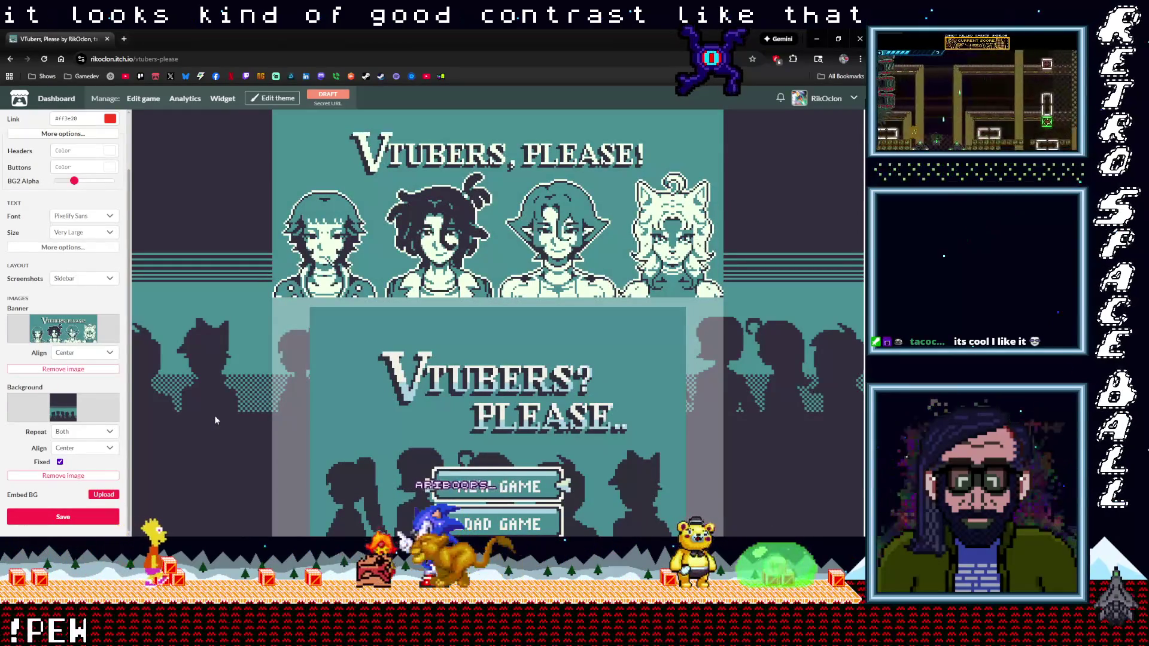
{"action": "scroll", "coordinate": [215, 418], "scroll_direction": "down", "scroll_amount": 3}
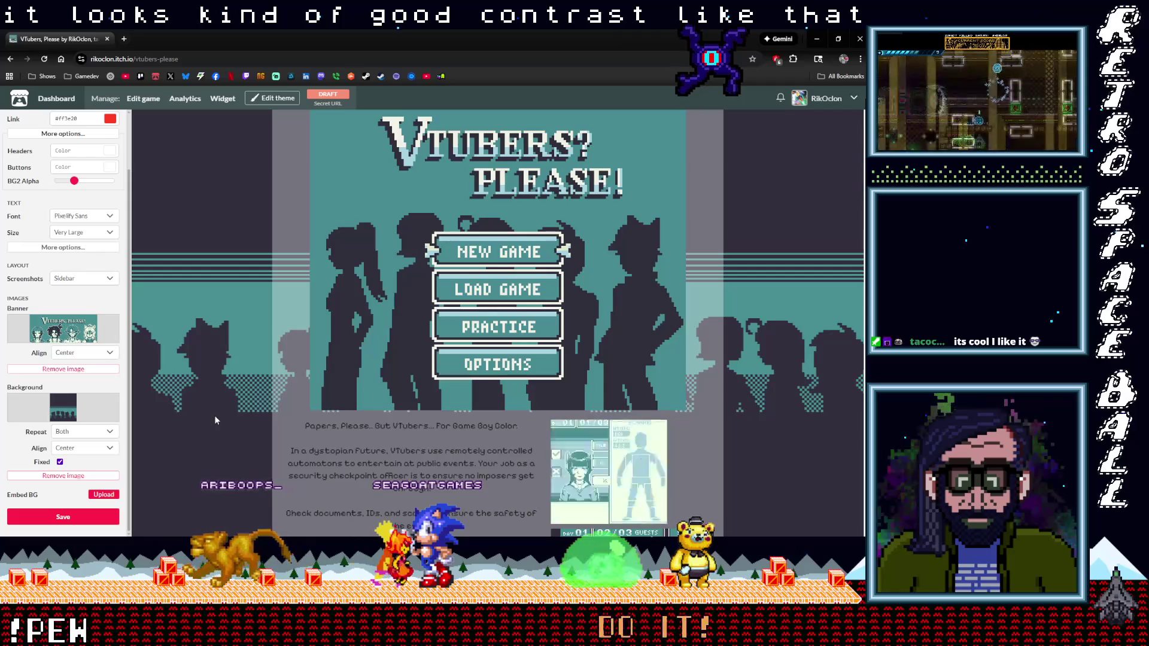
{"action": "scroll", "coordinate": [215, 421], "scroll_direction": "down", "scroll_amount": 3}
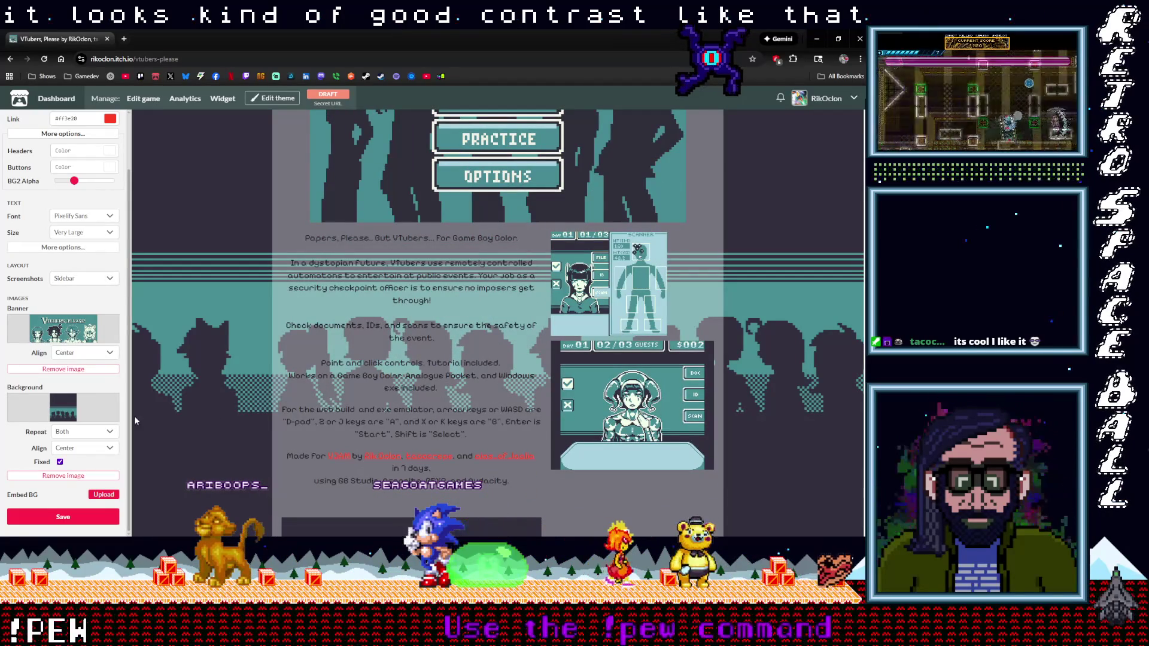
{"action": "scroll", "coordinate": [109, 414], "scroll_direction": "up", "scroll_amount": 1}
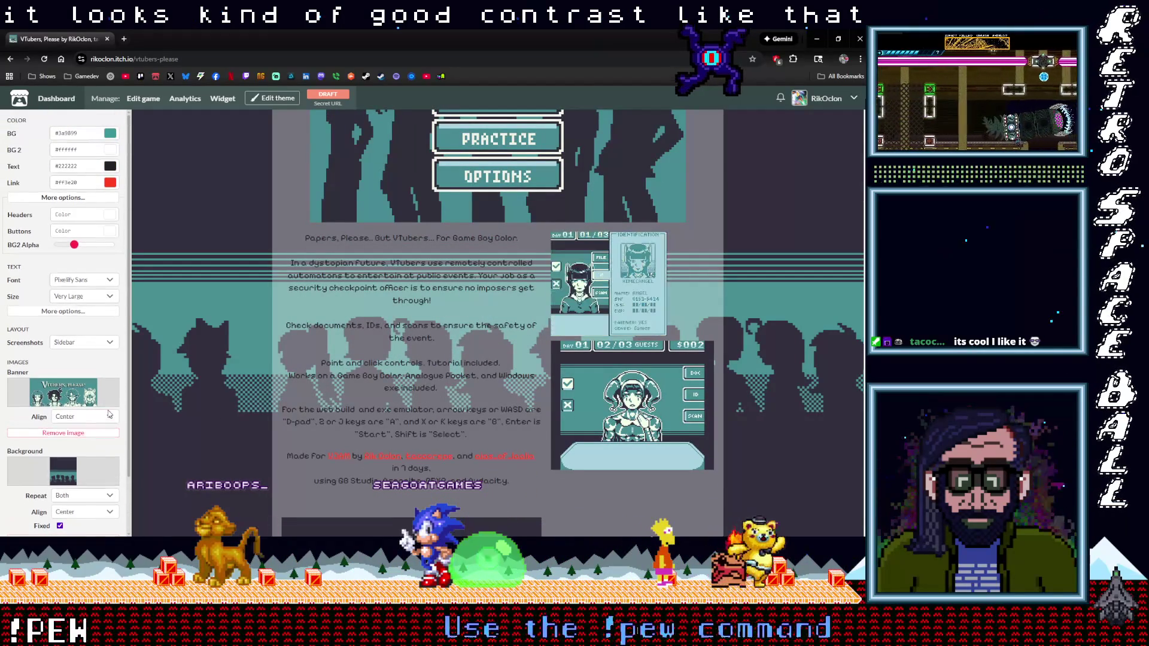
{"action": "mouse_move", "coordinate": [76, 249]}
{"action": "left_mouse_down"}
{"action": "mouse_move", "coordinate": [85, 249]}
{"action": "mouse_move", "coordinate": [72, 246]}
{"action": "left_mouse_up"}
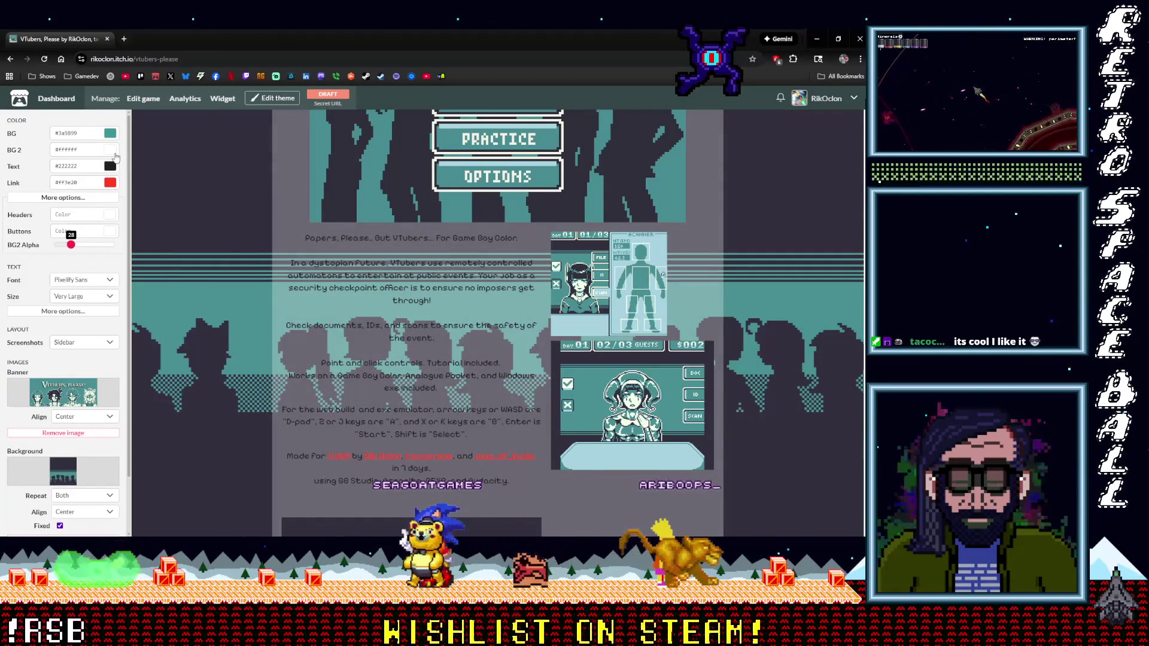
Tint the BG2 background a pale cyan-blue instead of white and save the theme.
{"action": "left_click", "coordinate": [109, 151]}
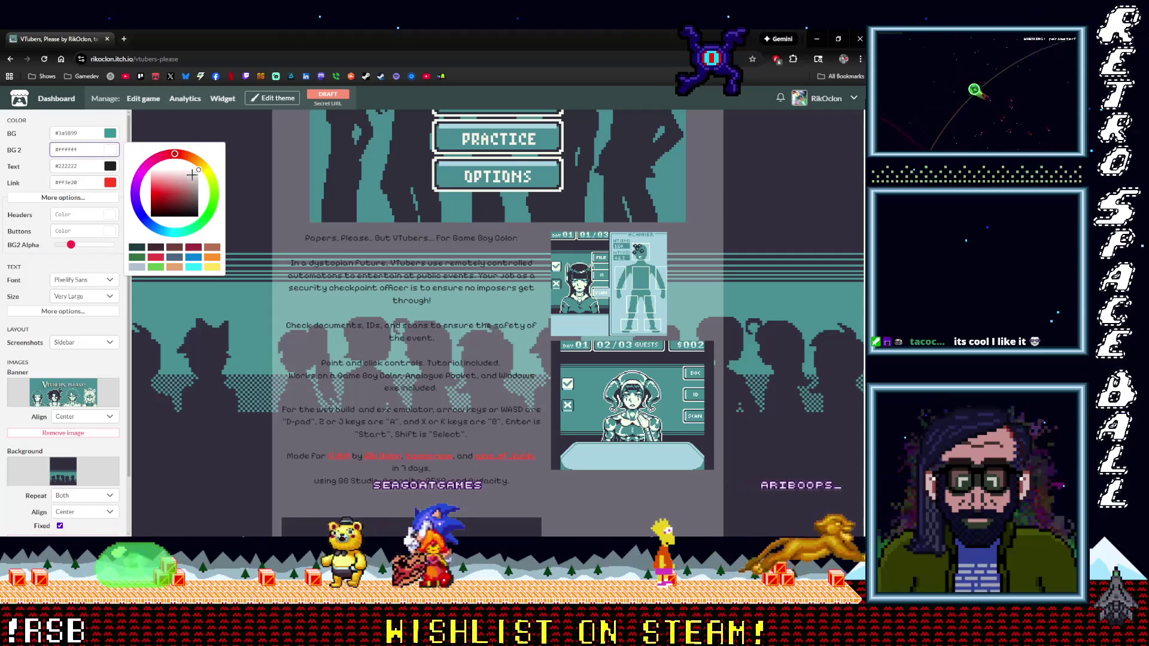
{"action": "left_click_drag", "start_coordinate": [172, 207], "coordinate": [170, 155]}
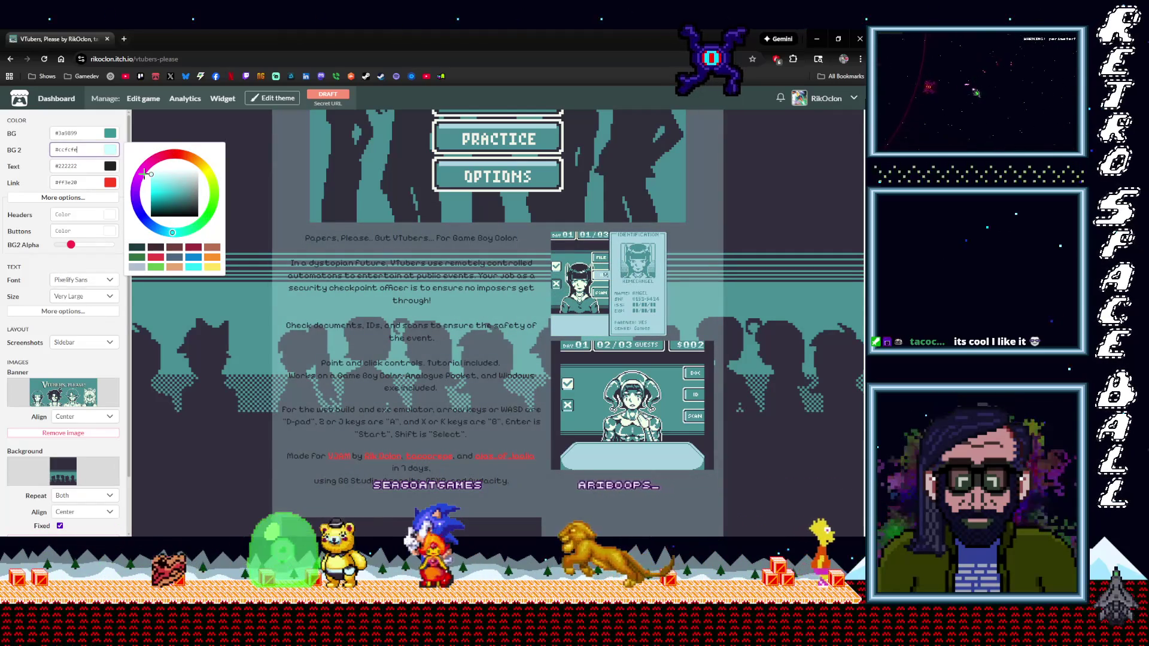
{"action": "left_click_drag", "start_coordinate": [137, 177], "coordinate": [136, 179]}
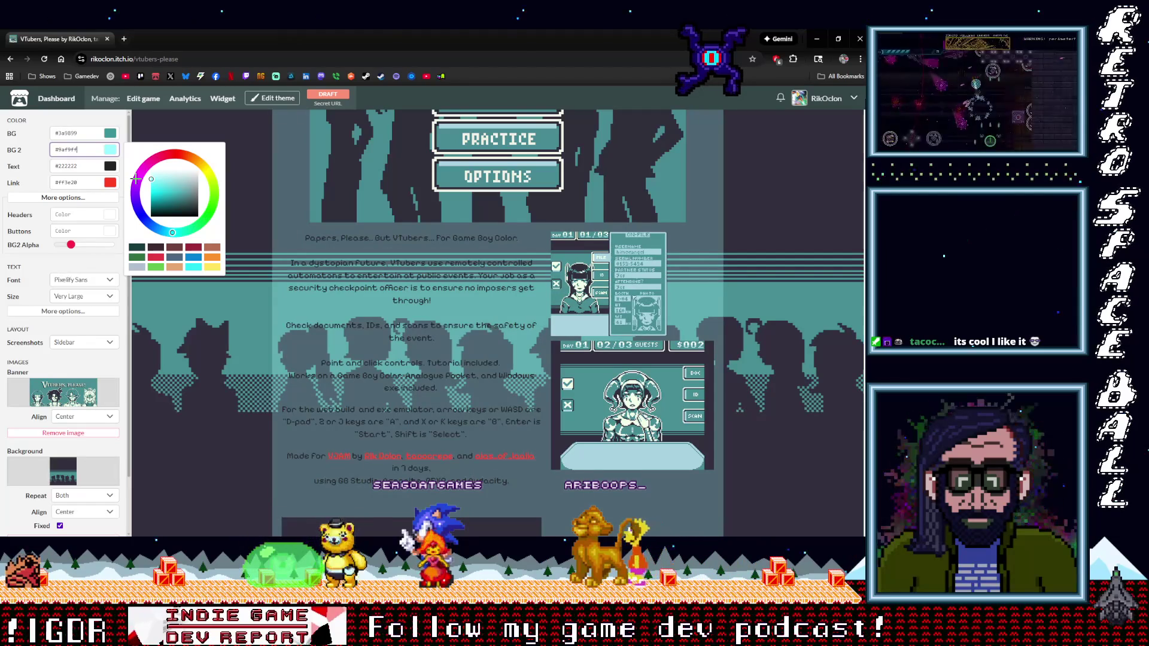
{"action": "left_click_drag", "start_coordinate": [137, 177], "coordinate": [137, 179]}
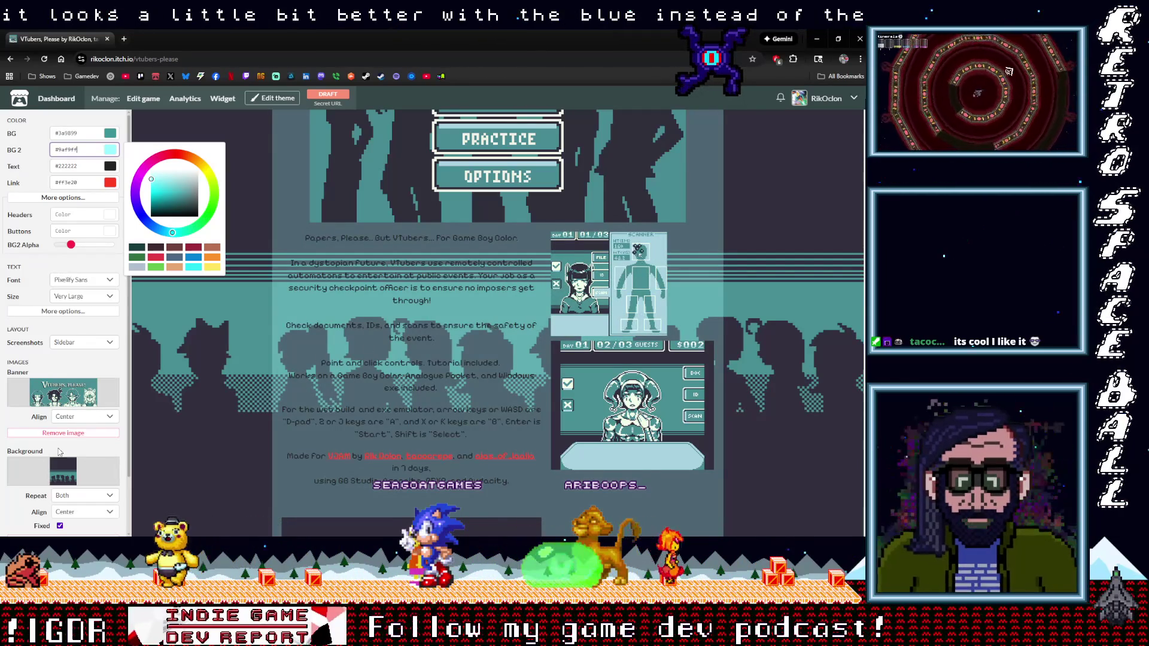
{"action": "scroll", "coordinate": [77, 515], "scroll_direction": "down", "scroll_amount": 1}
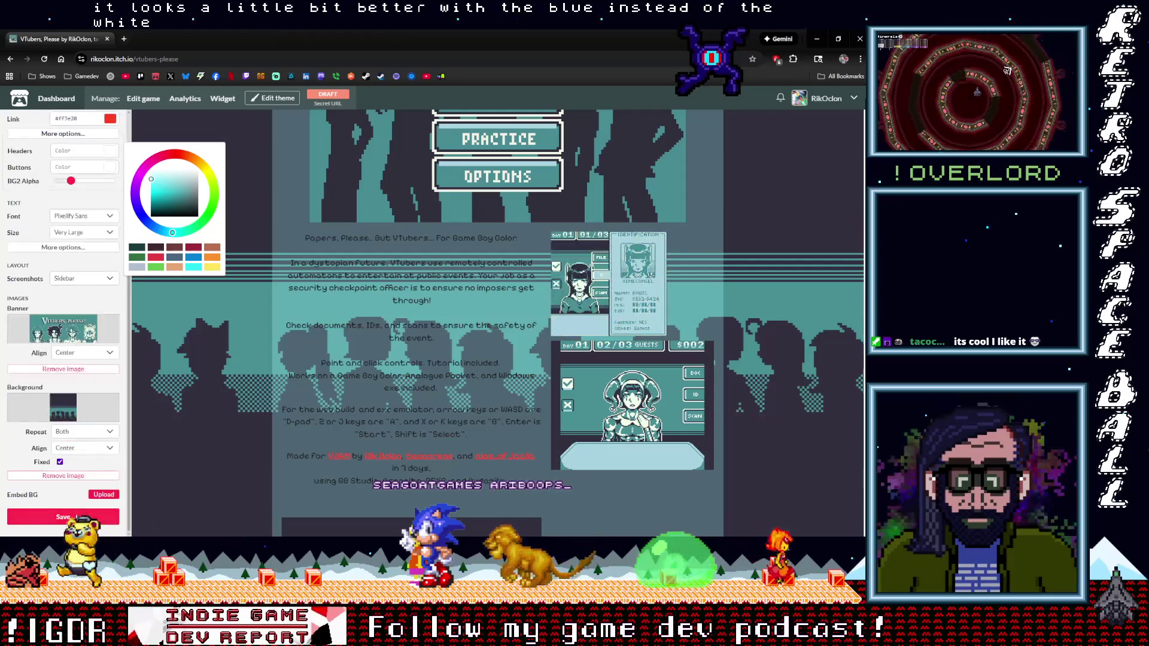
{"action": "left_click", "coordinate": [90, 516]}
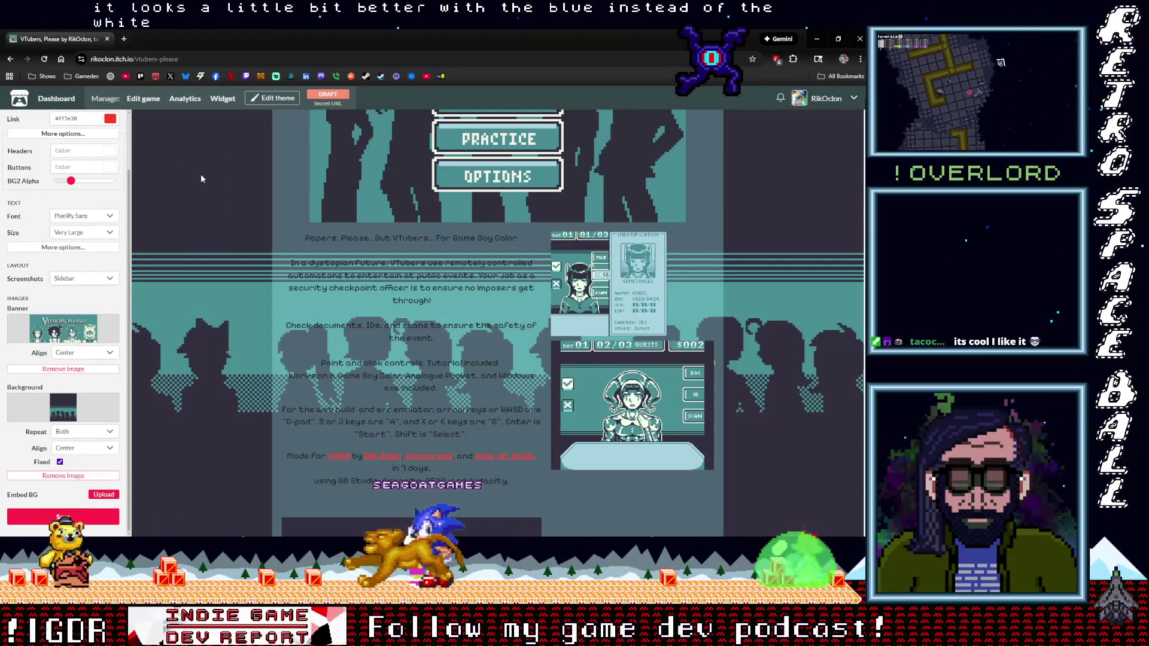
Scroll down and back up through the finished VTubers, Please game page to review it.
{"action": "scroll", "coordinate": [260, 288], "scroll_direction": "down", "scroll_amount": 5}
{"action": "scroll", "coordinate": [260, 289], "scroll_direction": "down", "scroll_amount": 10}
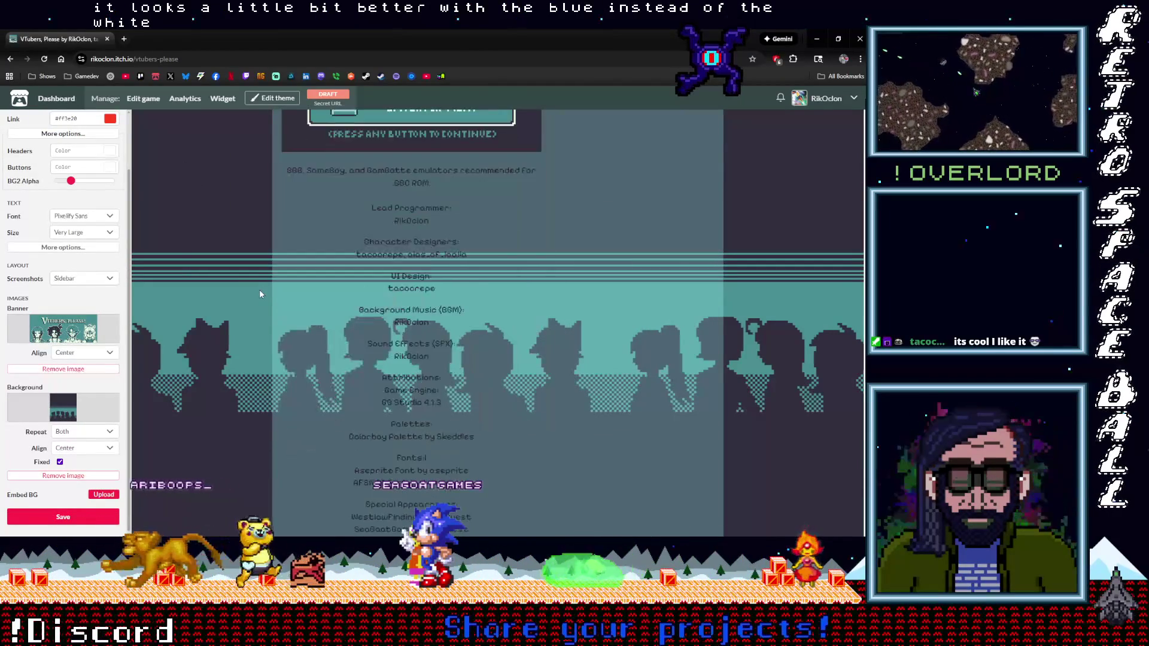
{"action": "scroll", "coordinate": [259, 294], "scroll_direction": "down", "scroll_amount": 2}
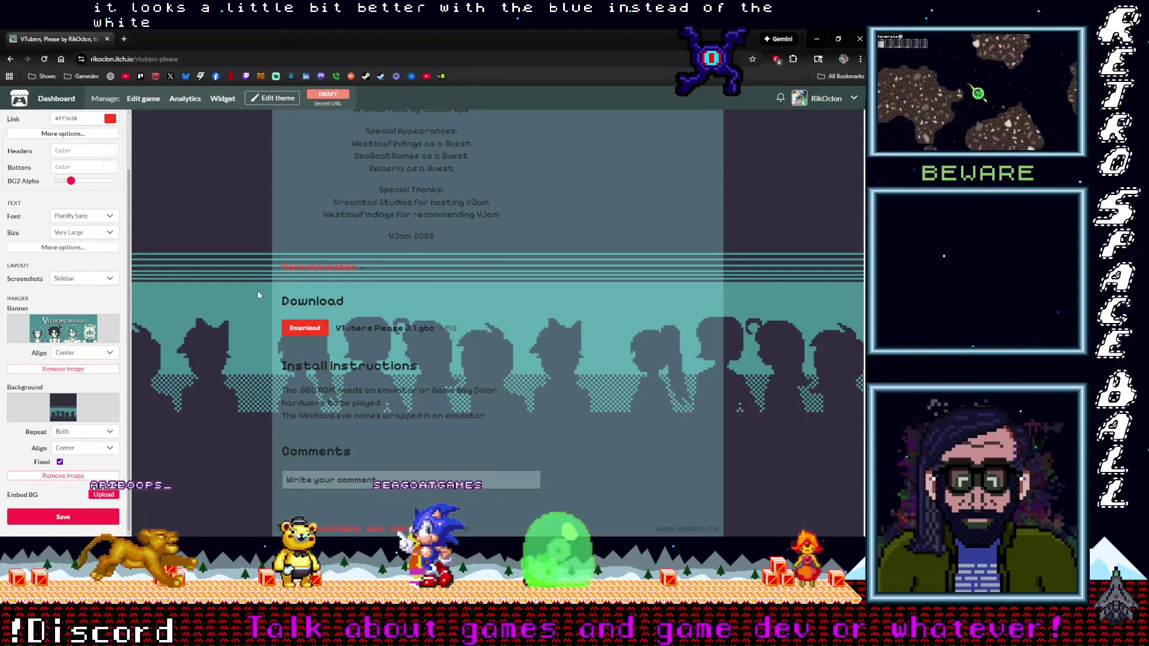
{"action": "scroll", "coordinate": [258, 289], "scroll_direction": "up", "scroll_amount": 1}
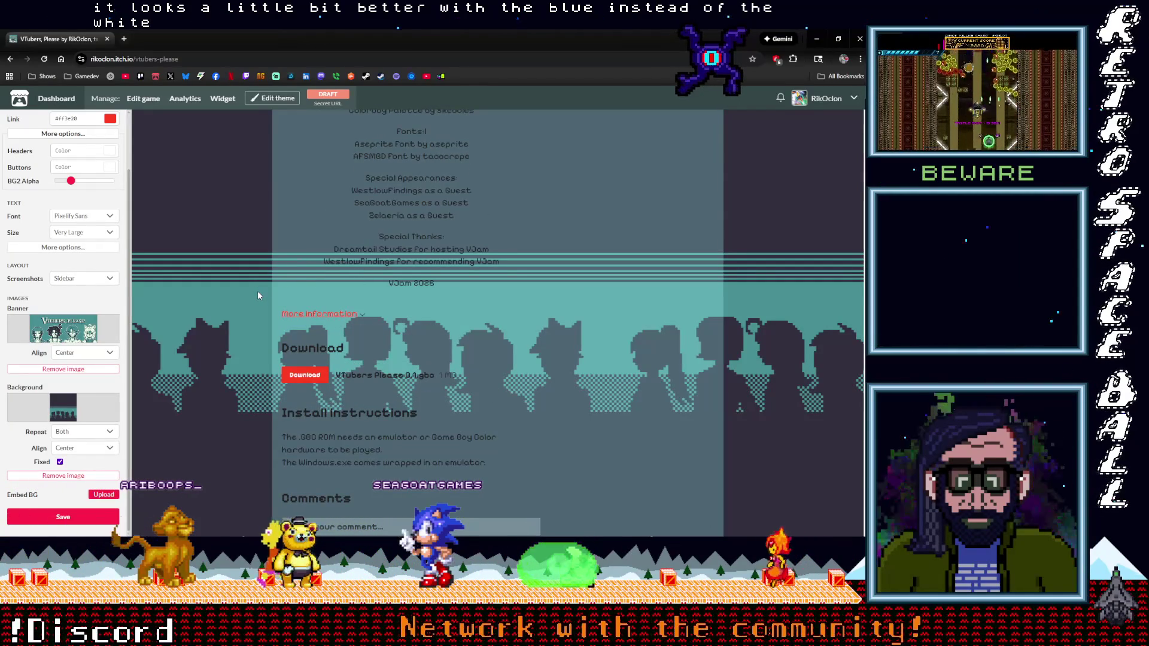
{"action": "scroll", "coordinate": [258, 291], "scroll_direction": "up", "scroll_amount": 10}
{"action": "scroll", "coordinate": [257, 291], "scroll_direction": "up", "scroll_amount": 7}
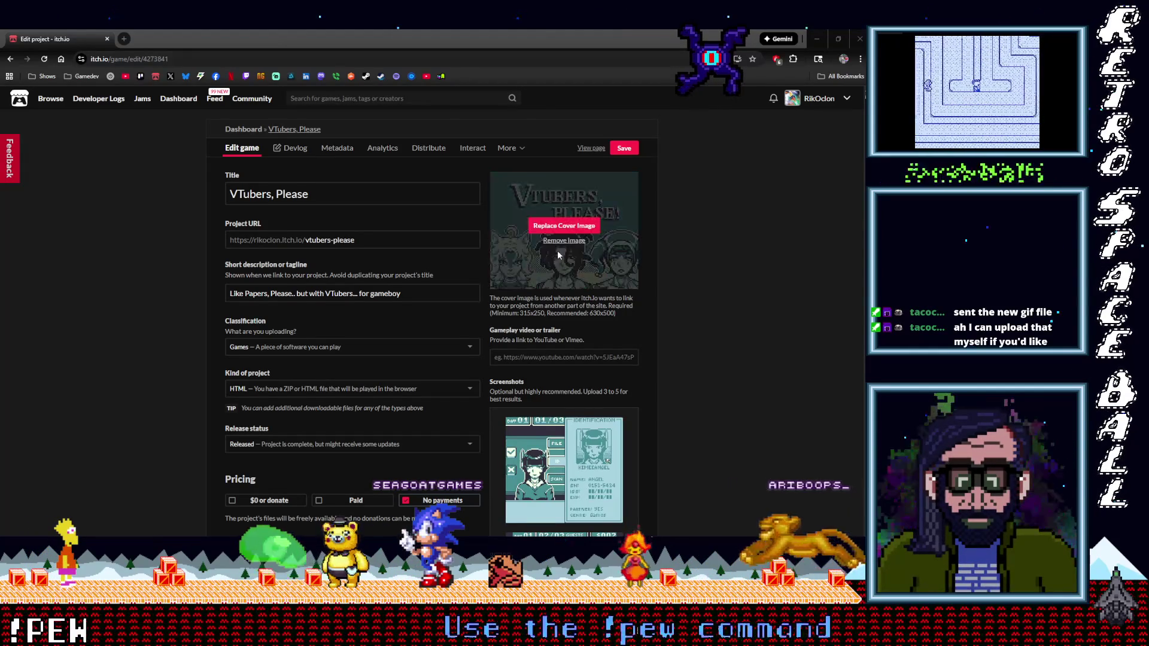
Delete the first two old screenshots from the project's edit page.
{"action": "scroll", "coordinate": [478, 358], "scroll_direction": "down", "scroll_amount": 1}
{"action": "scroll", "coordinate": [477, 358], "scroll_direction": "down", "scroll_amount": 3}
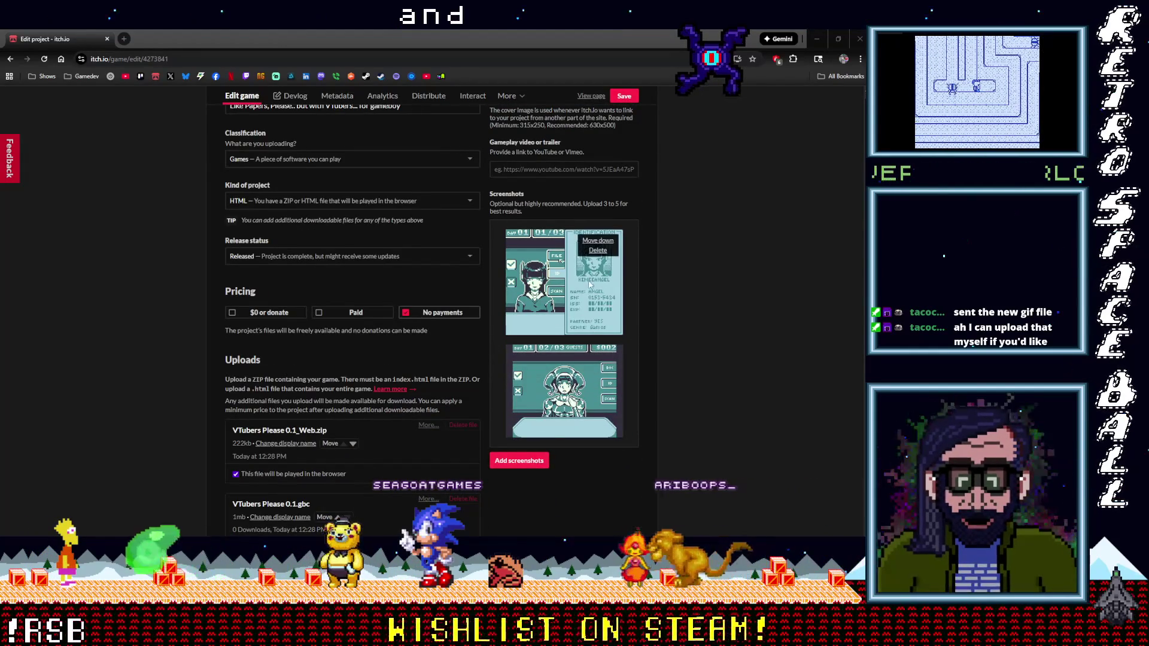
{"action": "left_click", "coordinate": [599, 250]}
{"action": "left_click", "coordinate": [479, 116]}
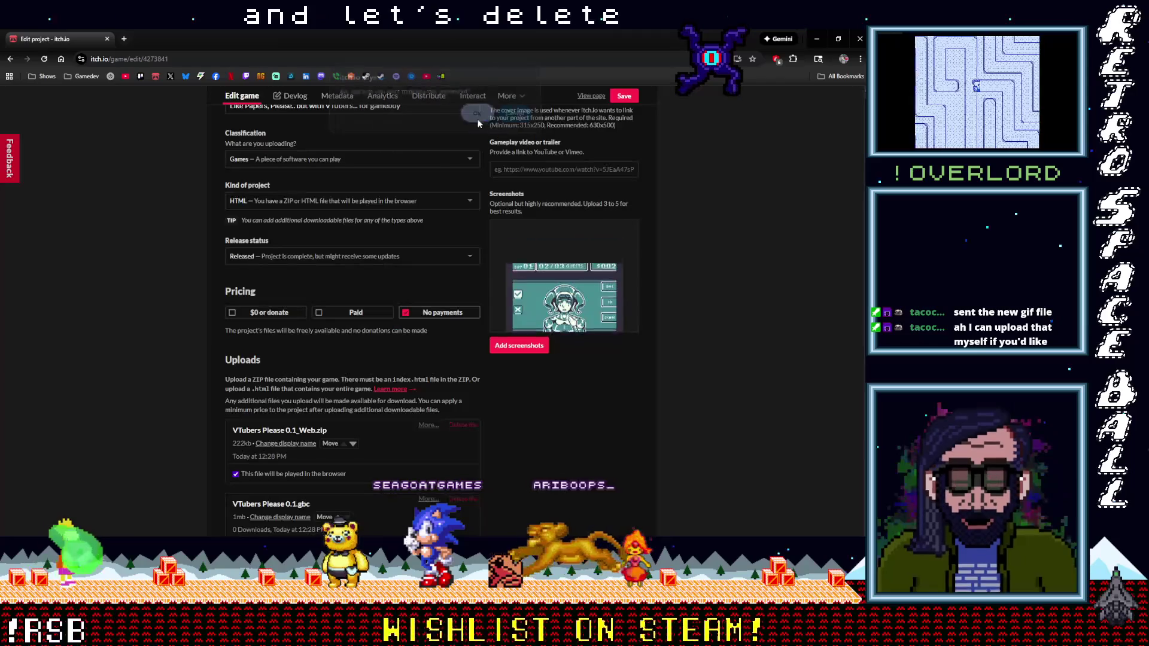
Upload sample_animation42.gif and 630x500_Sample2, Sample3 and Sample4 PNGs as screenshots.
{"action": "left_click", "coordinate": [520, 346]}
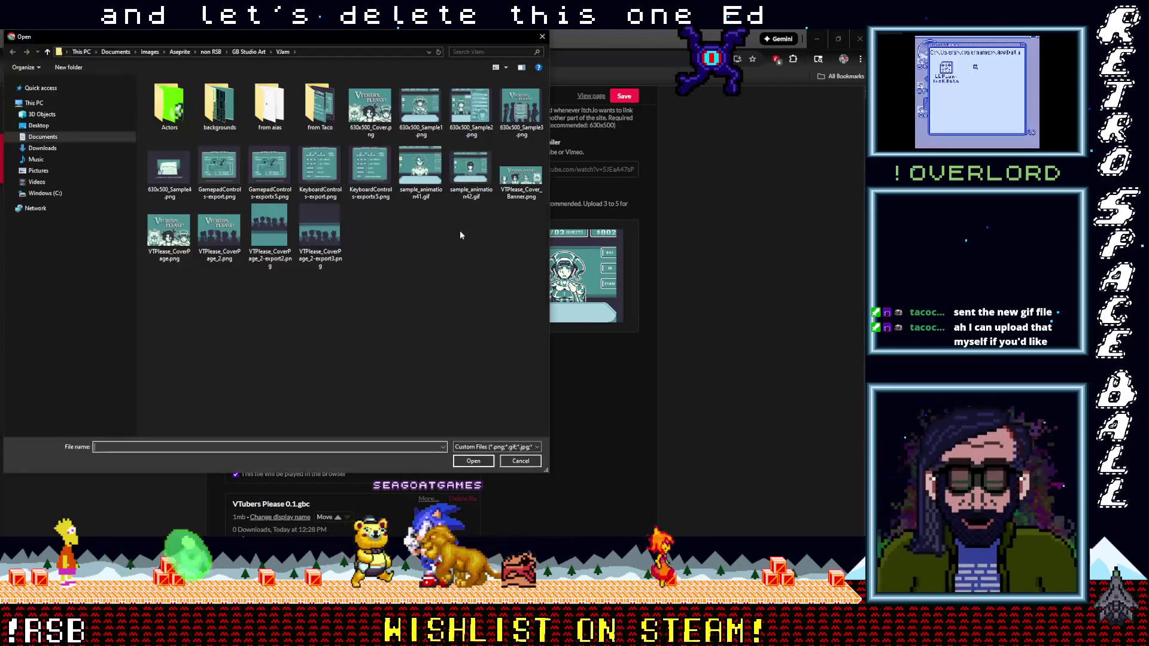
{"action": "left_click", "coordinate": [471, 171]}
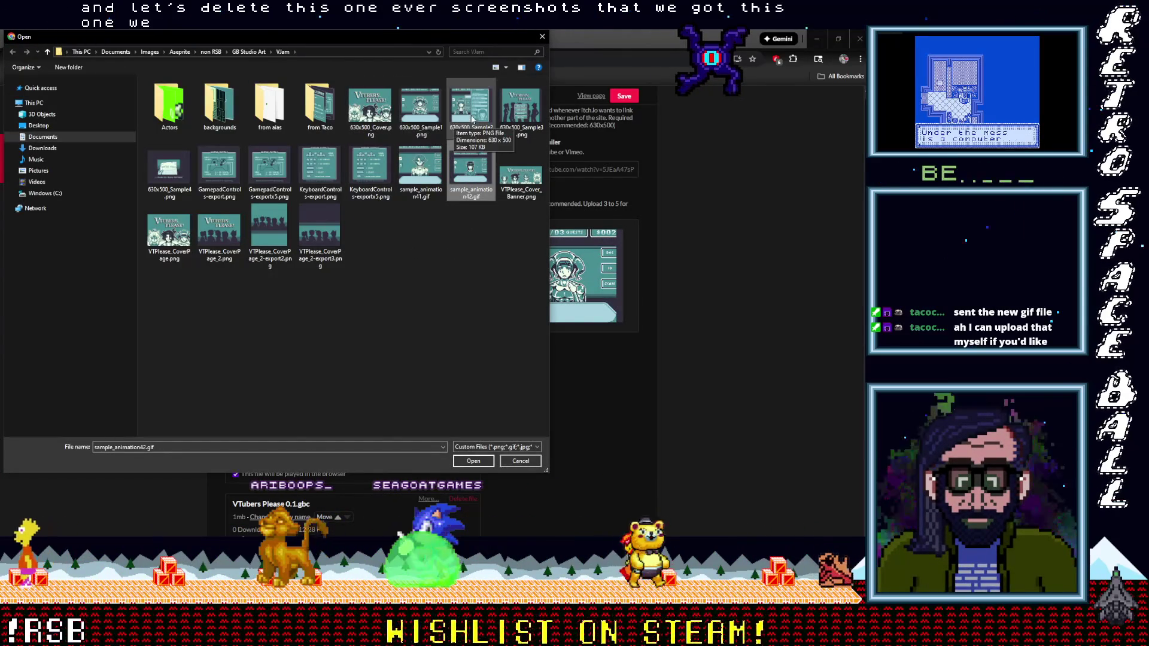
{"action": "left_click", "coordinate": [471, 111], "text": "ctrl"}
{"action": "left_click", "coordinate": [512, 115], "text": "ctrl"}
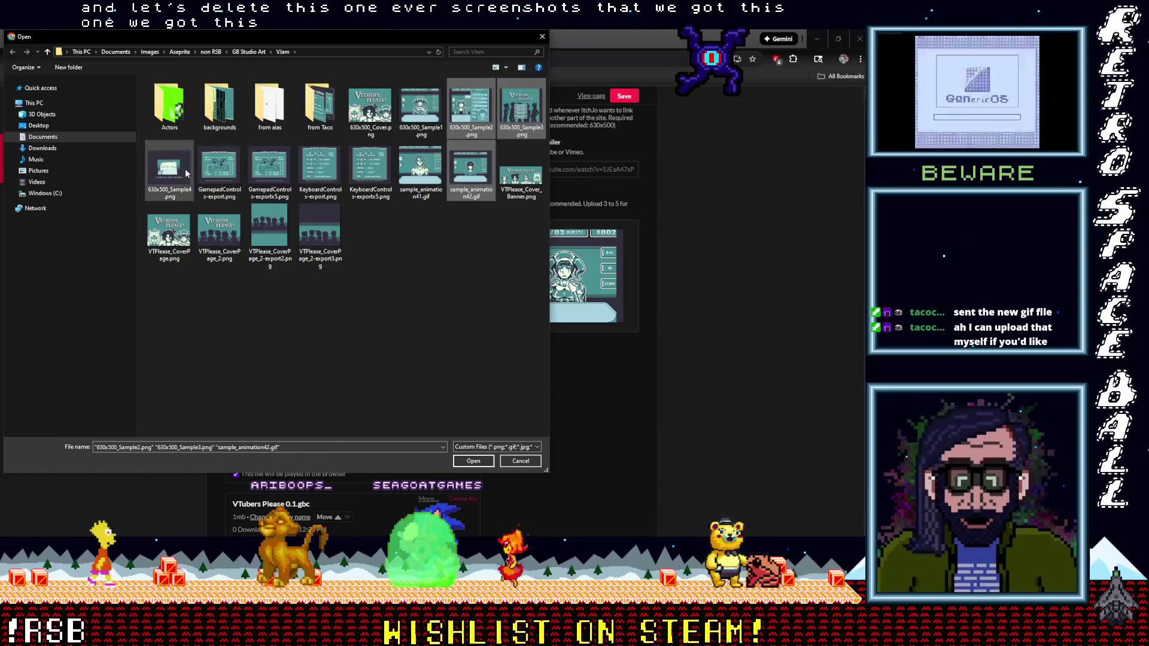
{"action": "left_click", "coordinate": [169, 170], "text": "ctrl"}
{"action": "left_click", "coordinate": [470, 462]}
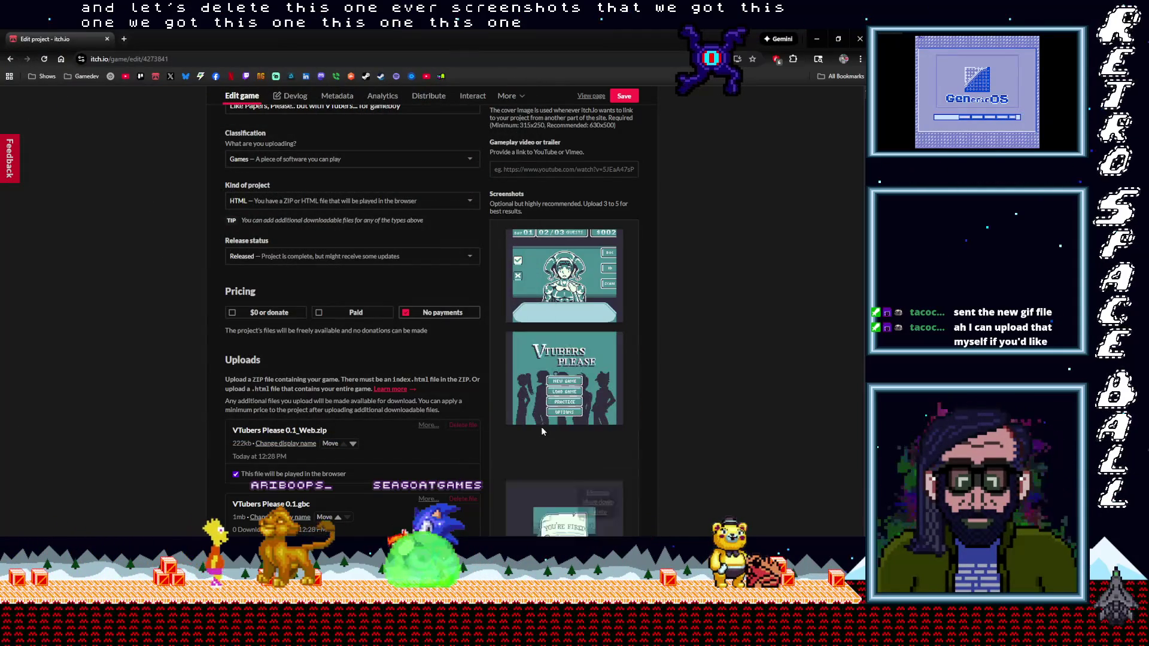
Move the ID-check screenshot up toward the top, then the 01/03 screenshot into first place.
{"action": "scroll", "coordinate": [571, 435], "scroll_direction": "down", "scroll_amount": 2}
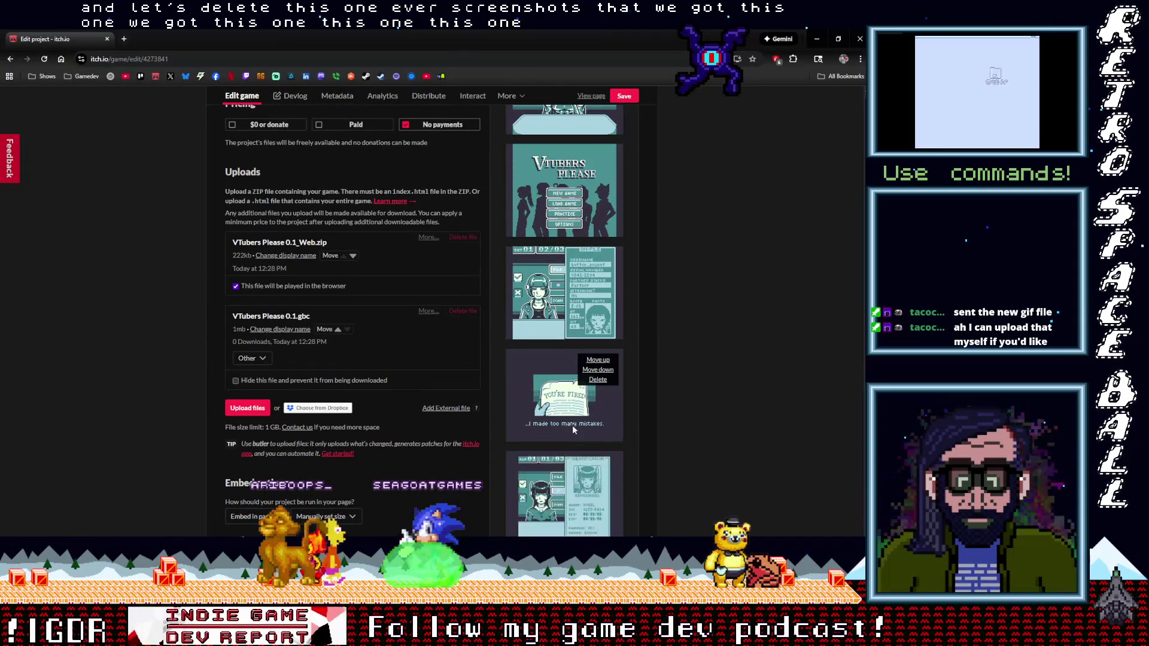
{"action": "scroll", "coordinate": [572, 425], "scroll_direction": "down", "scroll_amount": 2}
{"action": "mouse_move", "coordinate": [572, 425]}
{"action": "left_mouse_down"}
{"action": "mouse_move", "coordinate": [585, 386]}
{"action": "mouse_move", "coordinate": [571, 263]}
{"action": "mouse_move", "coordinate": [572, 443]}
{"action": "mouse_move", "coordinate": [599, 359]}
{"action": "left_mouse_up"}
{"action": "left_click", "coordinate": [598, 312]}
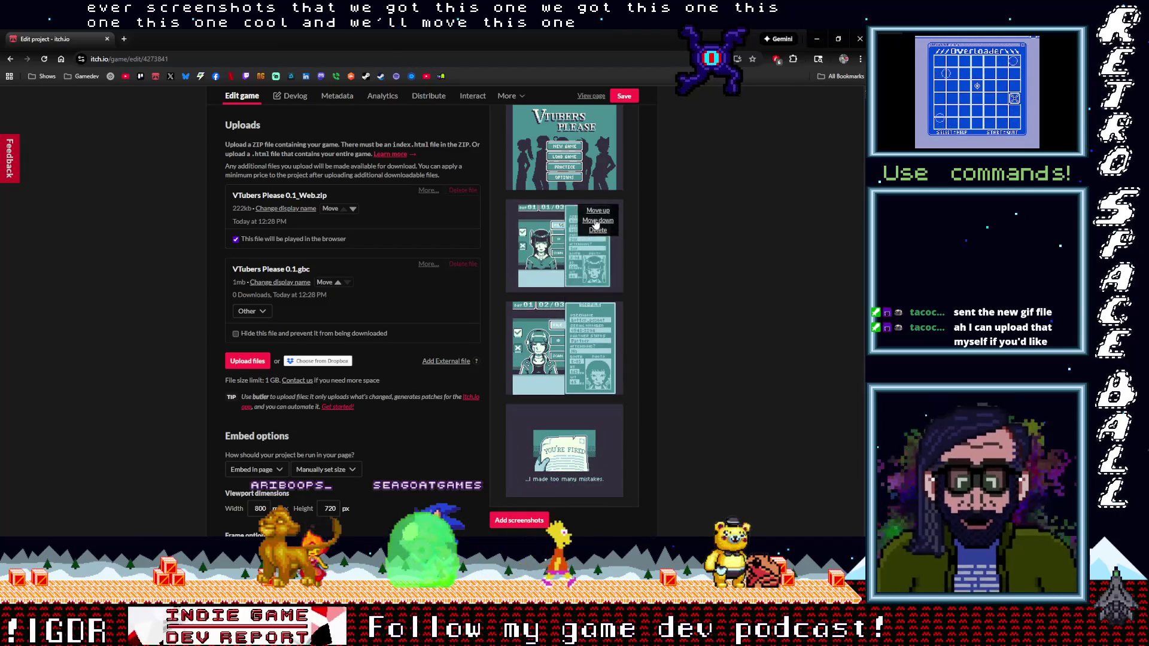
{"action": "left_click", "coordinate": [598, 210]}
{"action": "scroll", "coordinate": [581, 319], "scroll_direction": "up", "scroll_amount": 1}
{"action": "scroll", "coordinate": [580, 319], "scroll_direction": "up", "scroll_amount": 2}
{"action": "left_click", "coordinate": [598, 250]}
{"action": "scroll", "coordinate": [583, 353], "scroll_direction": "down", "scroll_amount": 3}
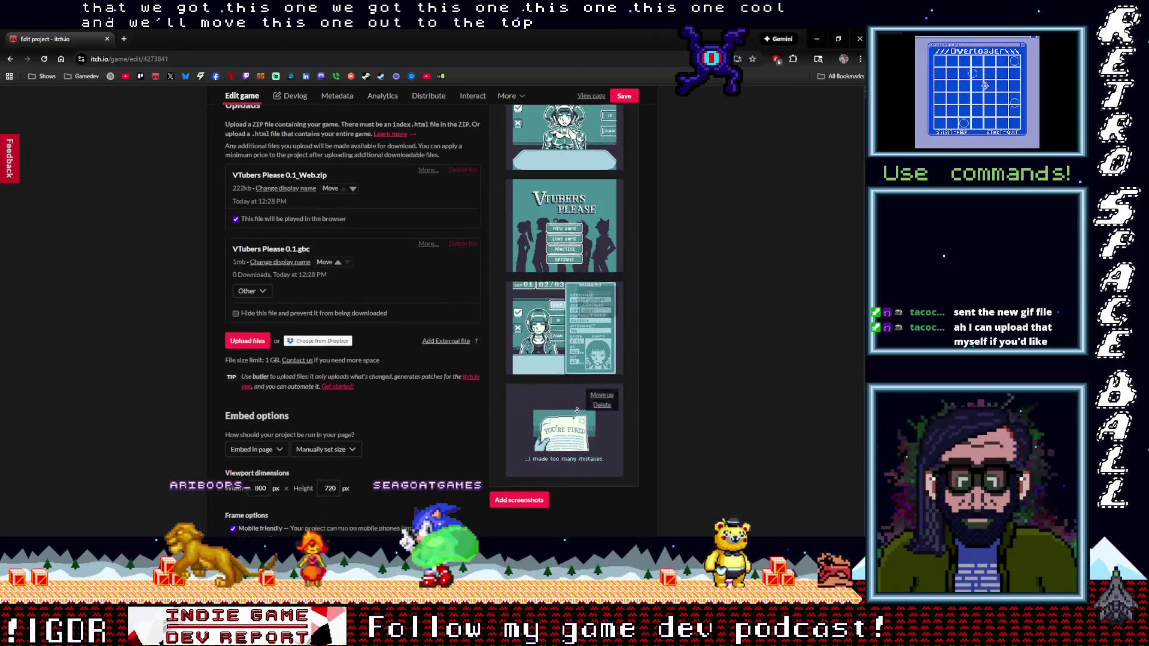
{"action": "scroll", "coordinate": [579, 389], "scroll_direction": "up", "scroll_amount": 2}
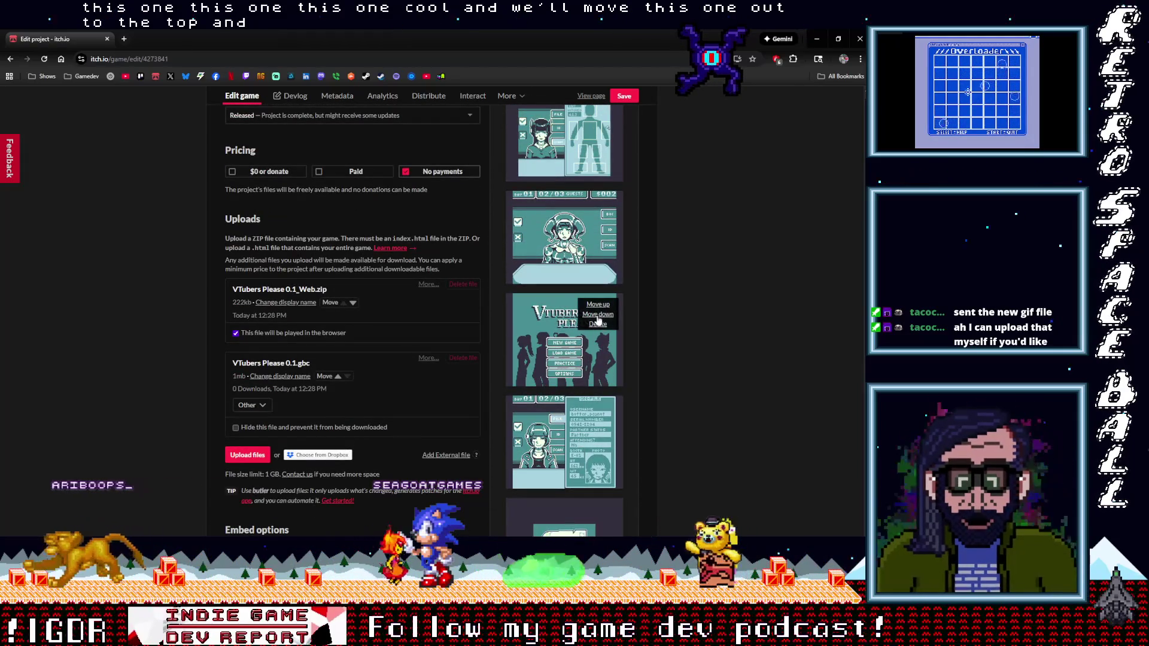
Move the title-screen screenshot down one place and the third screenshot up to second.
{"action": "left_click", "coordinate": [599, 315]}
{"action": "scroll", "coordinate": [596, 364], "scroll_direction": "down", "scroll_amount": 2}
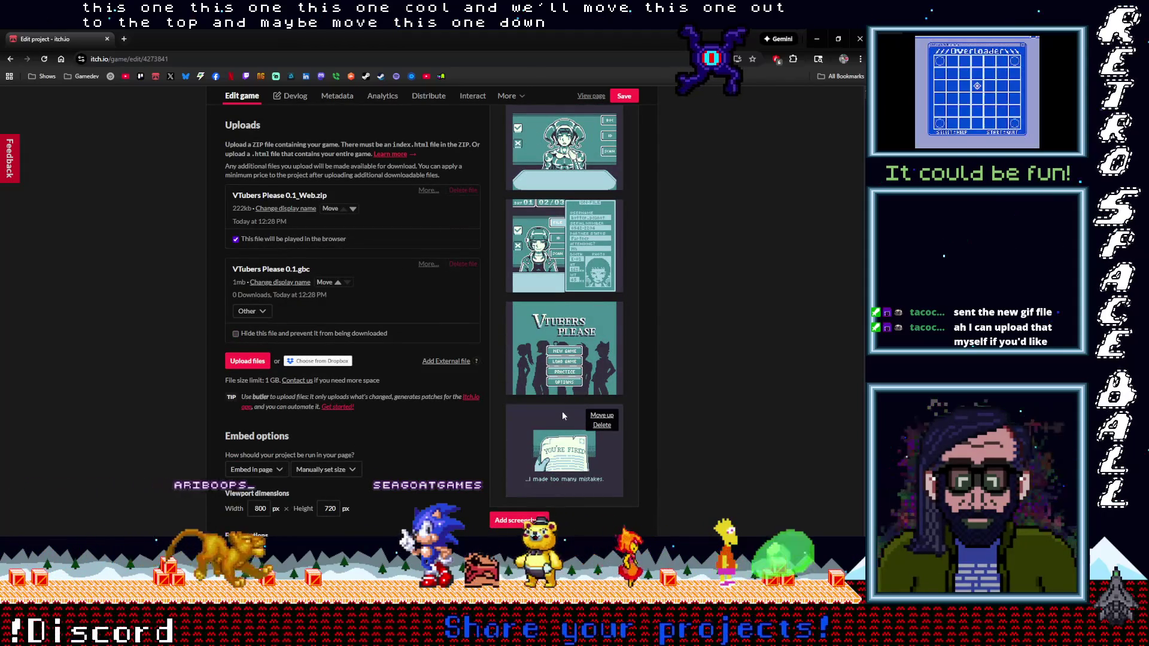
{"action": "scroll", "coordinate": [562, 410], "scroll_direction": "up", "scroll_amount": 2}
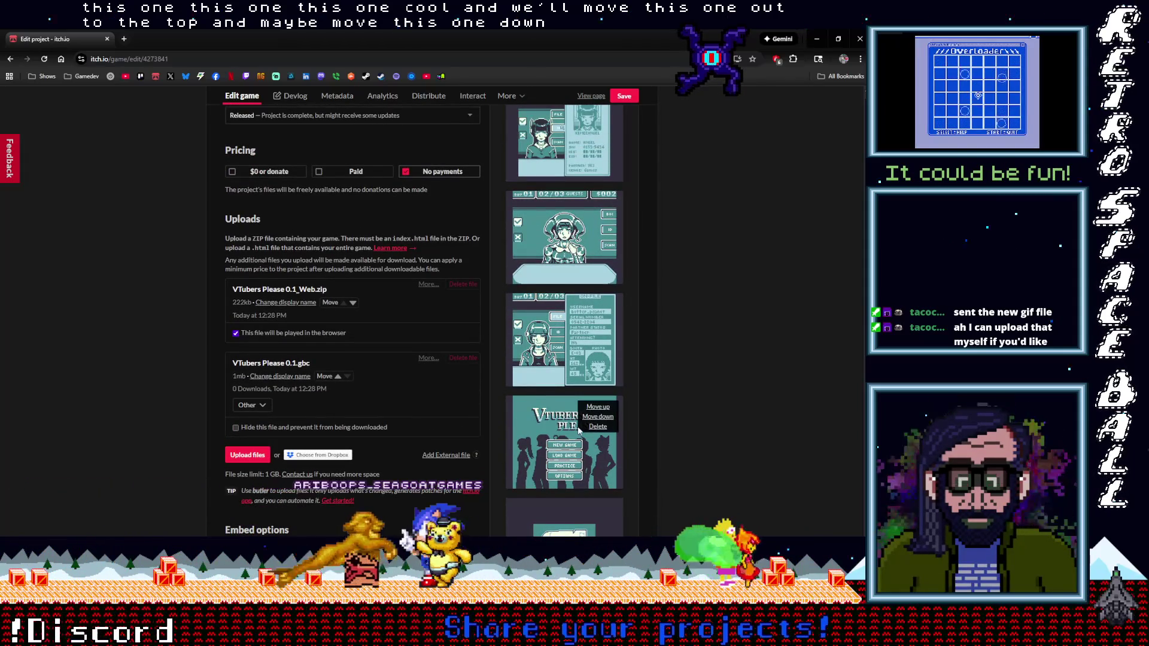
{"action": "scroll", "coordinate": [566, 429], "scroll_direction": "up", "scroll_amount": 3}
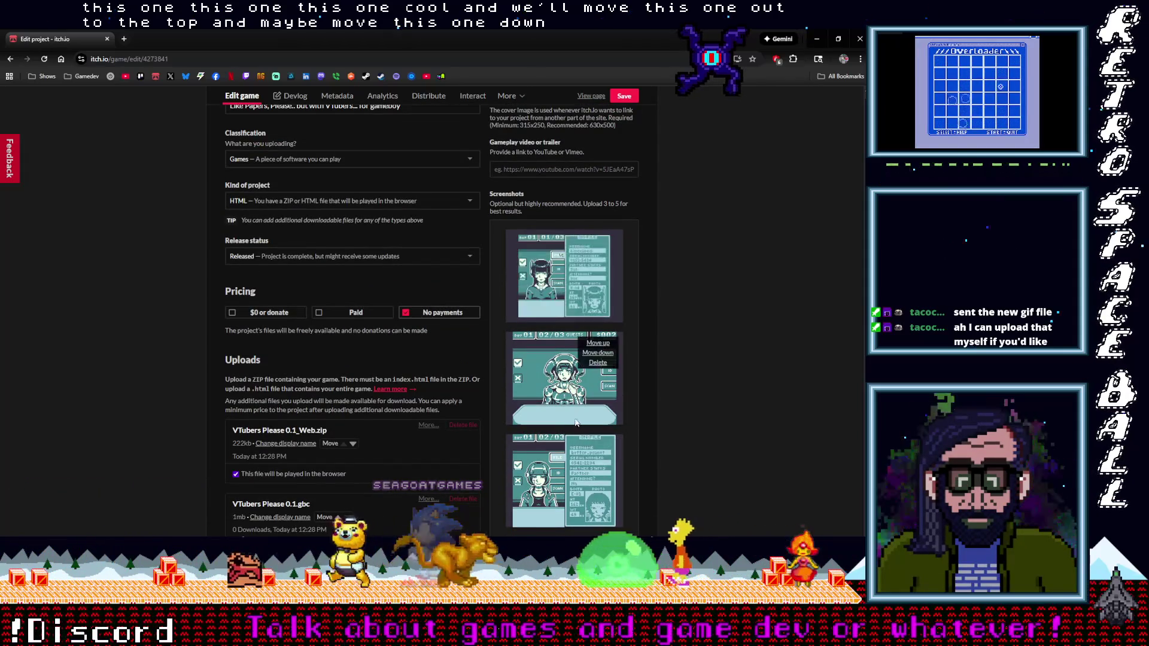
{"action": "mouse_move", "coordinate": [598, 449]}
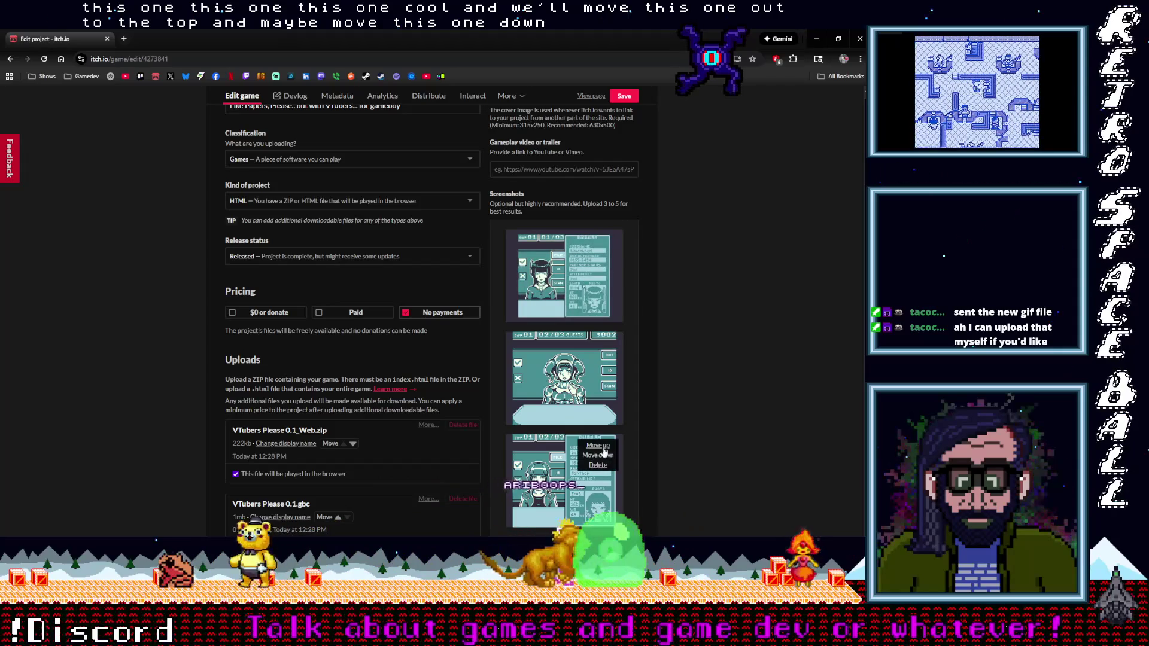
{"action": "left_click", "coordinate": [599, 446]}
{"action": "scroll", "coordinate": [602, 467], "scroll_direction": "down", "scroll_amount": 2}
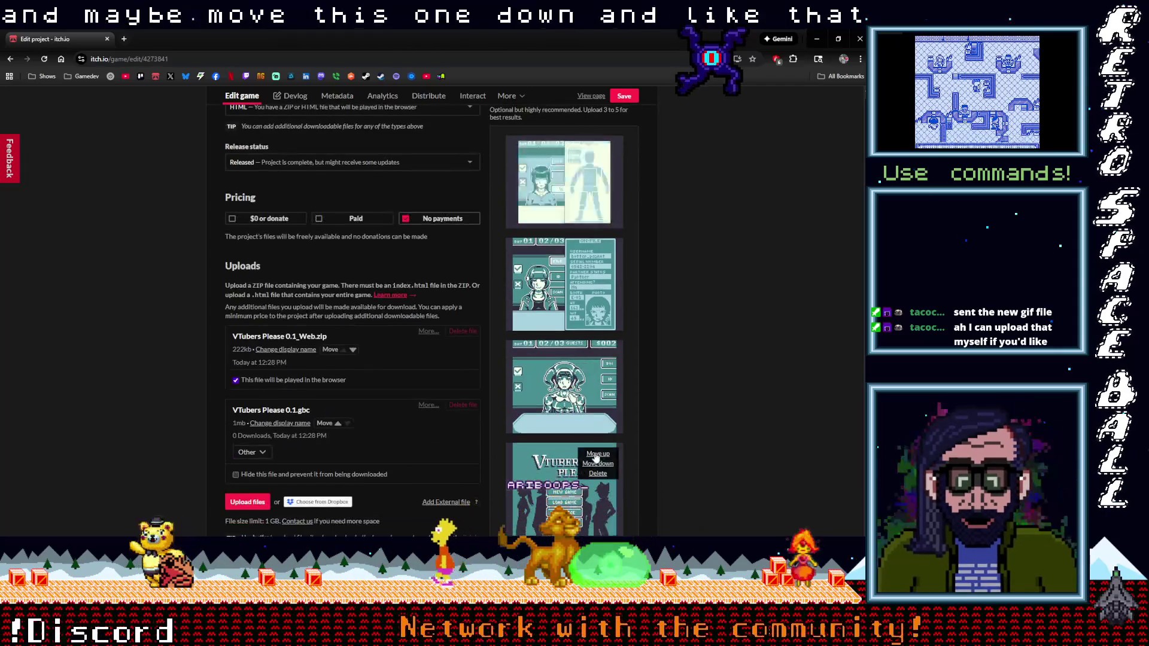
{"action": "scroll", "coordinate": [603, 477], "scroll_direction": "down", "scroll_amount": 3}
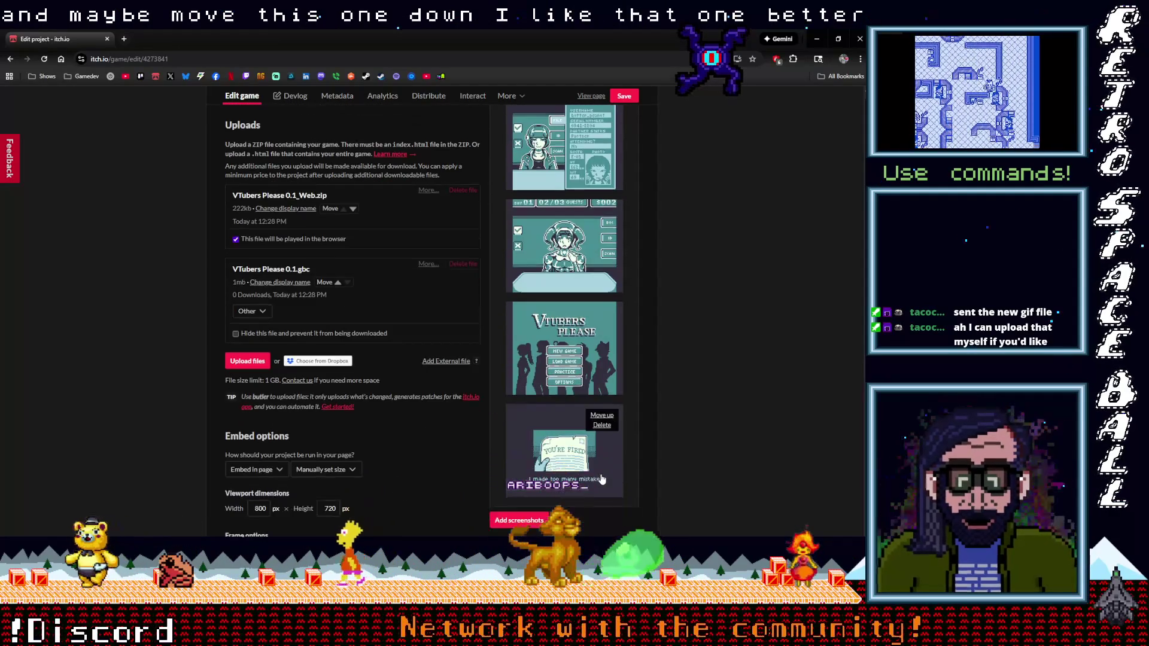
{"action": "scroll", "coordinate": [601, 473], "scroll_direction": "down", "scroll_amount": 1}
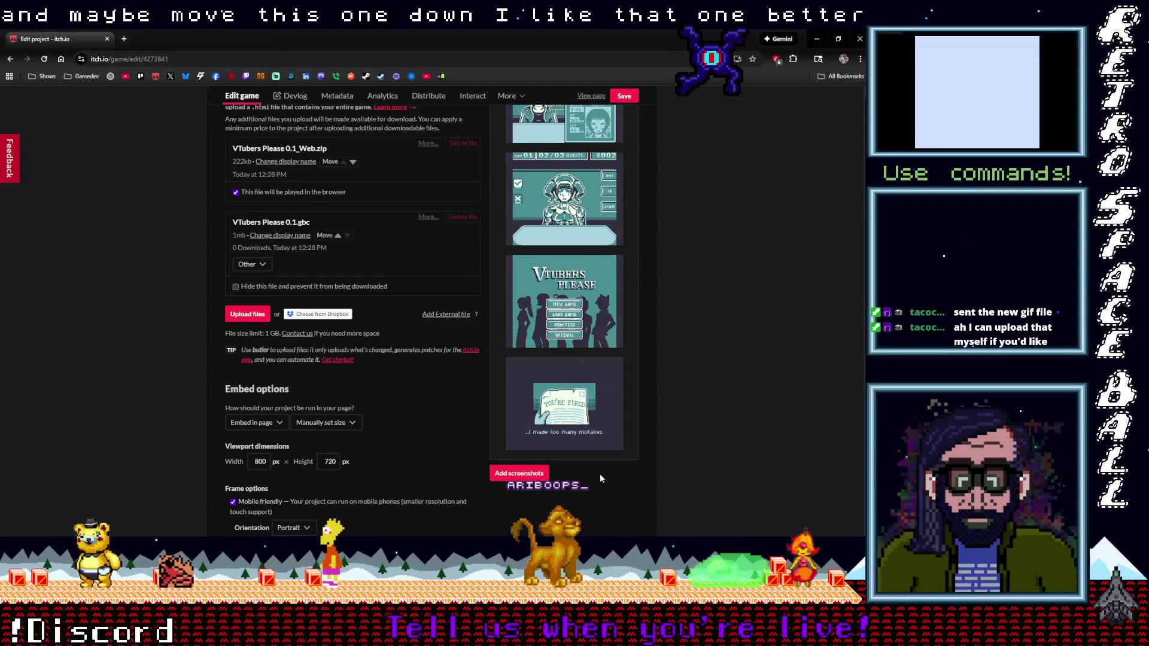
{"action": "scroll", "coordinate": [608, 175], "scroll_direction": "up", "scroll_amount": 6}
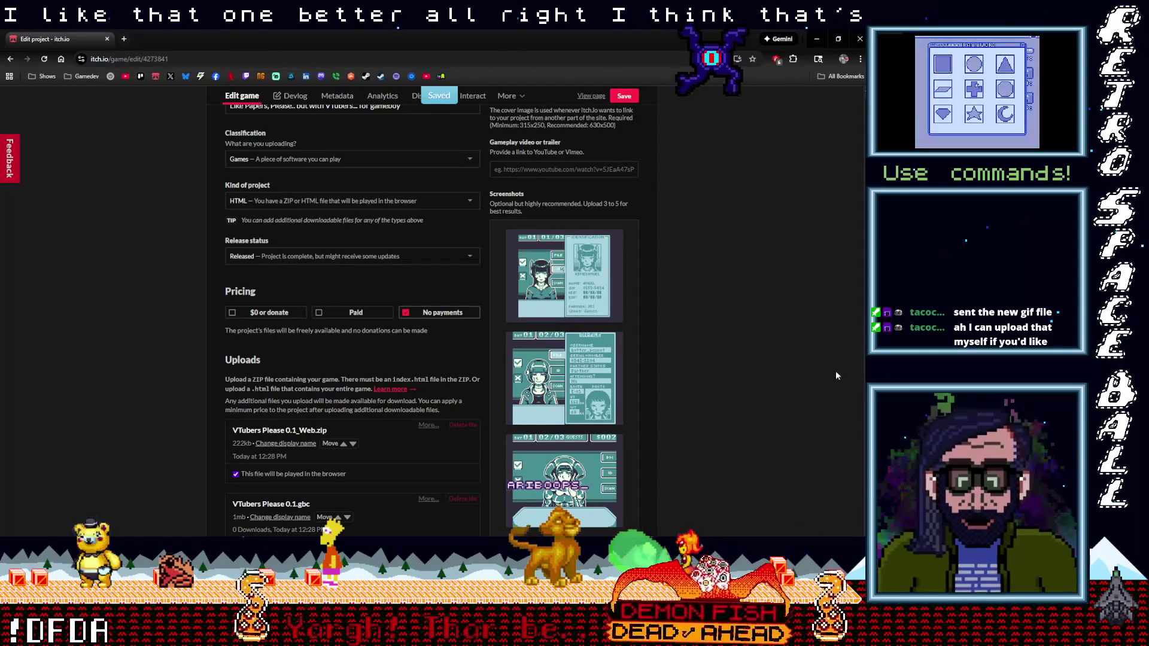
Minimize Chrome and the cover-image and Success.png windows to reveal the from Taco folder.
{"action": "left_click", "coordinate": [816, 39]}
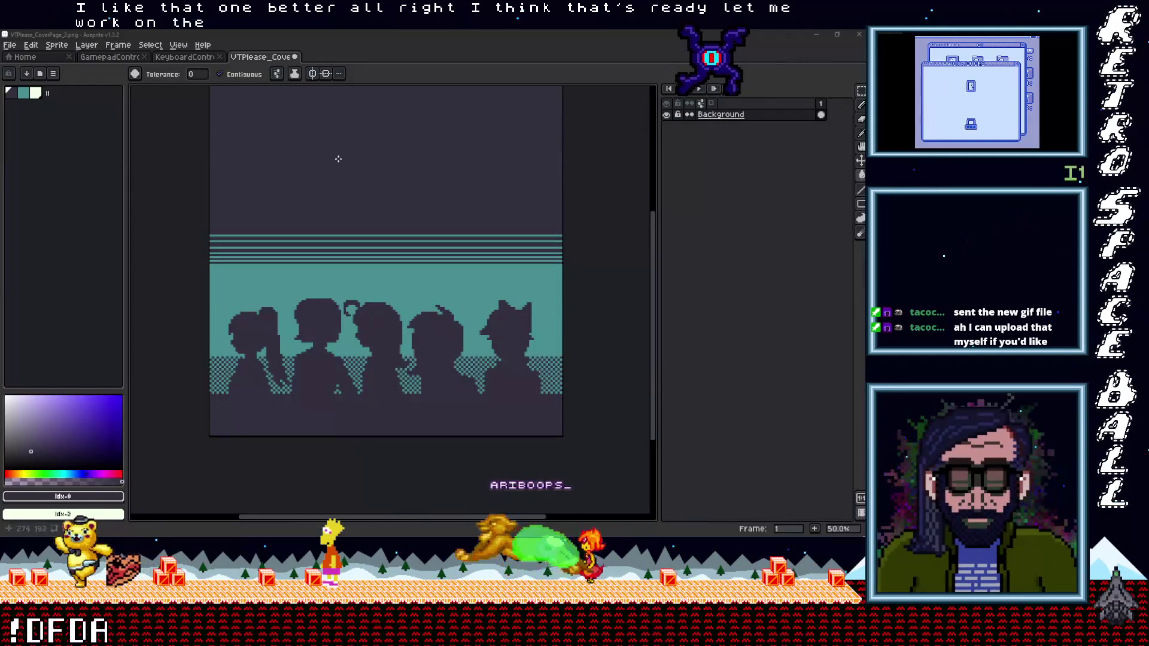
{"action": "left_click", "coordinate": [818, 34]}
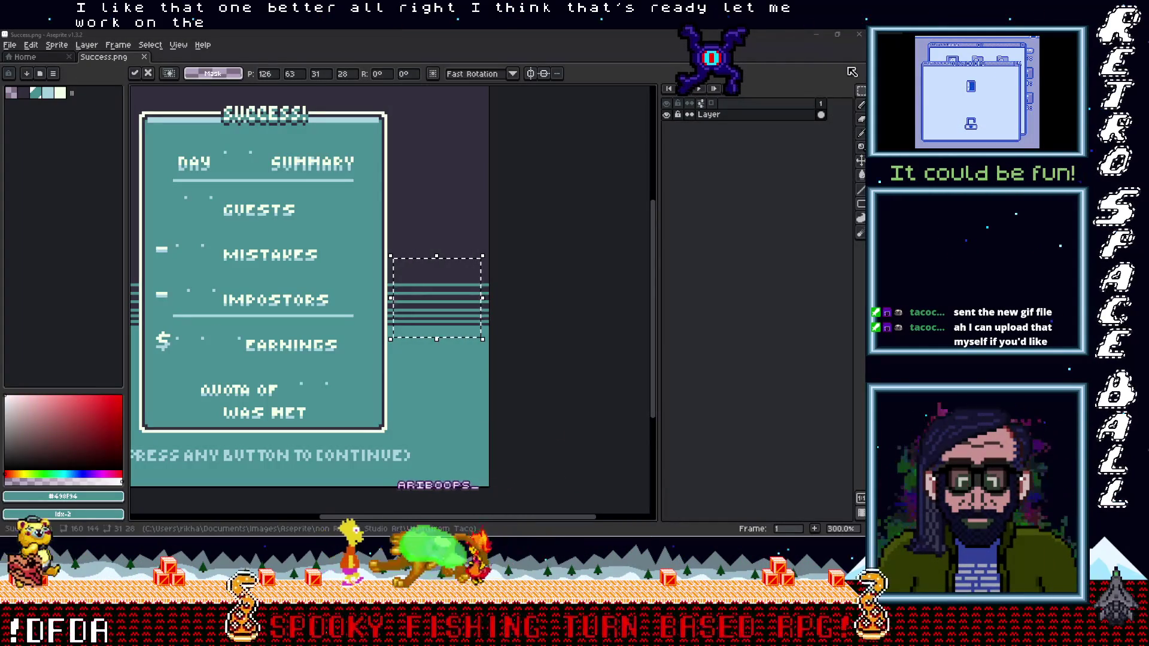
{"action": "left_click", "coordinate": [816, 35]}
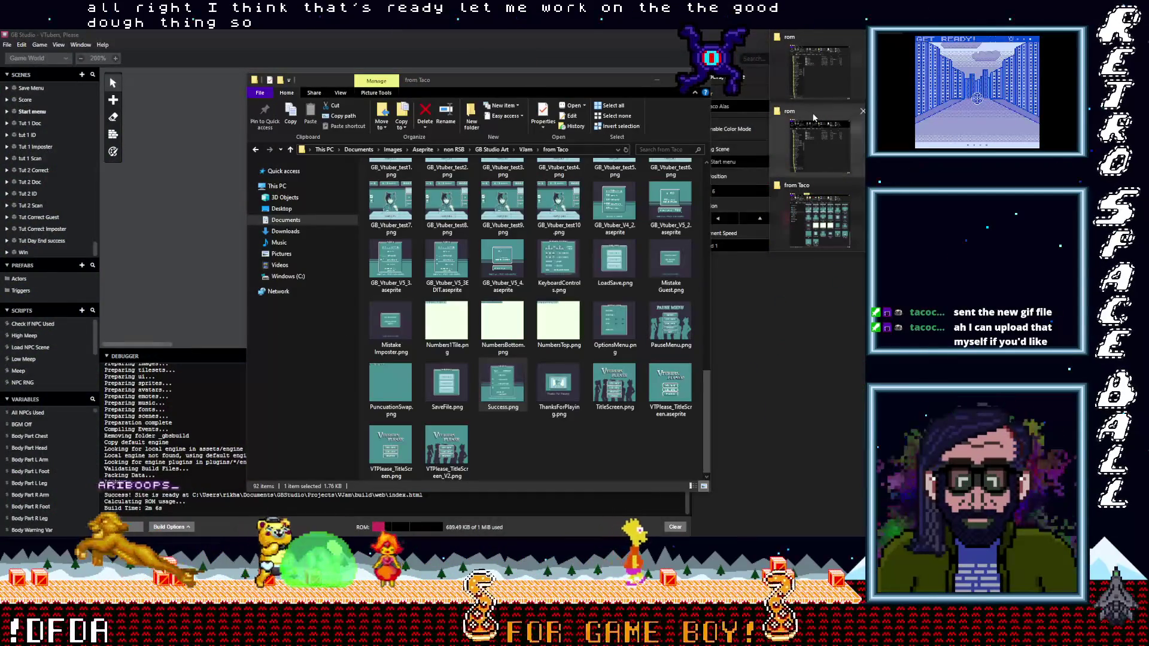
Navigate from Projects into the GBStudio gbc-exe-template folder.
{"action": "left_click", "coordinate": [813, 38]}
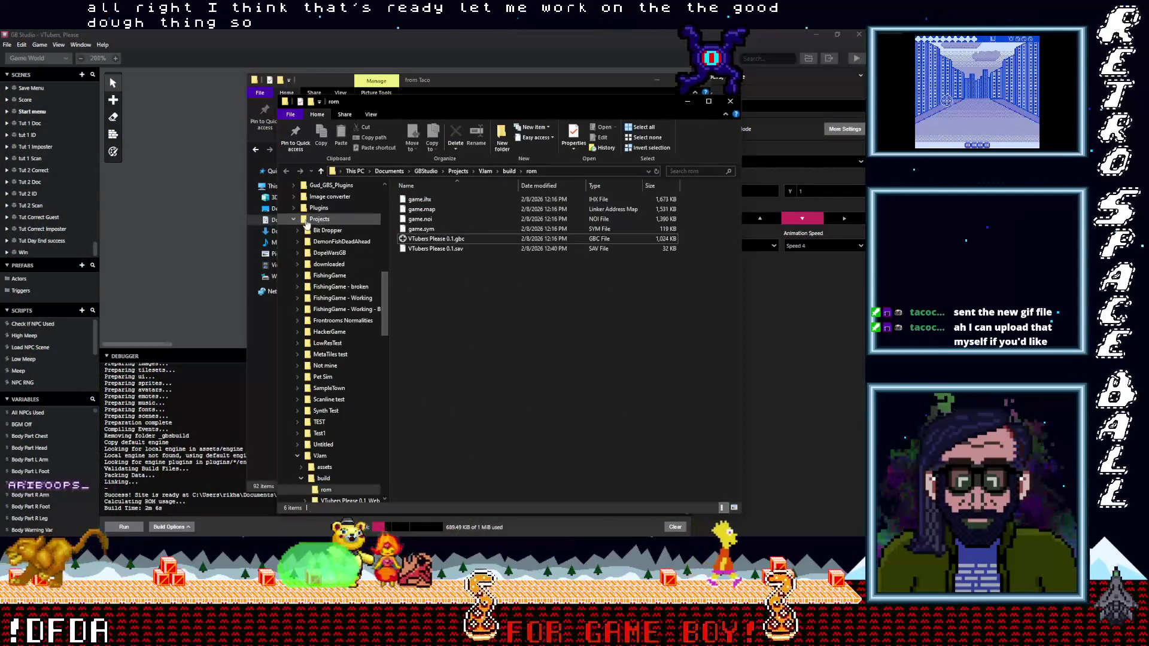
{"action": "left_click", "coordinate": [295, 220]}
{"action": "scroll", "coordinate": [296, 224], "scroll_direction": "down", "scroll_amount": 1}
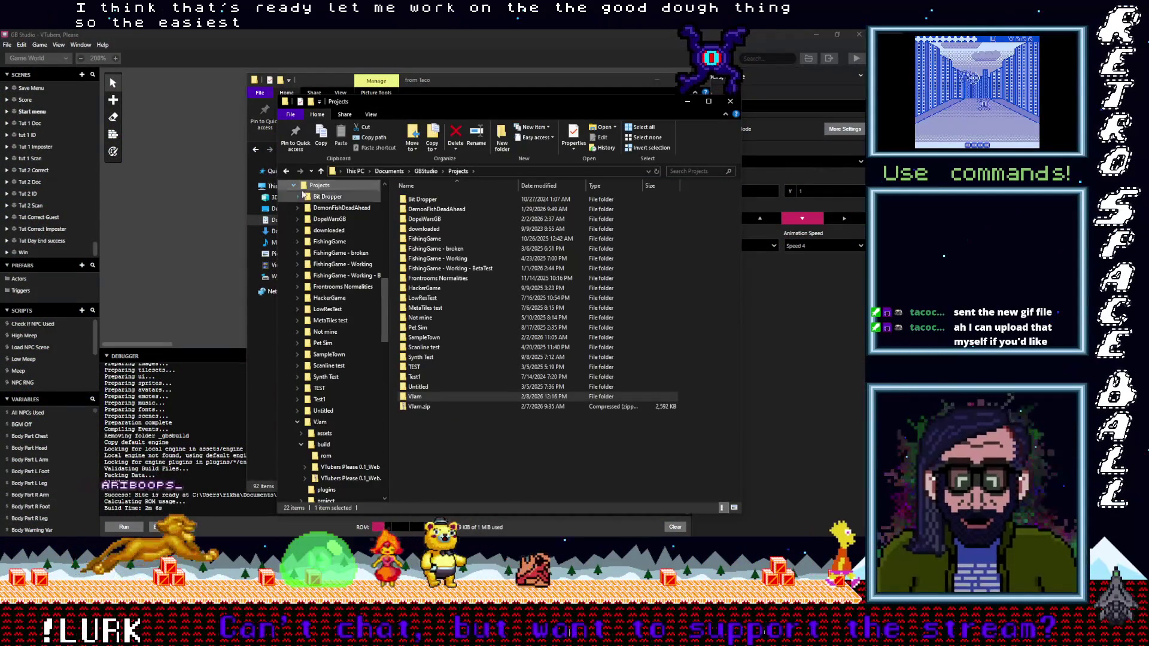
{"action": "scroll", "coordinate": [329, 244], "scroll_direction": "up", "scroll_amount": 8}
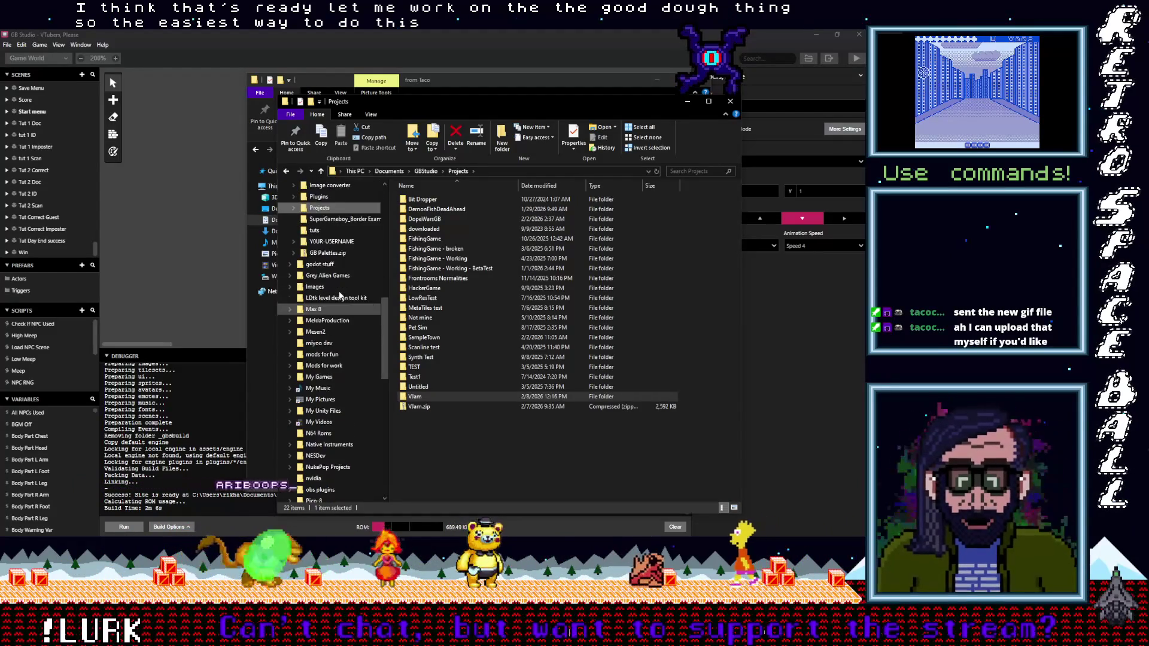
{"action": "key", "text": "Left"}
{"action": "key", "text": "Left"}
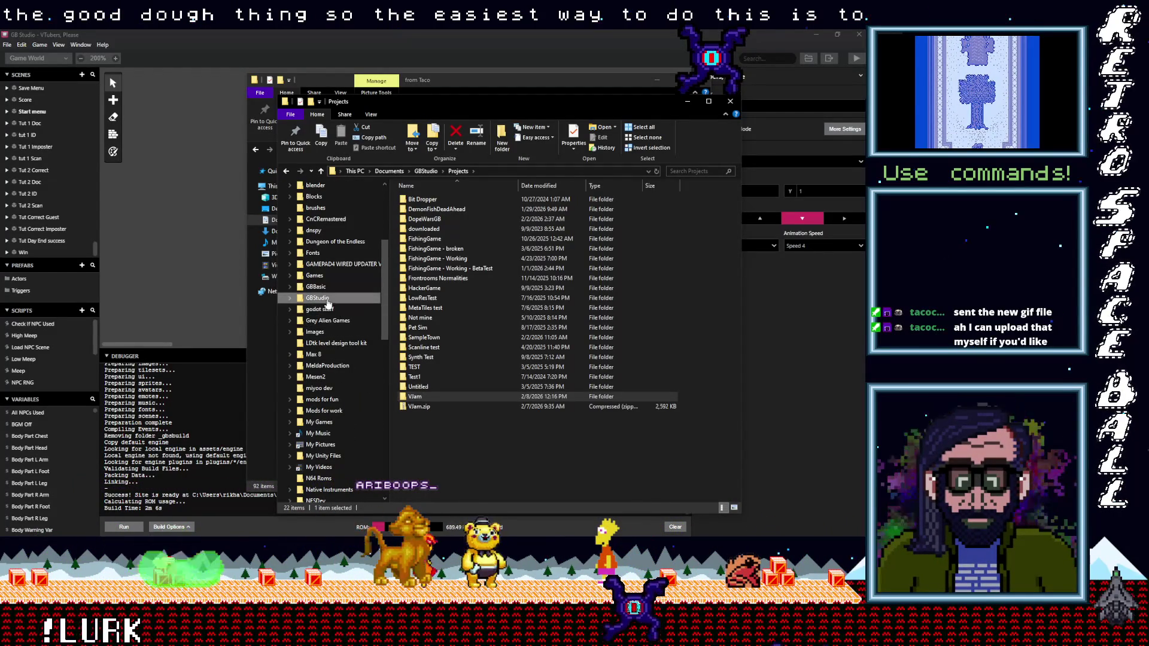
{"action": "left_click", "coordinate": [318, 299]}
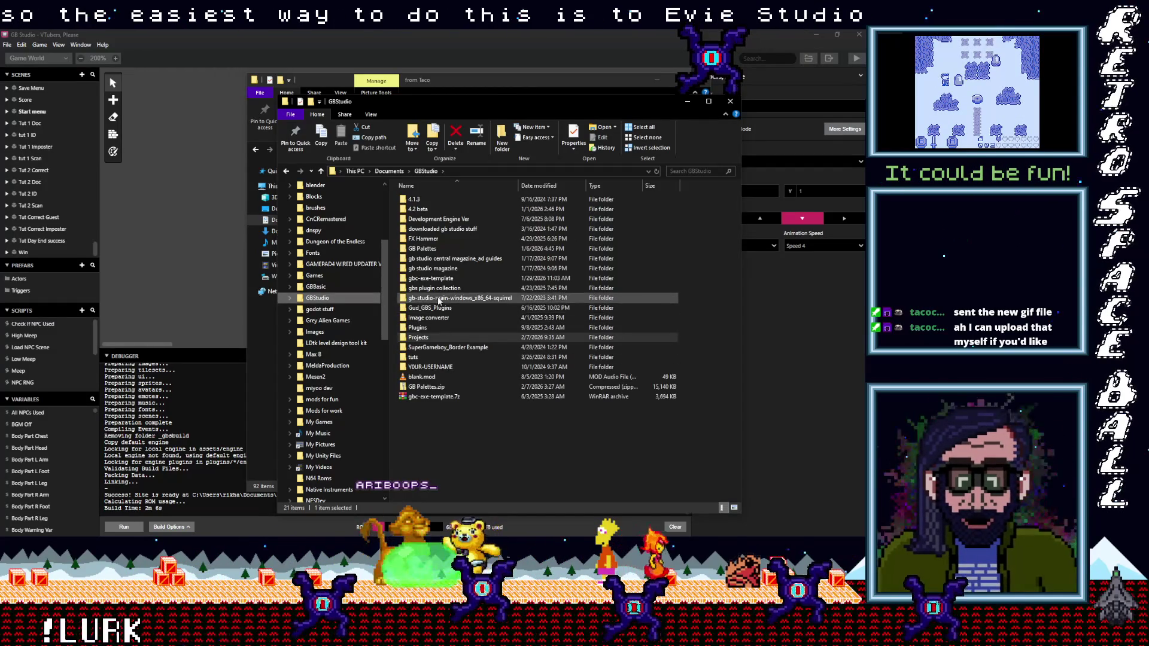
{"action": "double_click", "coordinate": [431, 278]}
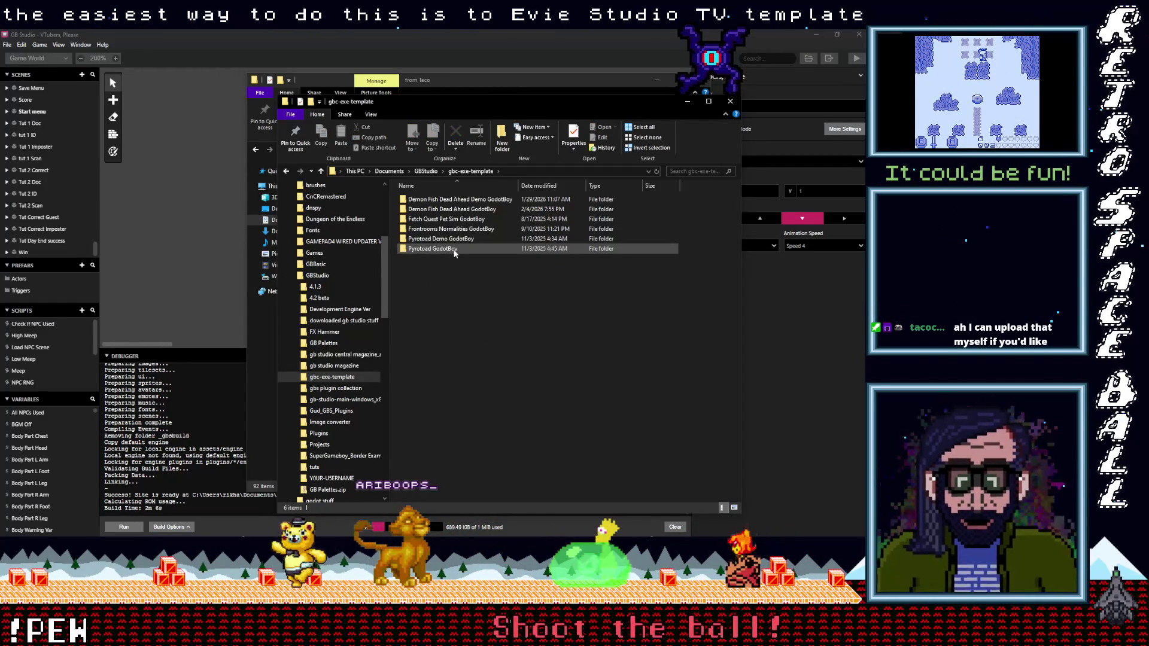
Duplicate the Demon Fish Dead Ahead GodotBoy folder and rename the copy VTubers Please GodotBoy.
{"action": "left_click", "coordinate": [439, 211]}
{"action": "right_click", "coordinate": [439, 213]}
{"action": "left_click", "coordinate": [295, 424]}
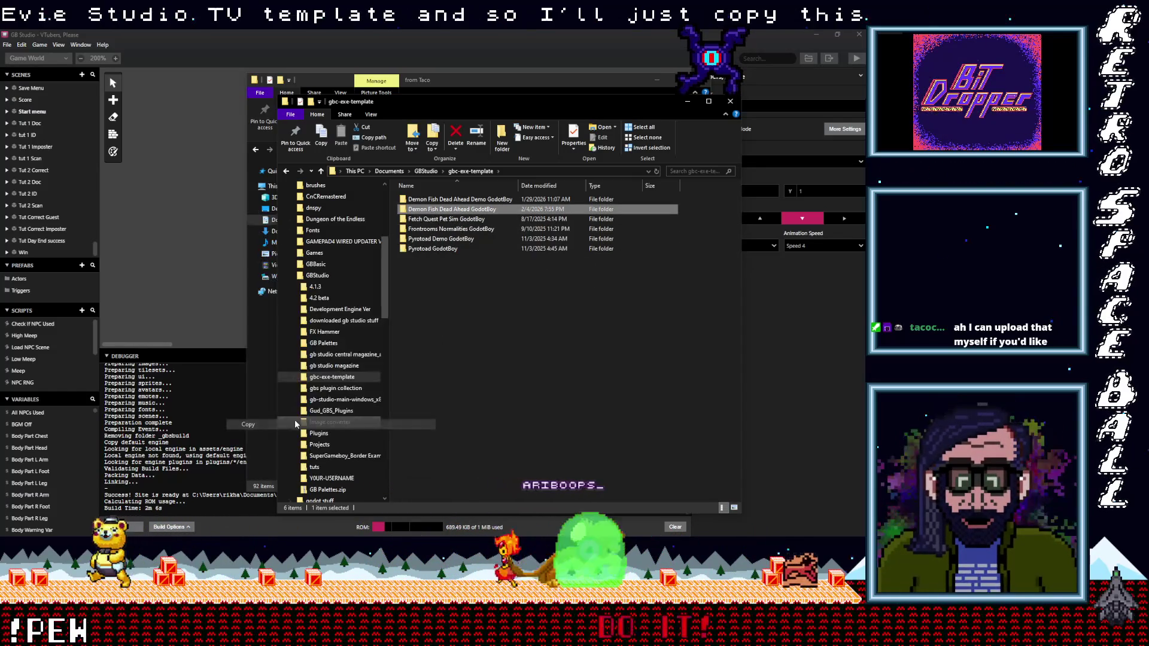
{"action": "left_click", "coordinate": [430, 279]}
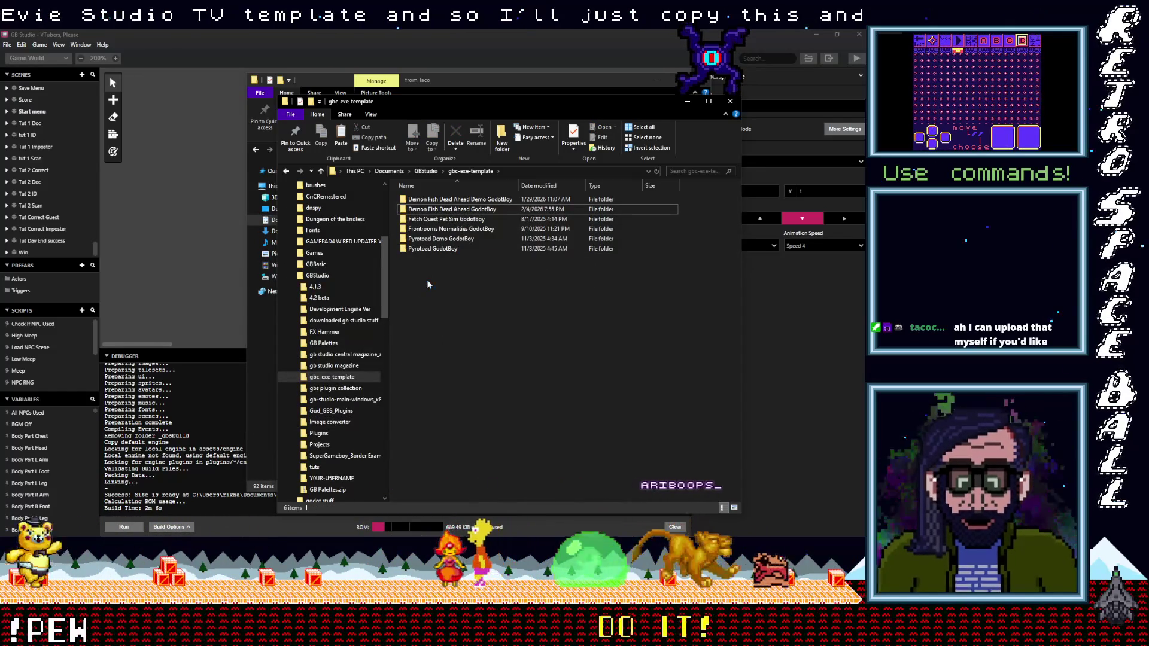
{"action": "key", "text": "ctrl+v"}
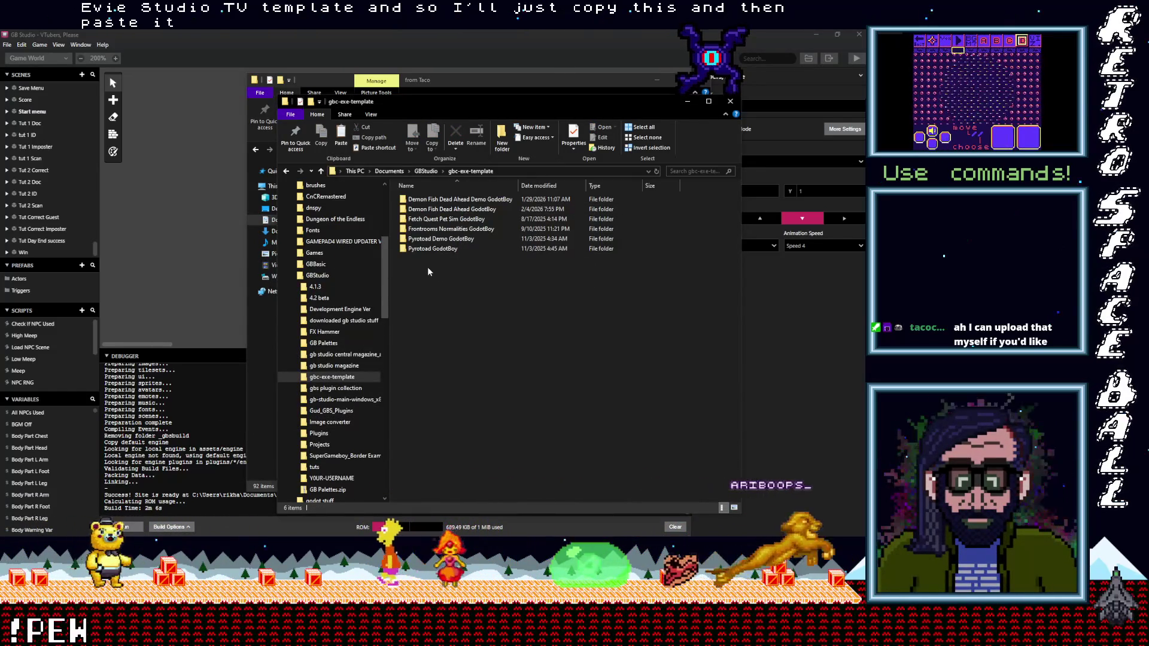
{"action": "key", "text": "F2"}
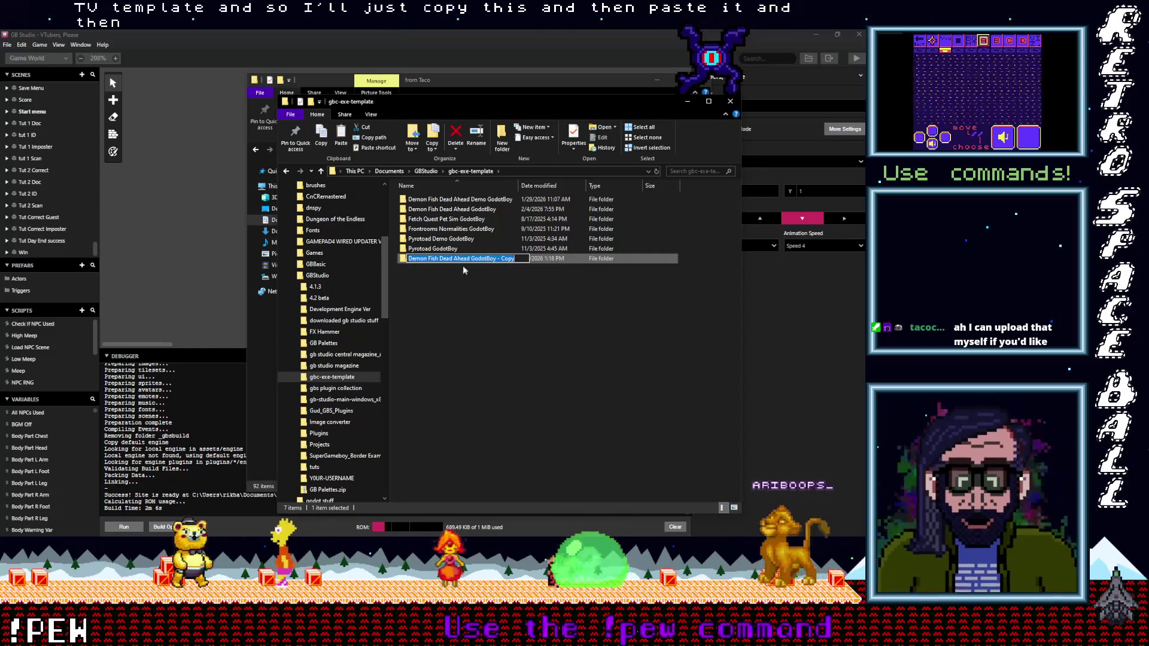
{"action": "type", "text": "V"}
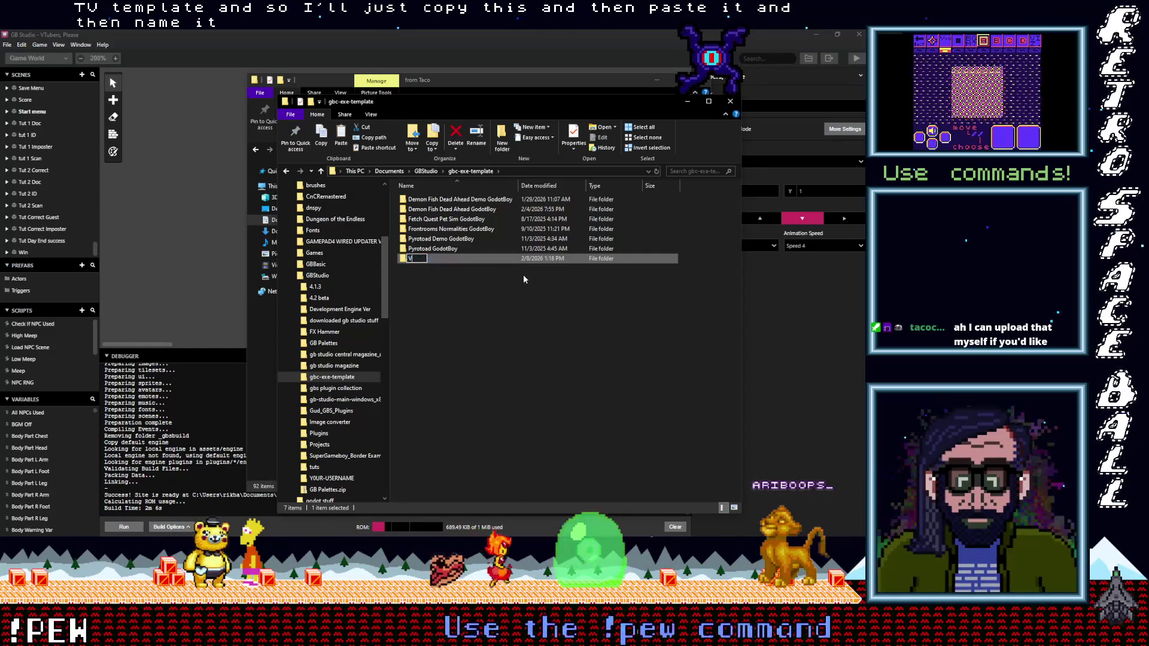
{"action": "type", "text": "Tubers "}
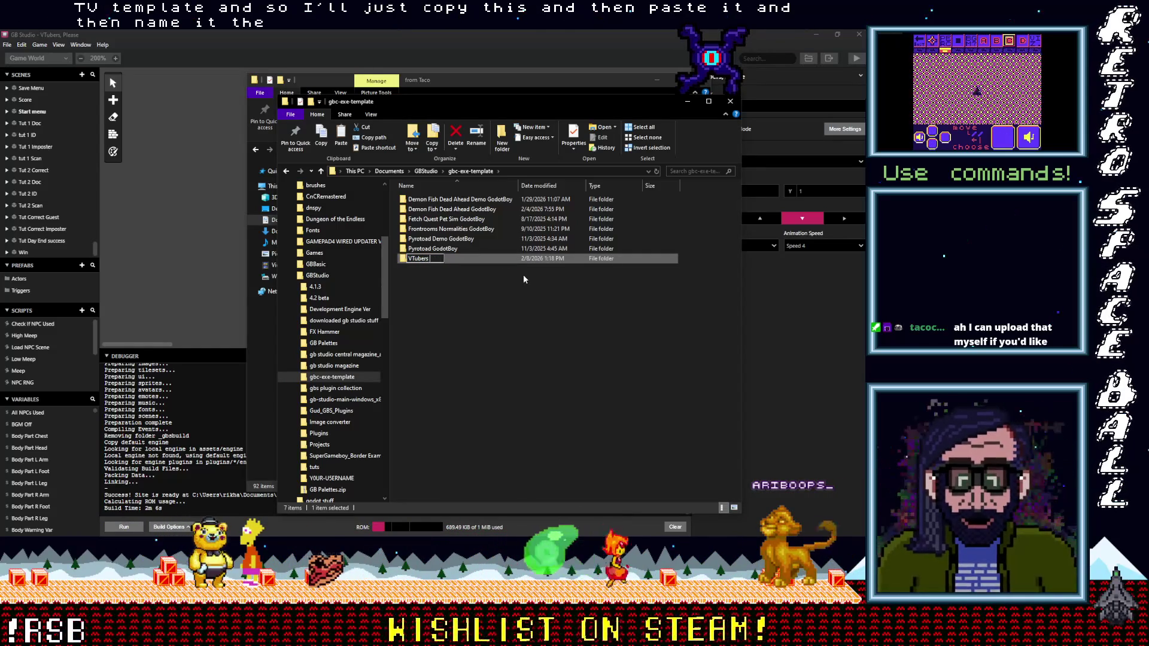
{"action": "type", "text": "Please G"}
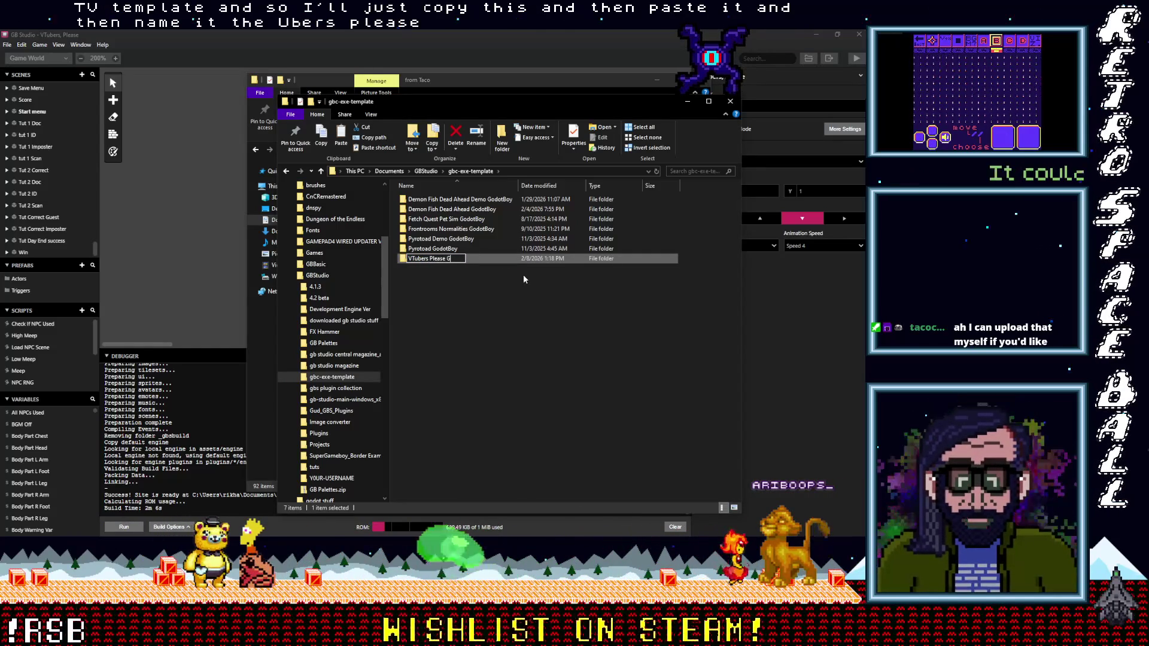
{"action": "type", "text": "odotBoy"}
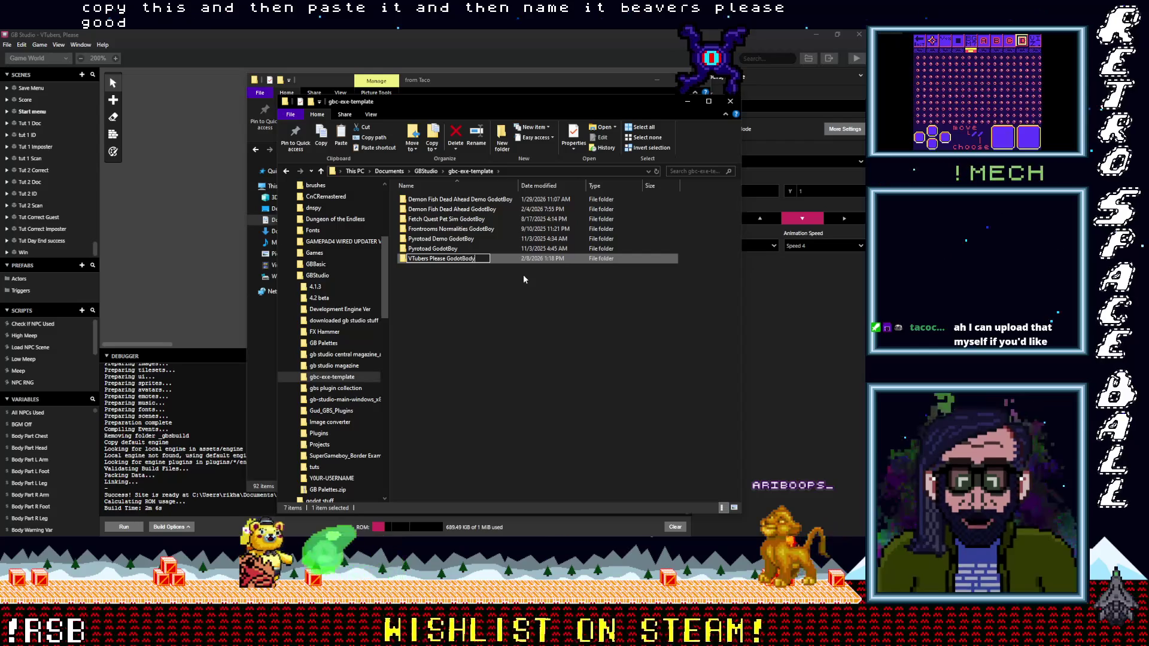
{"action": "key", "text": "Return"}
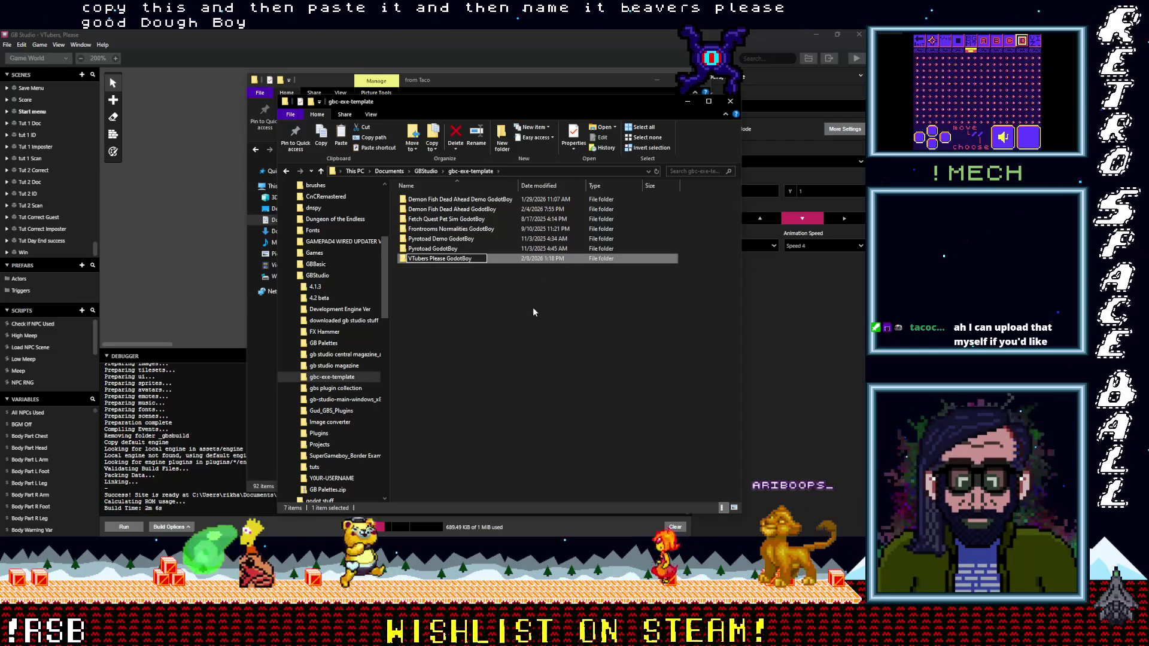
Open the VTubers Please GodotBoy folder and select its project.godot file.
{"action": "left_click", "coordinate": [493, 304]}
{"action": "double_click", "coordinate": [444, 257]}
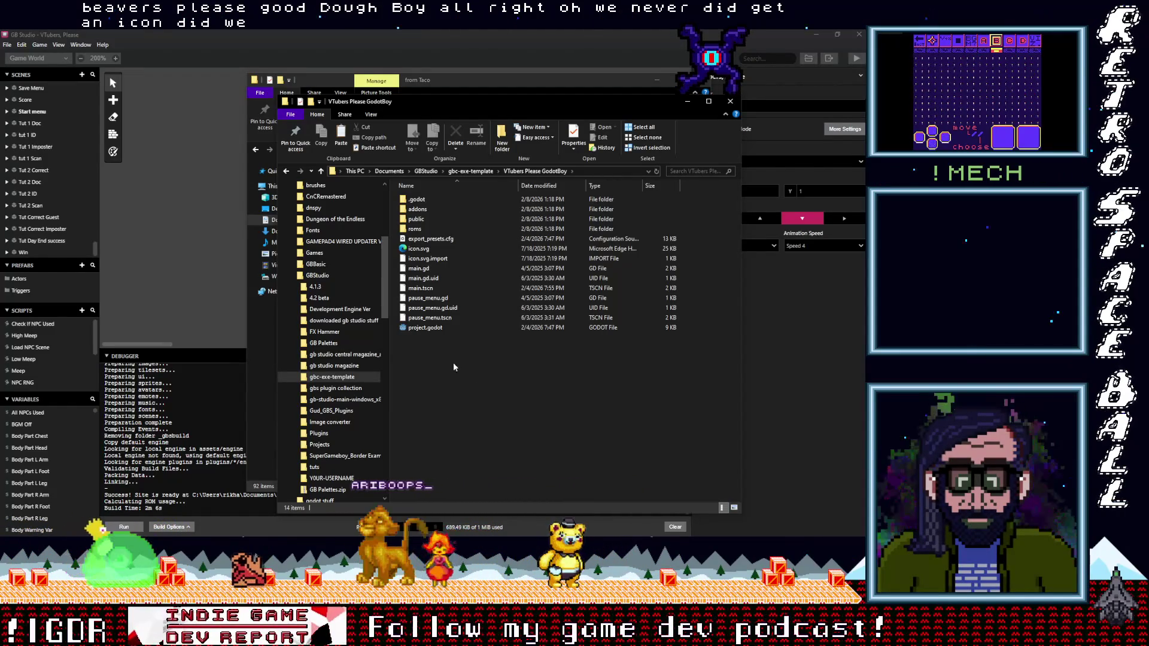
{"action": "left_click", "coordinate": [419, 330]}
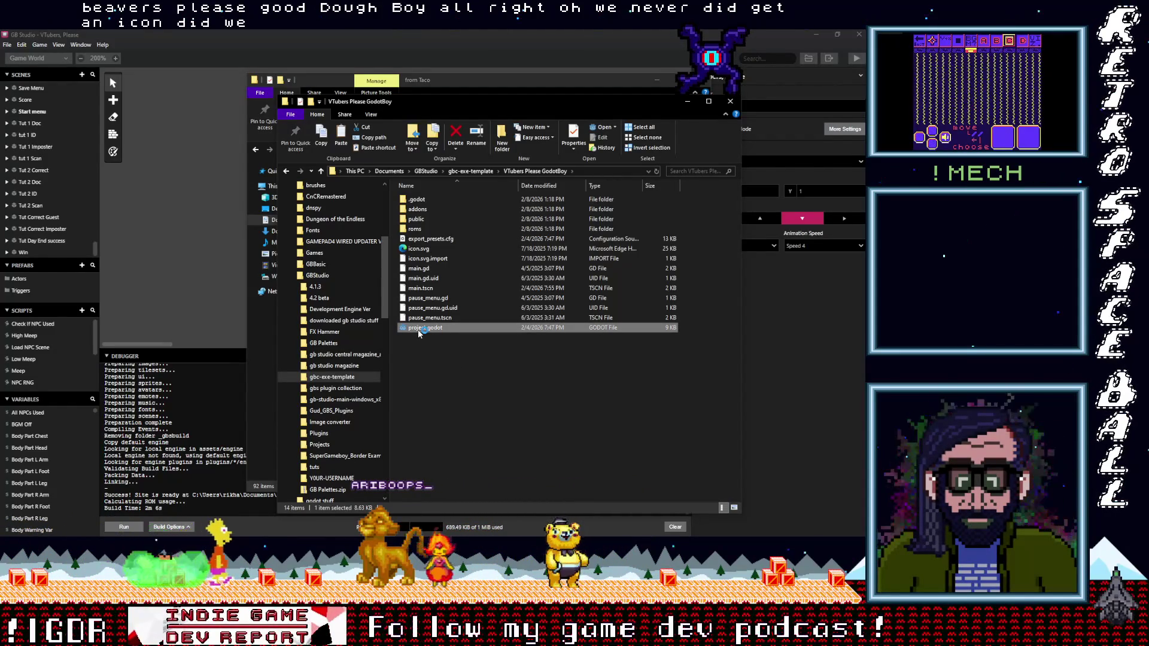
Open the copied project's roms folder and delete both old ROM files.
{"action": "double_click", "coordinate": [414, 229]}
{"action": "left_click_drag", "start_coordinate": [453, 233], "coordinate": [437, 202]}
{"action": "key", "text": "Delete"}
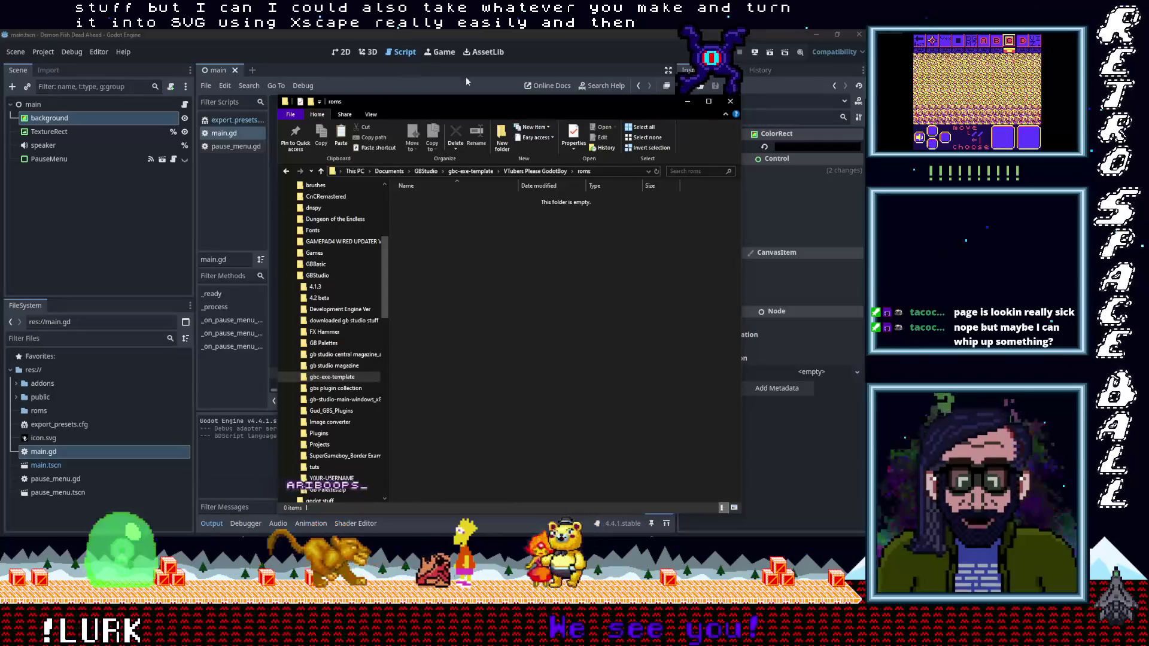
Copy VTubers Please 0.1.gbc from the build rom folder into the new project's empty roms folder.
{"action": "mouse_move", "coordinate": [862, 108]}
{"action": "left_click", "coordinate": [820, 143]}
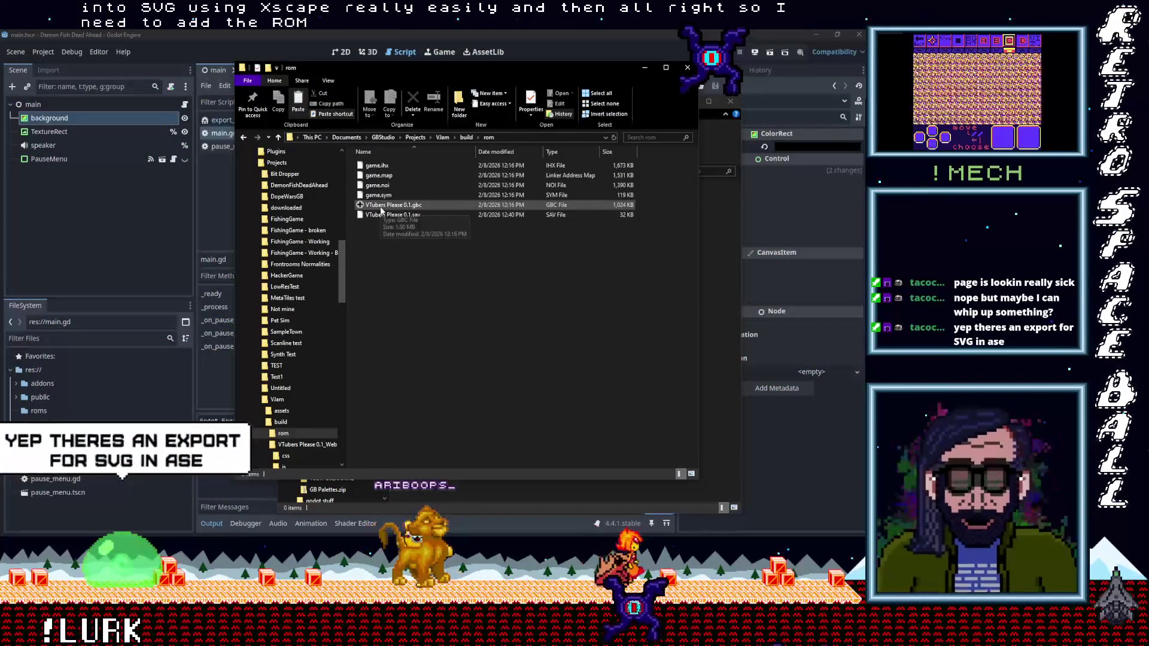
{"action": "left_click_drag", "start_coordinate": [459, 70], "coordinate": [194, 94]}
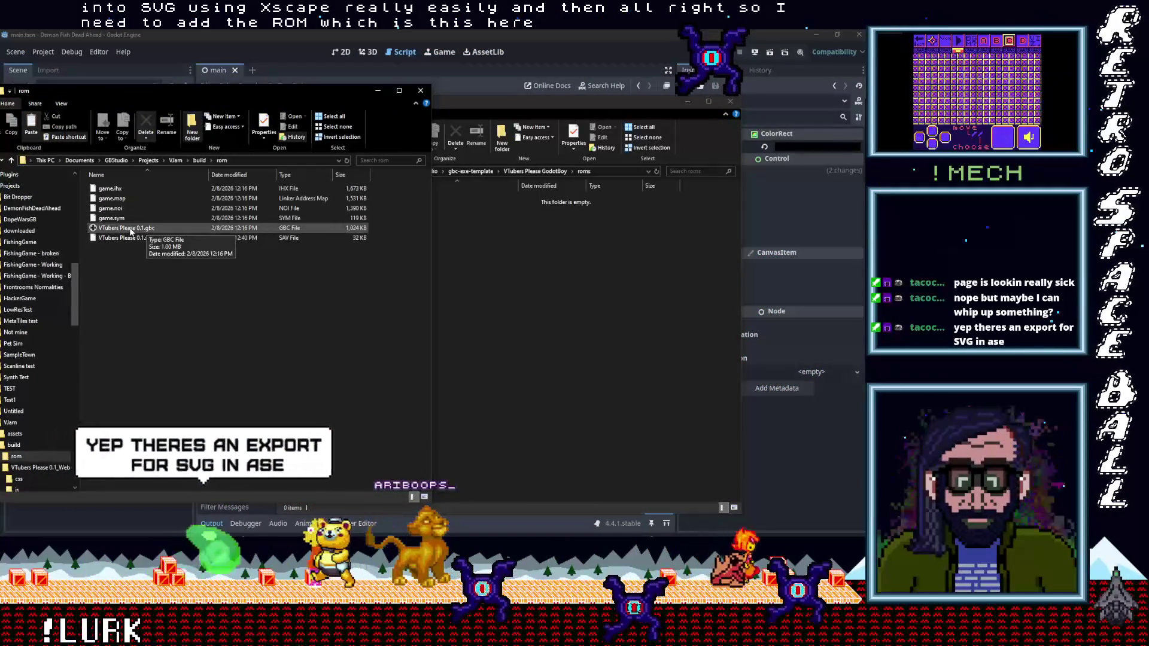
{"action": "right_click", "coordinate": [168, 228]}
{"action": "left_click", "coordinate": [88, 379]}
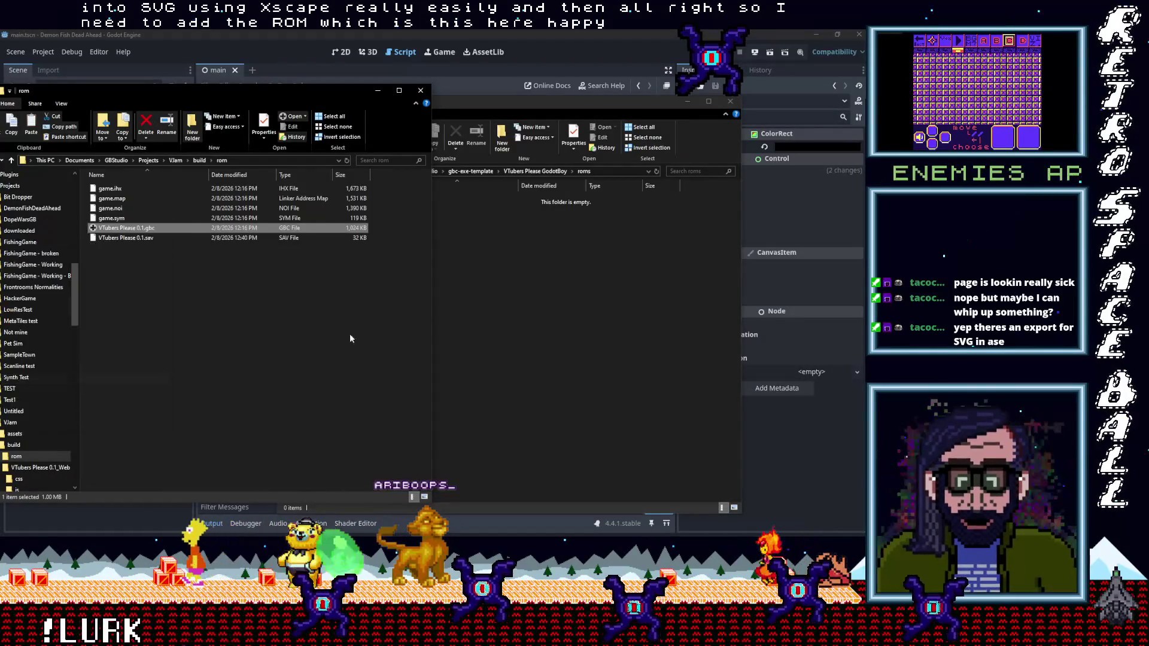
{"action": "right_click", "coordinate": [459, 310]}
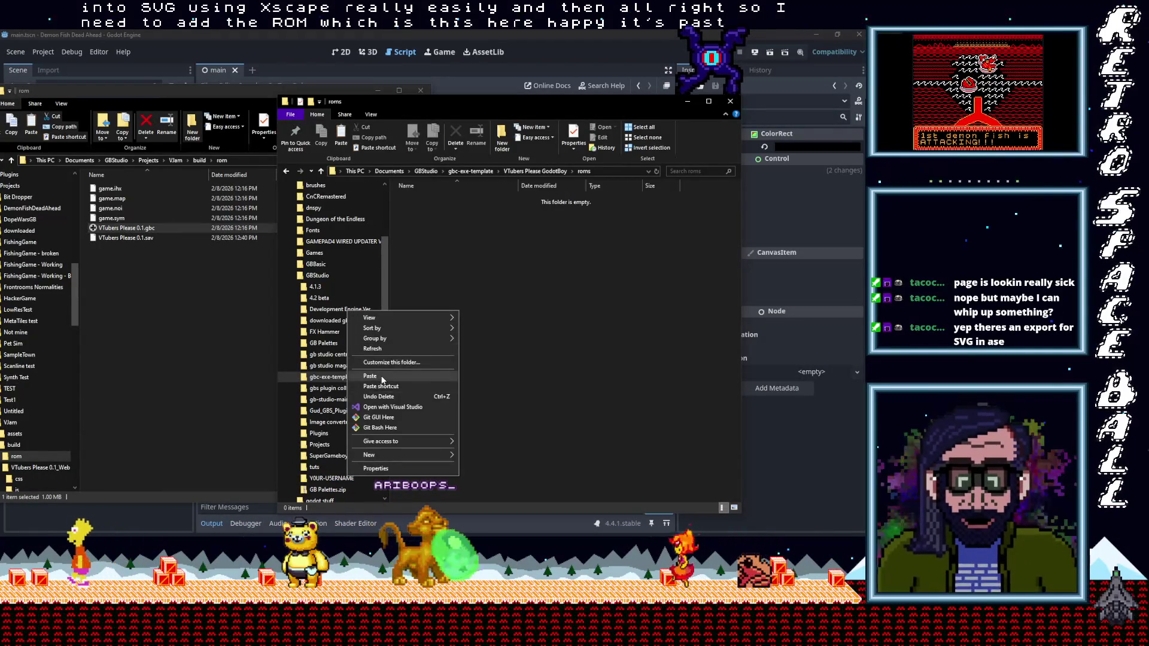
{"action": "left_click", "coordinate": [383, 376]}
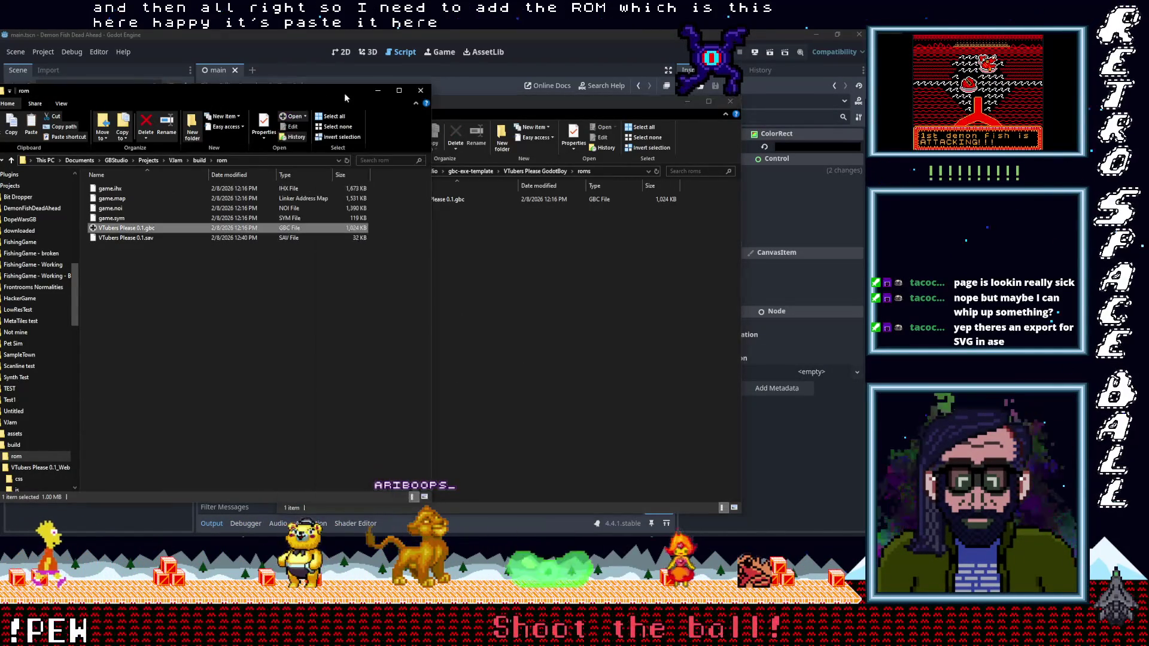
{"action": "left_click", "coordinate": [421, 90]}
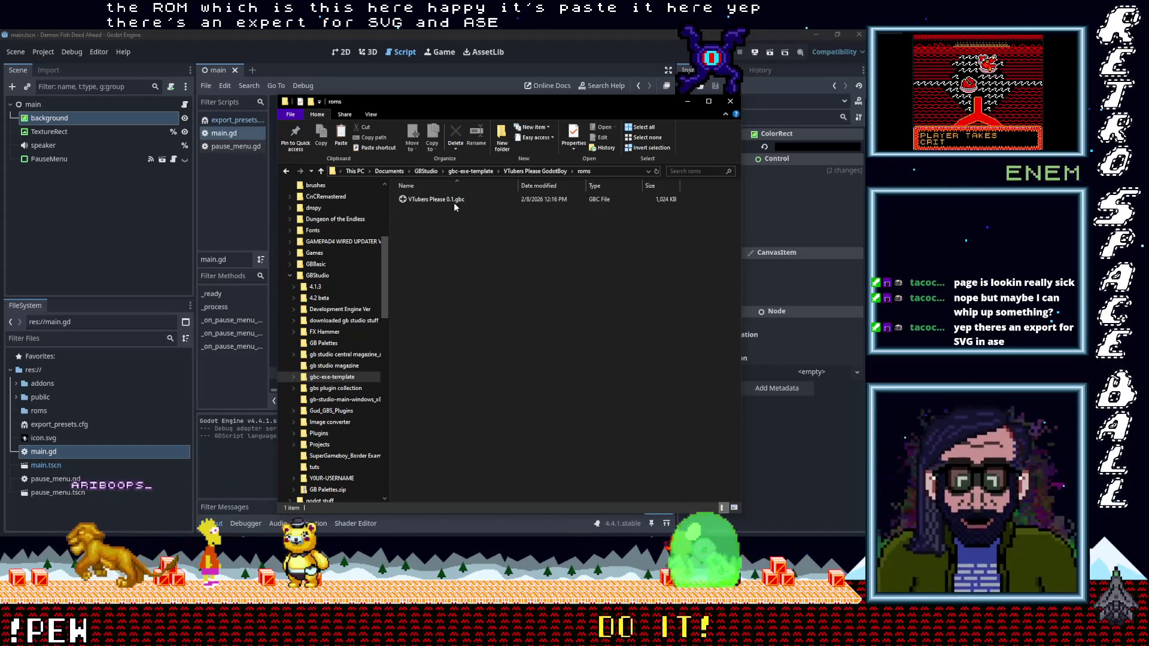
{"action": "left_click", "coordinate": [688, 102]}
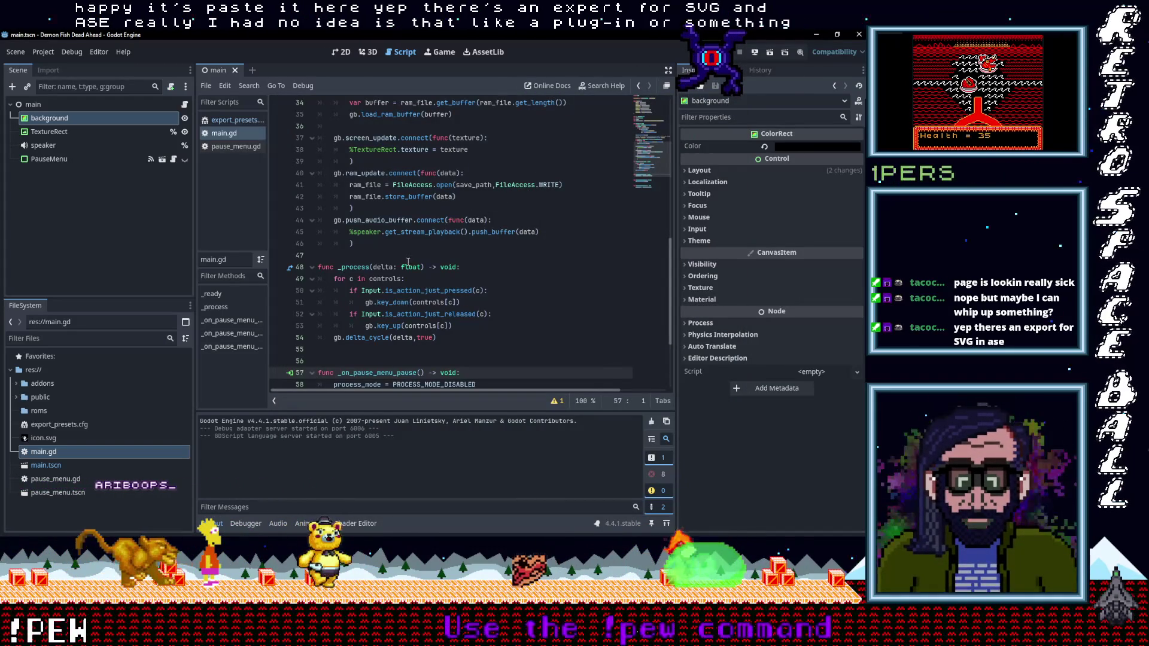
Review main.gd and inspect the TextureRect and background nodes in the scene.
{"action": "scroll", "coordinate": [413, 259], "scroll_direction": "down", "scroll_amount": 3}
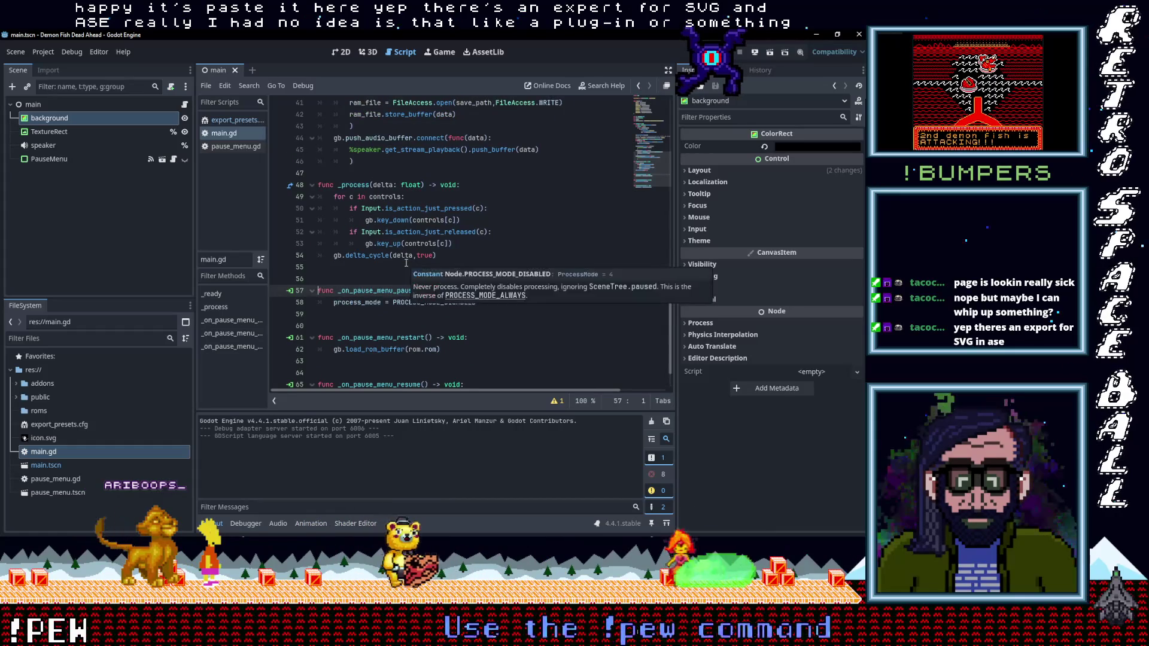
{"action": "scroll", "coordinate": [407, 263], "scroll_direction": "up", "scroll_amount": 15}
{"action": "scroll", "coordinate": [407, 263], "scroll_direction": "up", "scroll_amount": 1}
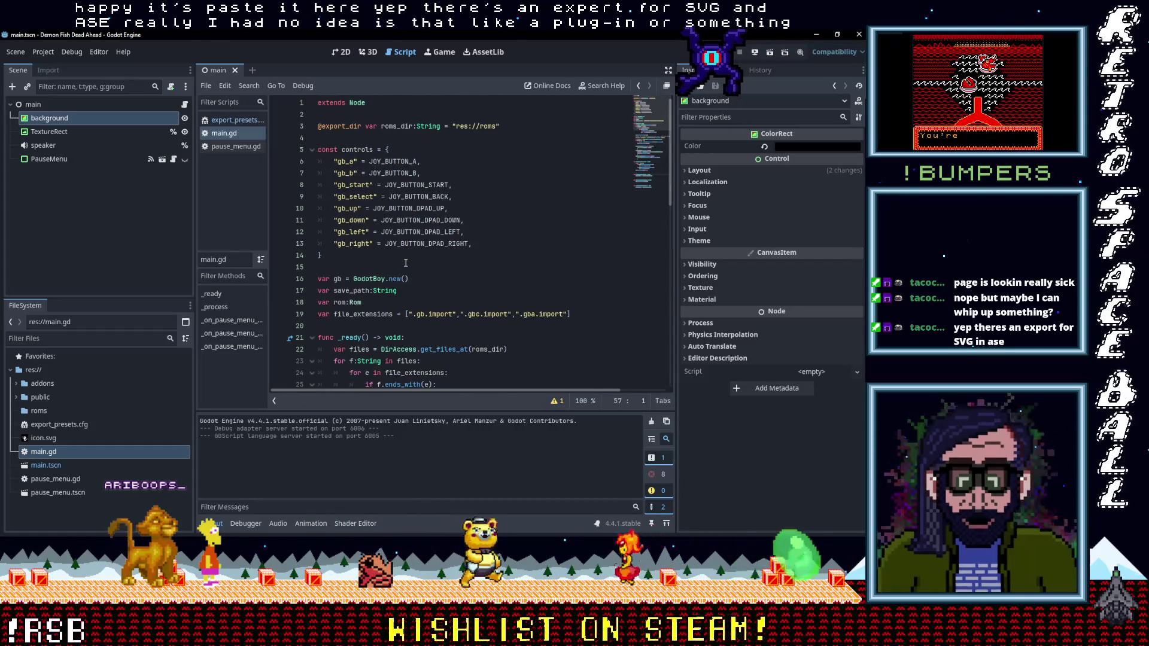
{"action": "left_click", "coordinate": [51, 133]}
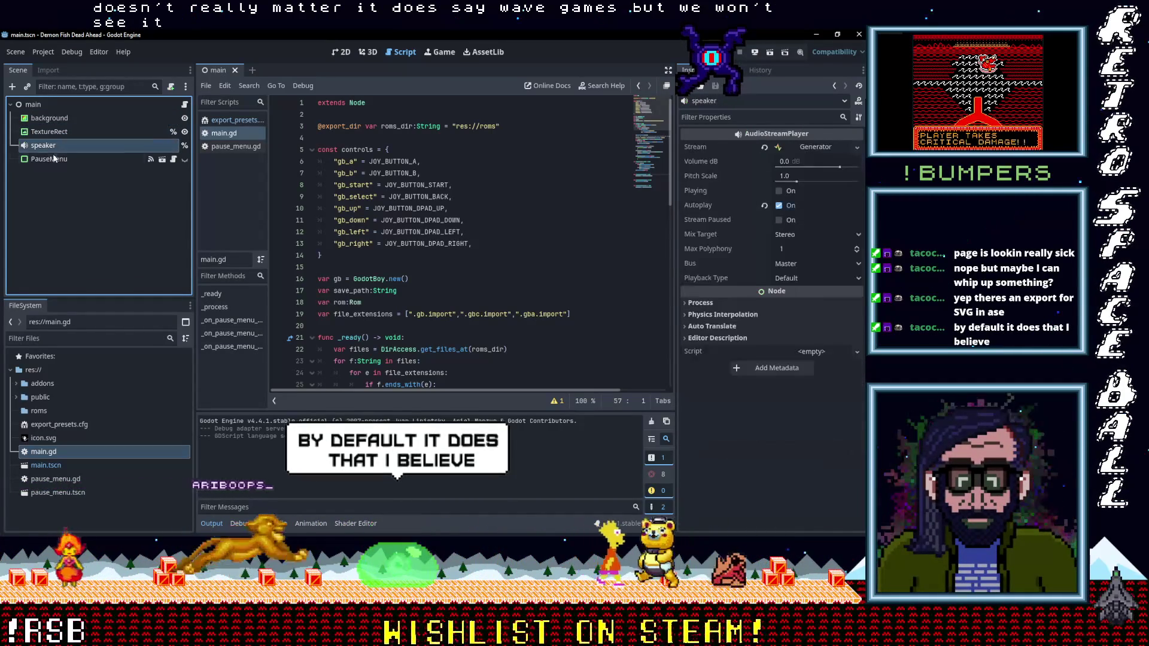
{"action": "left_click", "coordinate": [50, 121]}
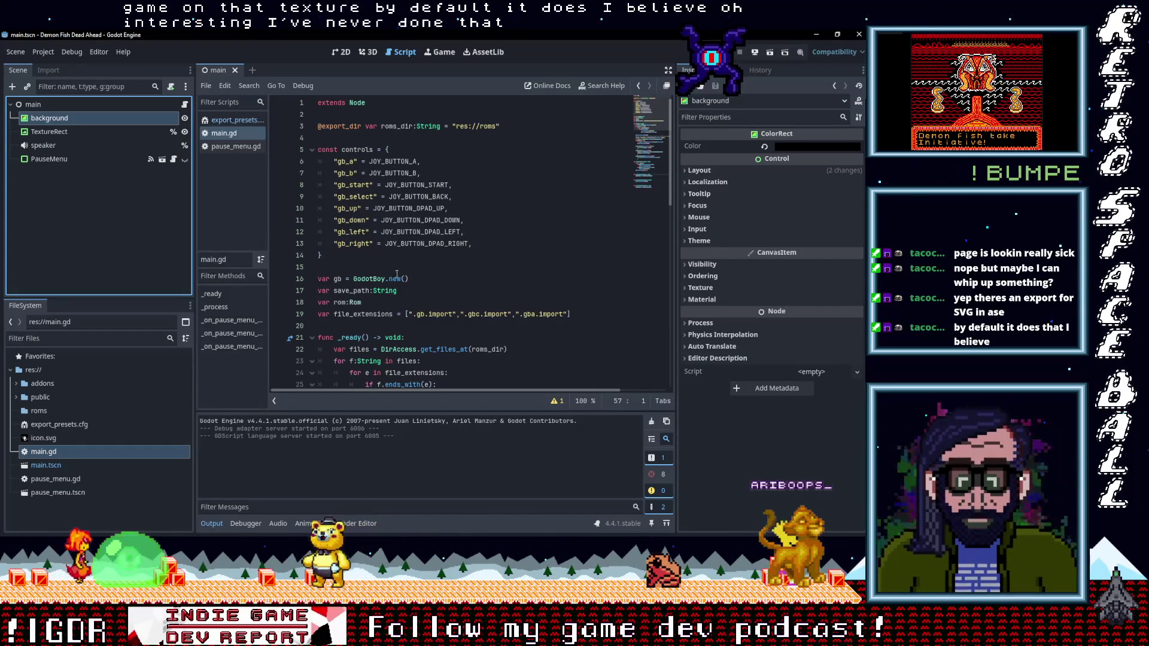
Open Project Settings from the Project menu.
{"action": "left_click", "coordinate": [18, 57]}
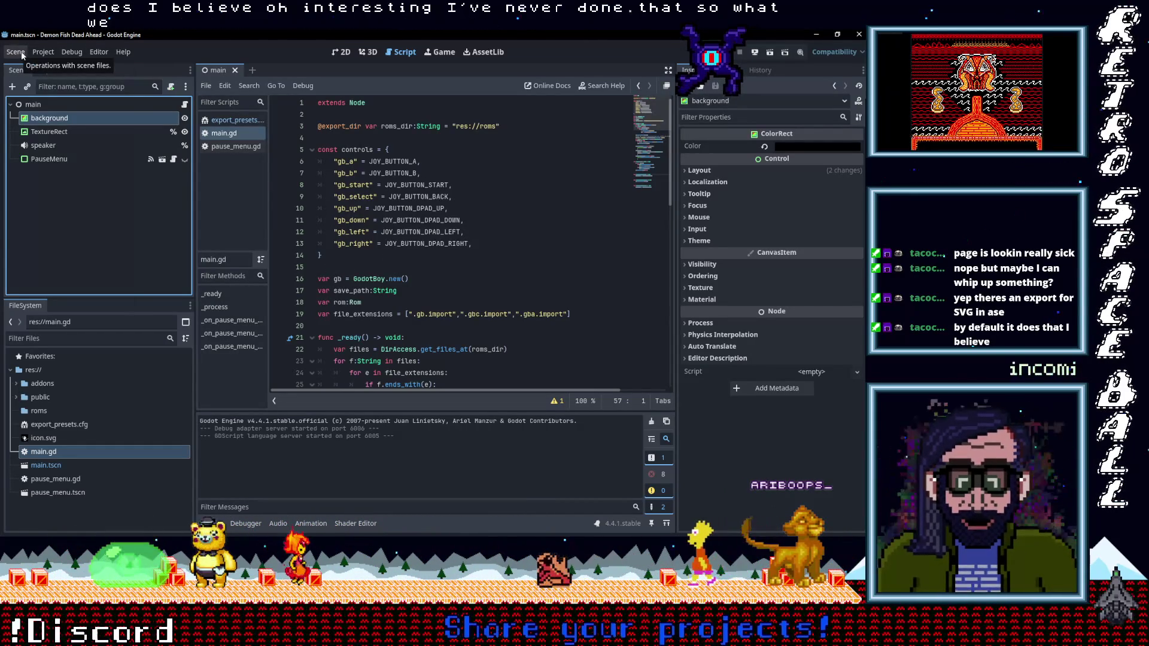
{"action": "mouse_move", "coordinate": [43, 53]}
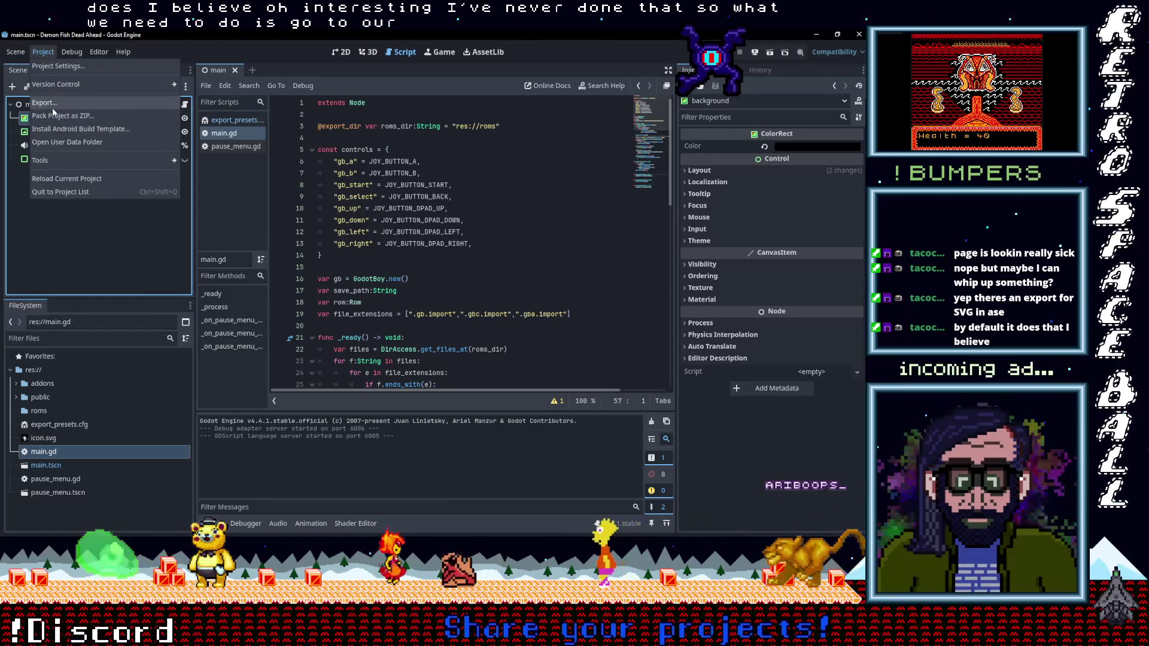
{"action": "left_click", "coordinate": [52, 67]}
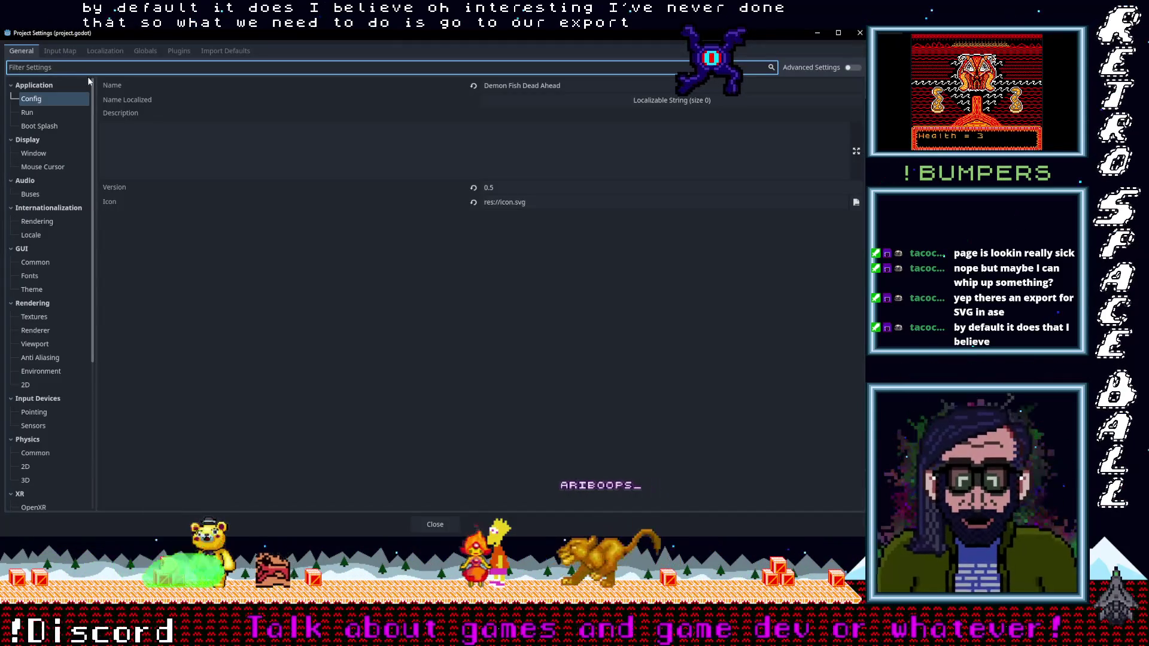
Rename the project to 'VTubers Please' and leave the icon path unchanged.
{"action": "left_click", "coordinate": [577, 88]}
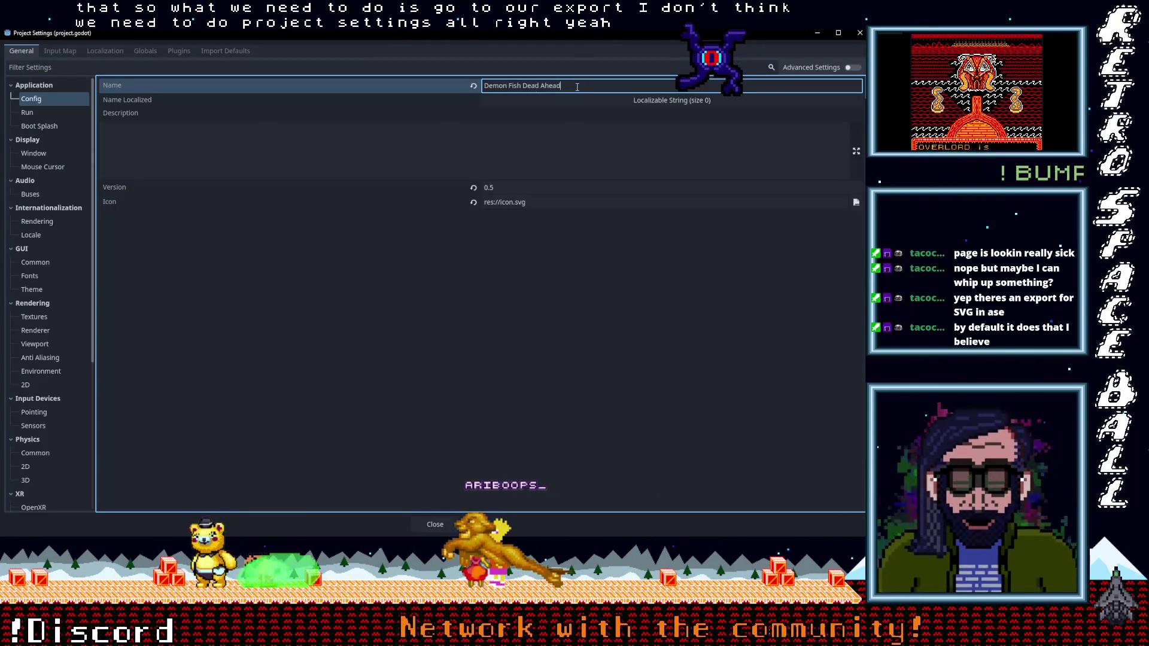
{"action": "type", "text": "VTu"}
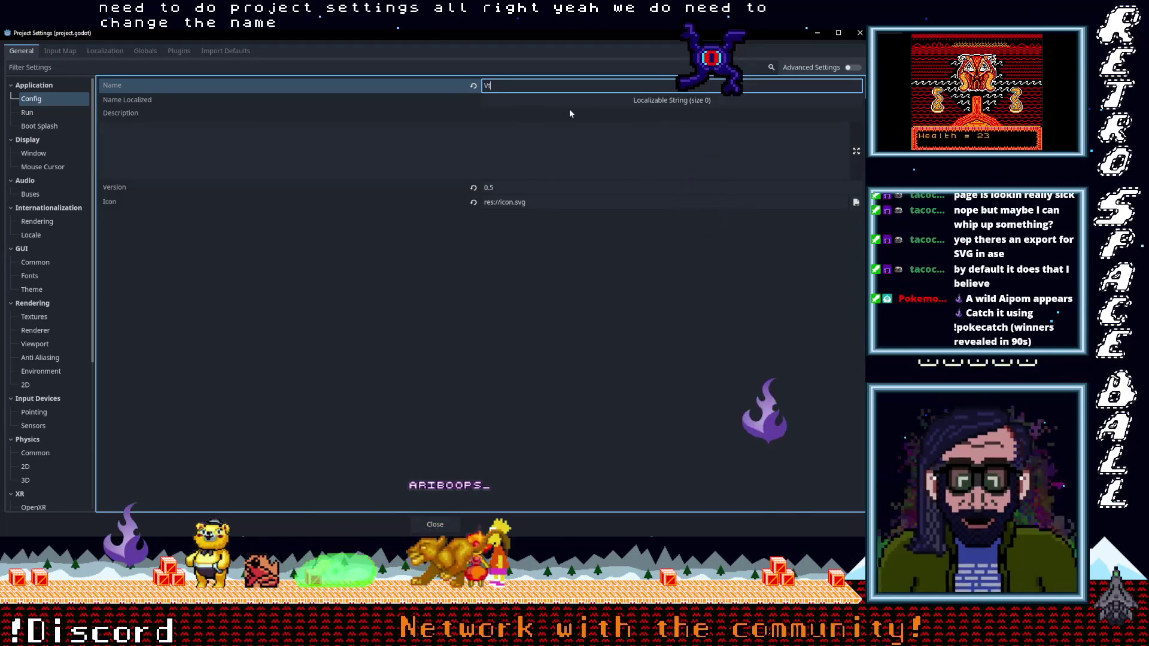
{"action": "type", "text": "bers Please"}
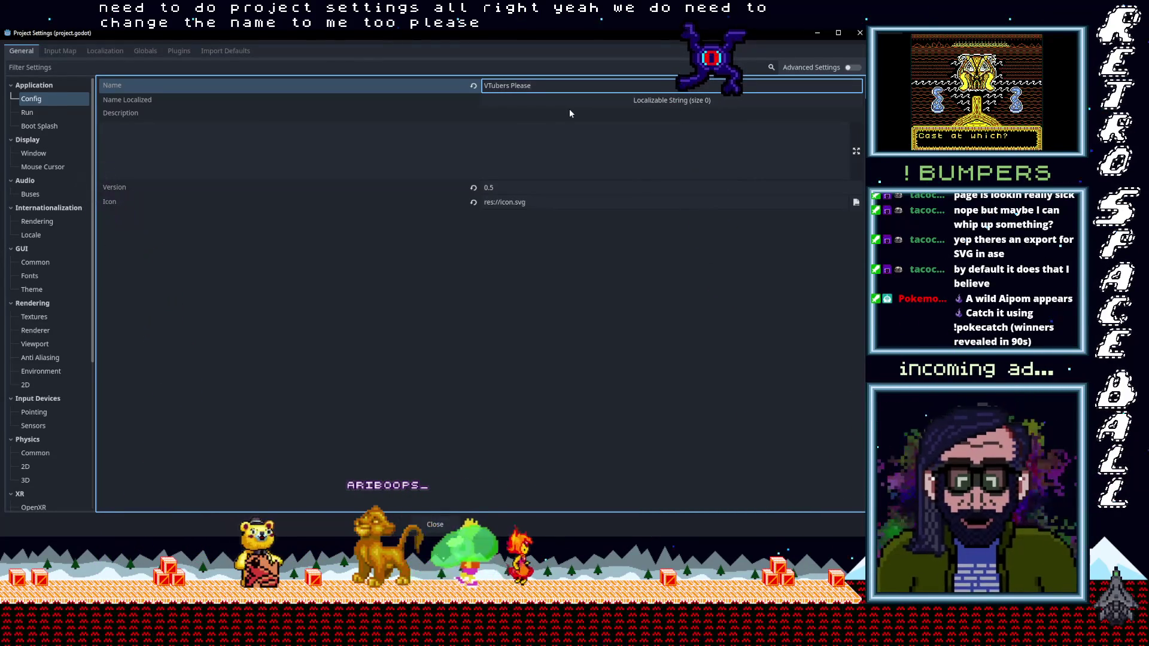
{"action": "key", "text": "Return"}
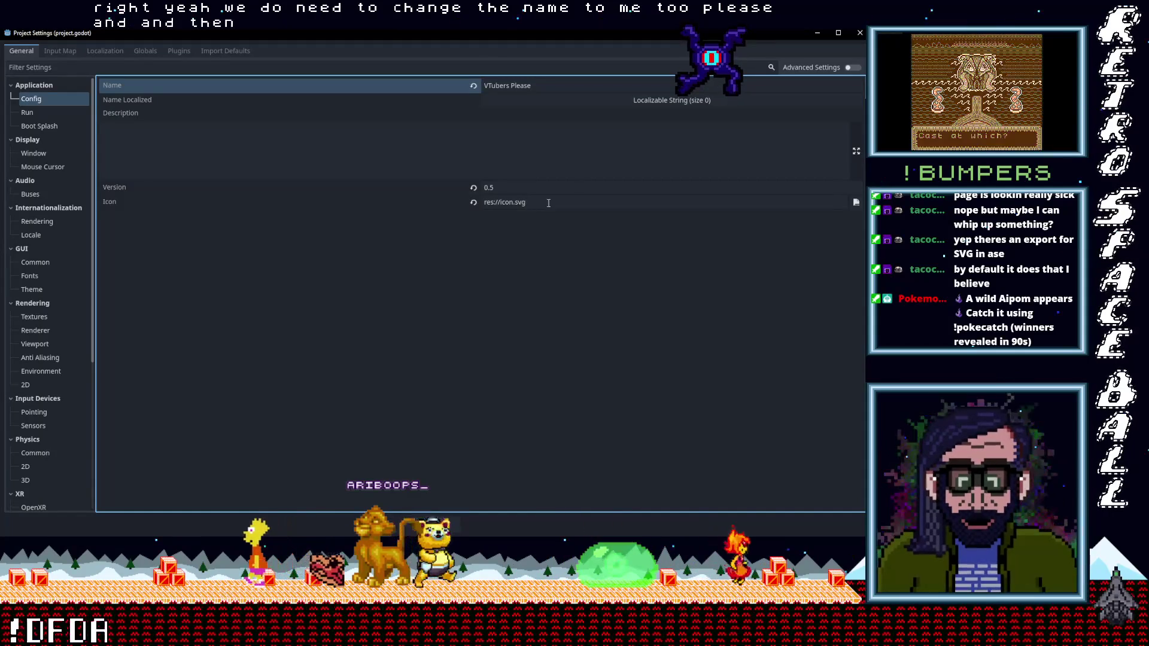
{"action": "left_click", "coordinate": [509, 203]}
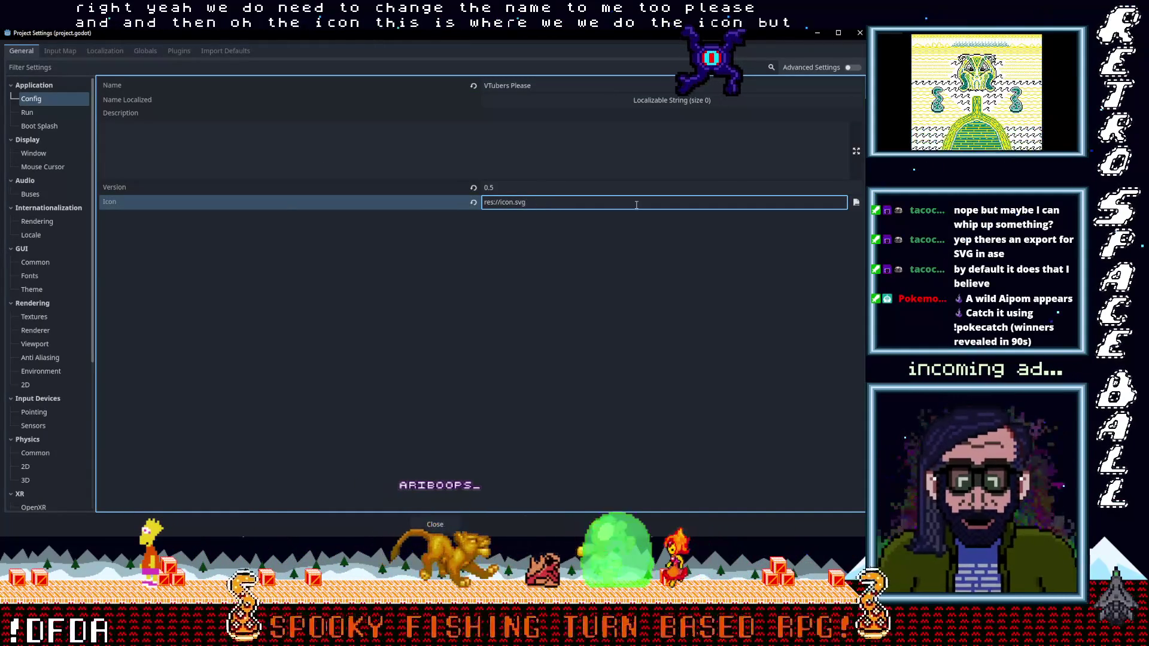
{"action": "key", "text": "Return"}
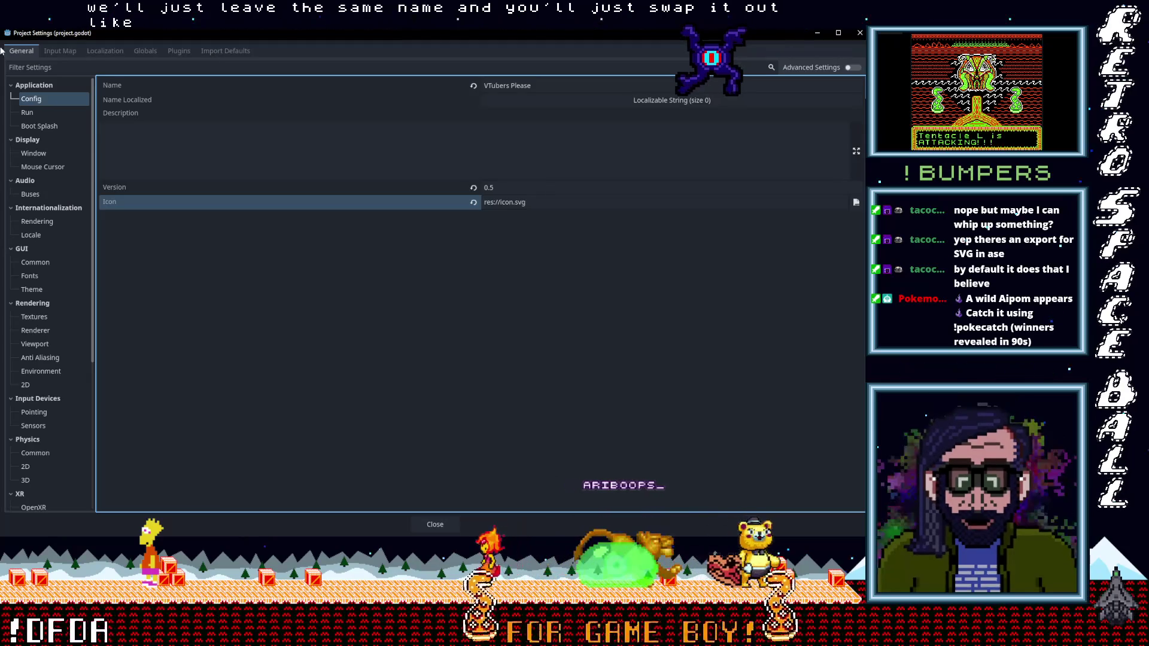
Close Project Settings and open the Export dialog with its platform presets.
{"action": "left_click", "coordinate": [436, 524]}
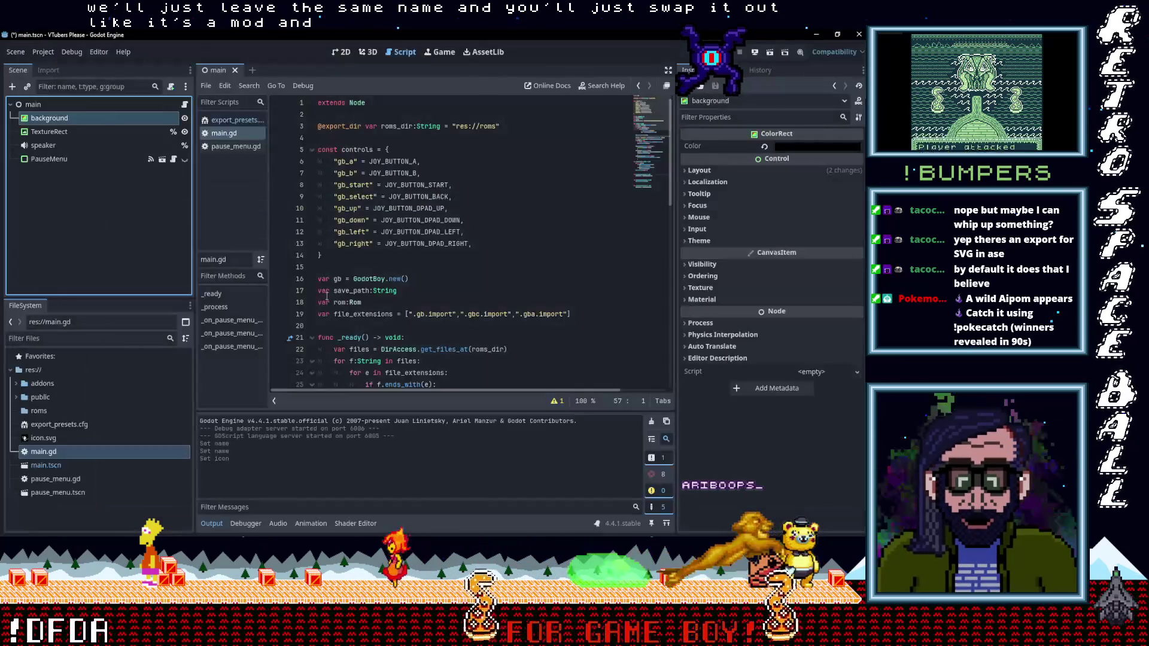
{"action": "left_click", "coordinate": [39, 54]}
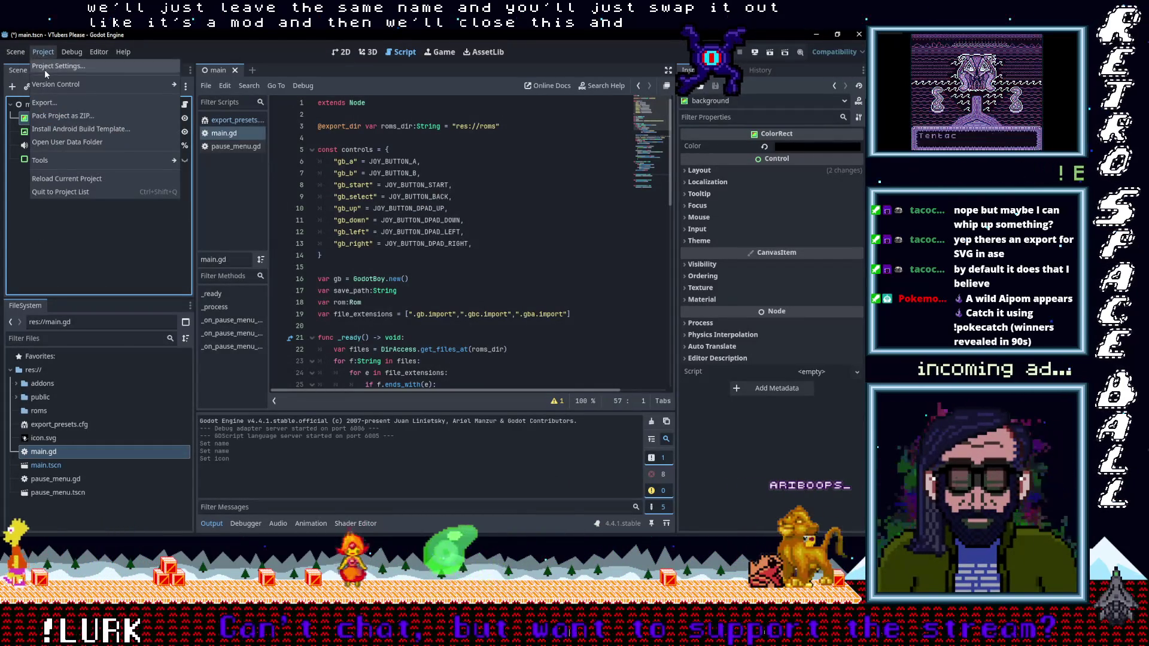
{"action": "left_click", "coordinate": [45, 69]}
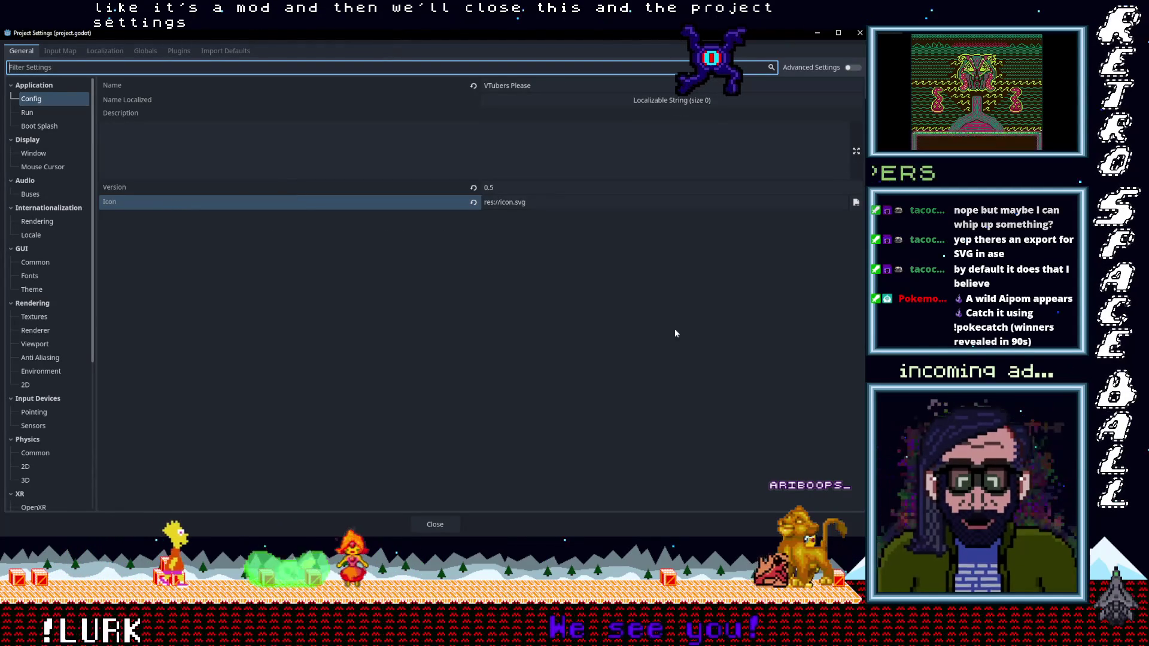
{"action": "key", "text": "Escape"}
{"action": "left_click", "coordinate": [43, 53]}
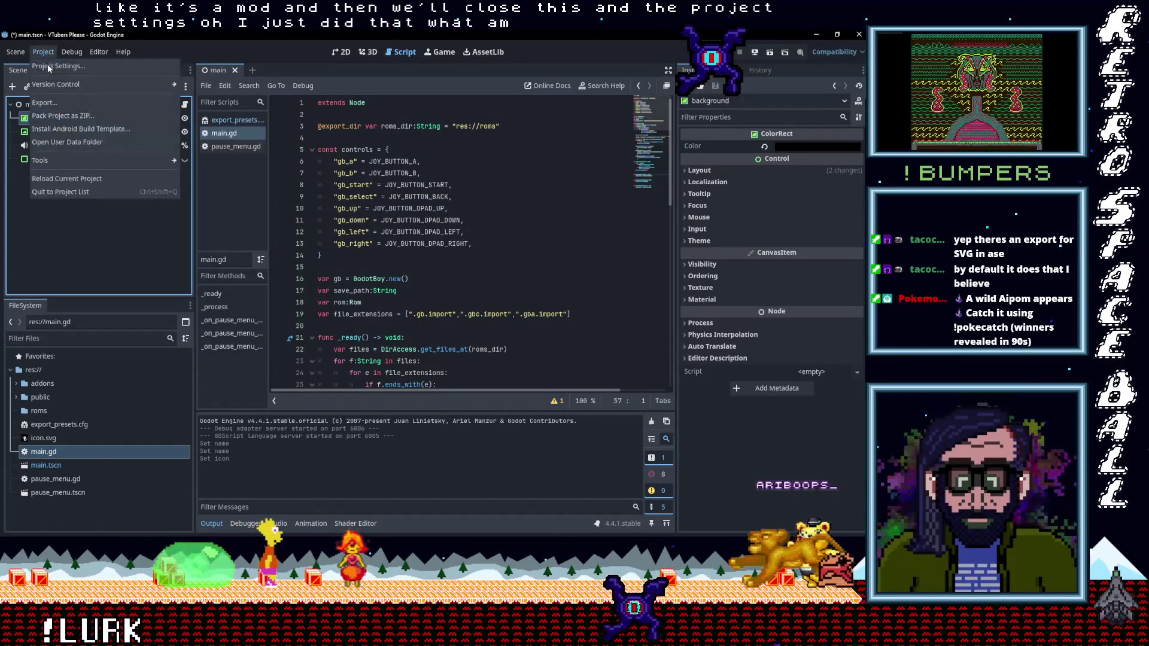
{"action": "left_click", "coordinate": [48, 100]}
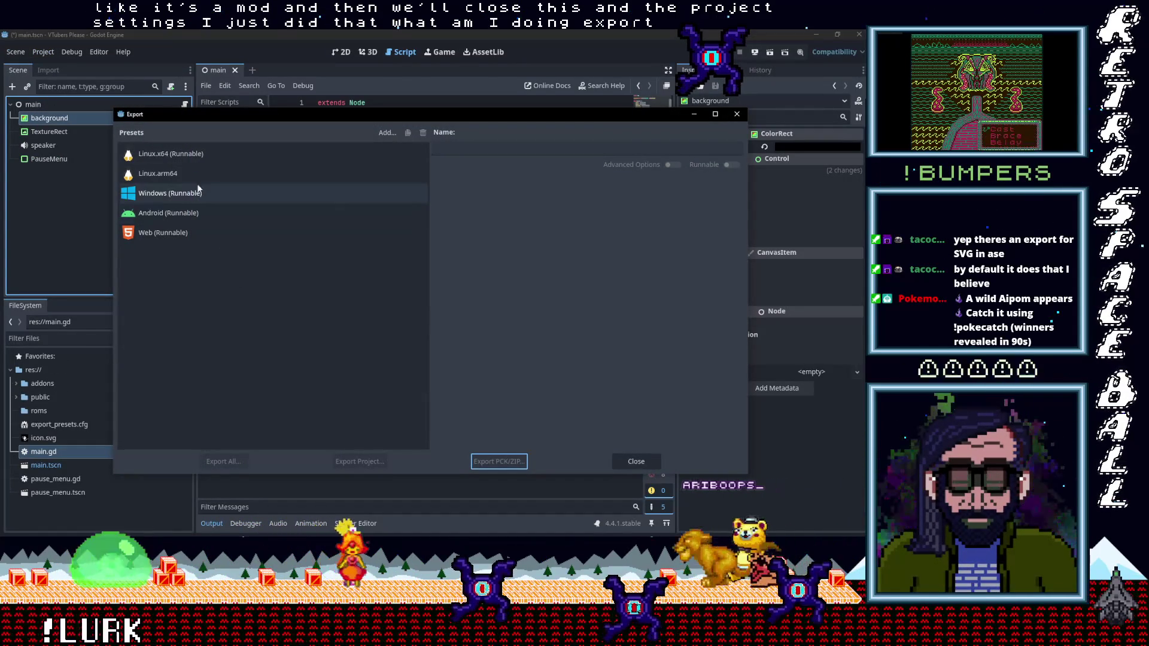
In the Windows preset, set product name to 'VTubers Please' and update the company name to credit the team.
{"action": "left_click", "coordinate": [180, 194]}
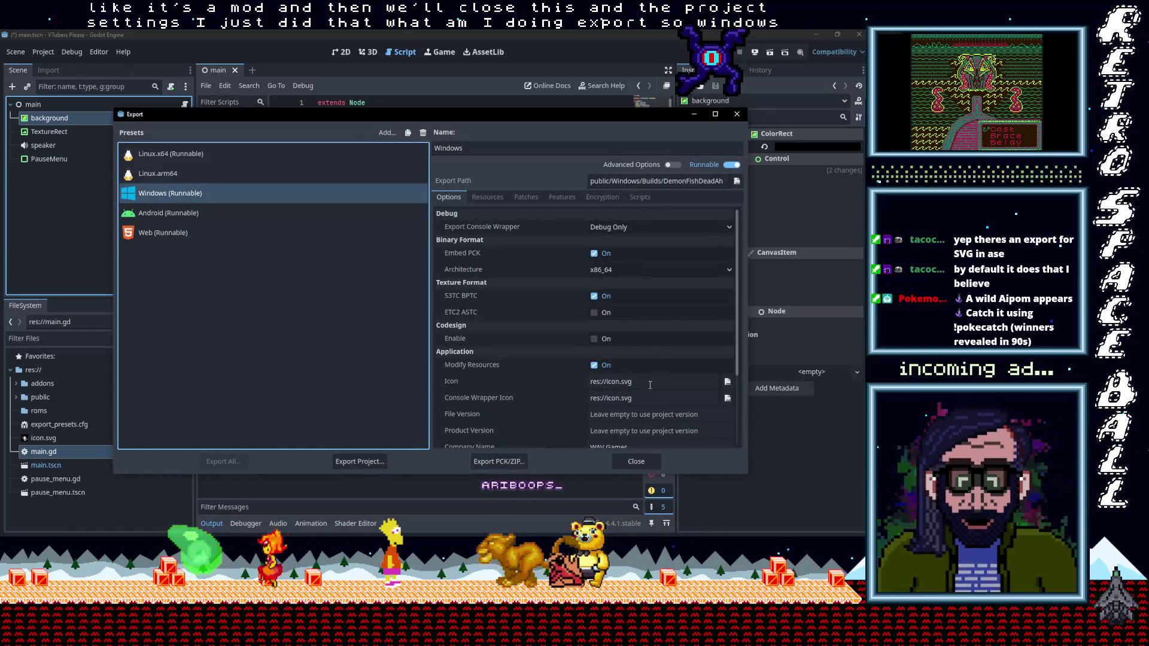
{"action": "scroll", "coordinate": [650, 378], "scroll_direction": "down", "scroll_amount": 4}
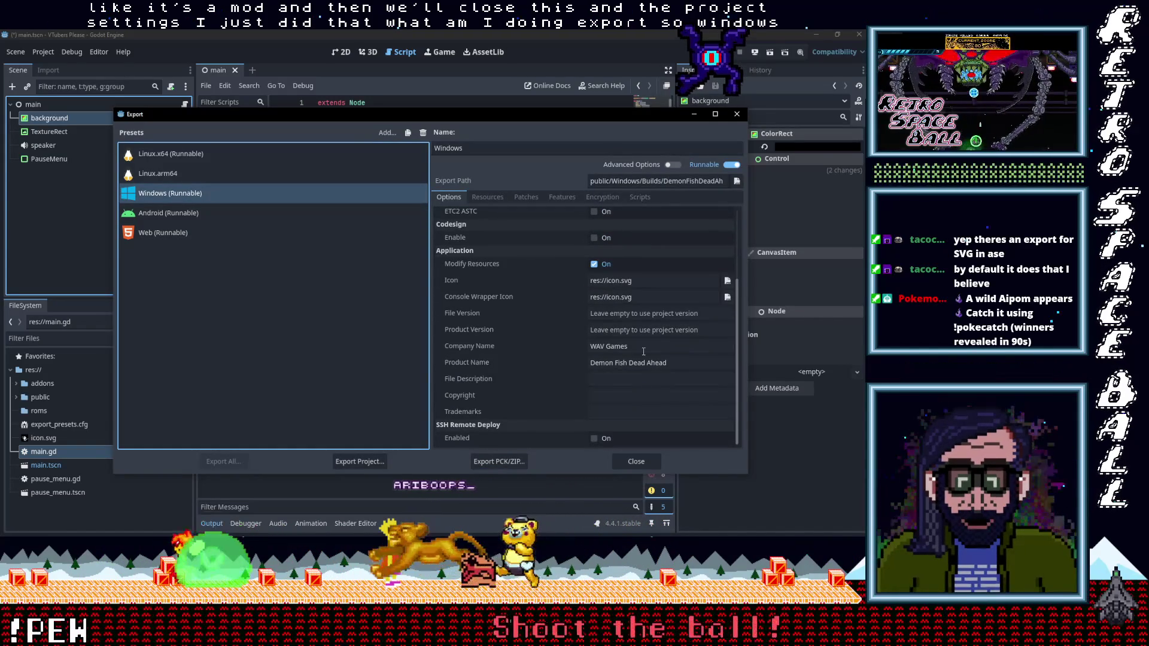
{"action": "left_click", "coordinate": [625, 351]}
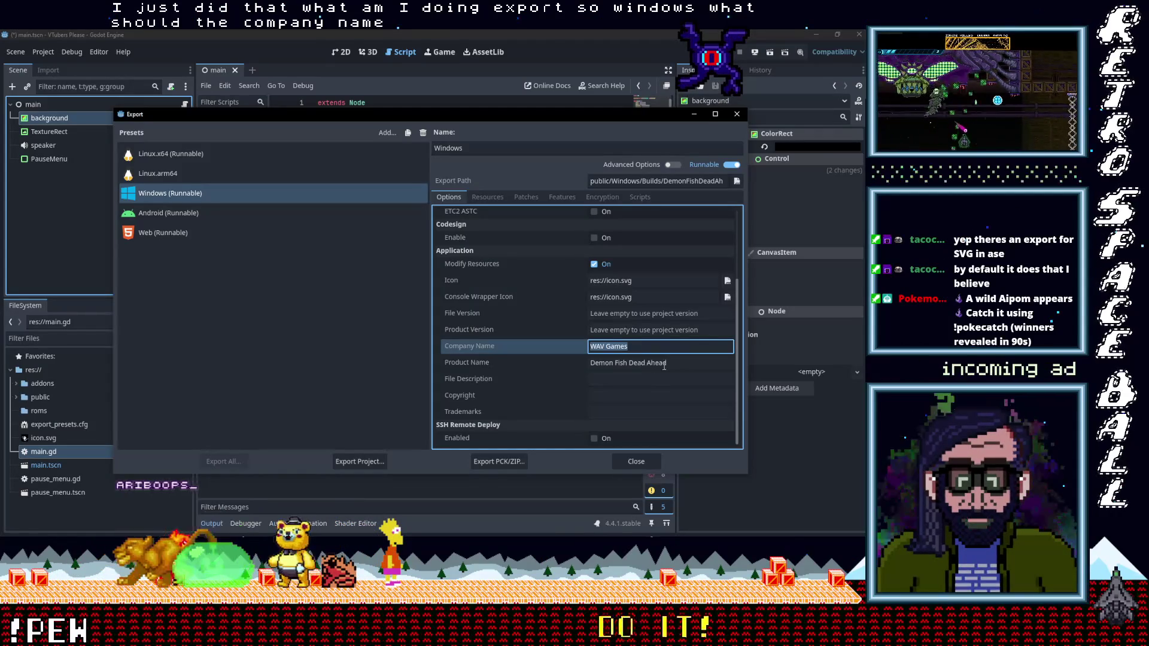
{"action": "left_click_drag", "start_coordinate": [666, 364], "coordinate": [651, 364]}
{"action": "type", "text": "VTubers"}
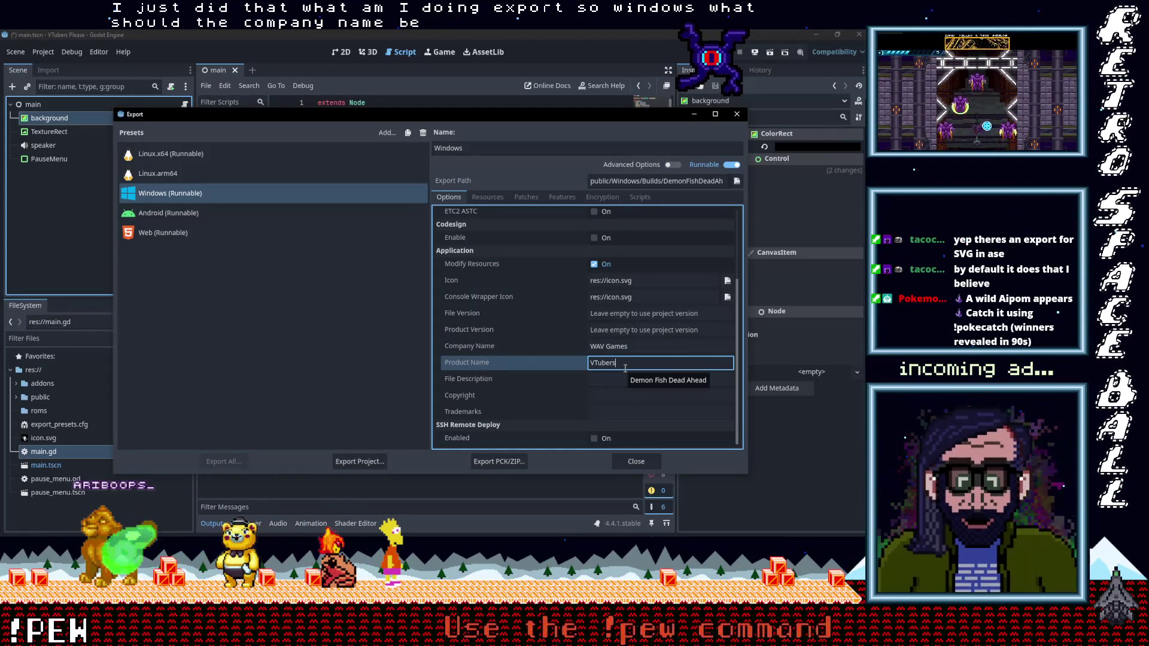
{"action": "type", "text": "Pl"}
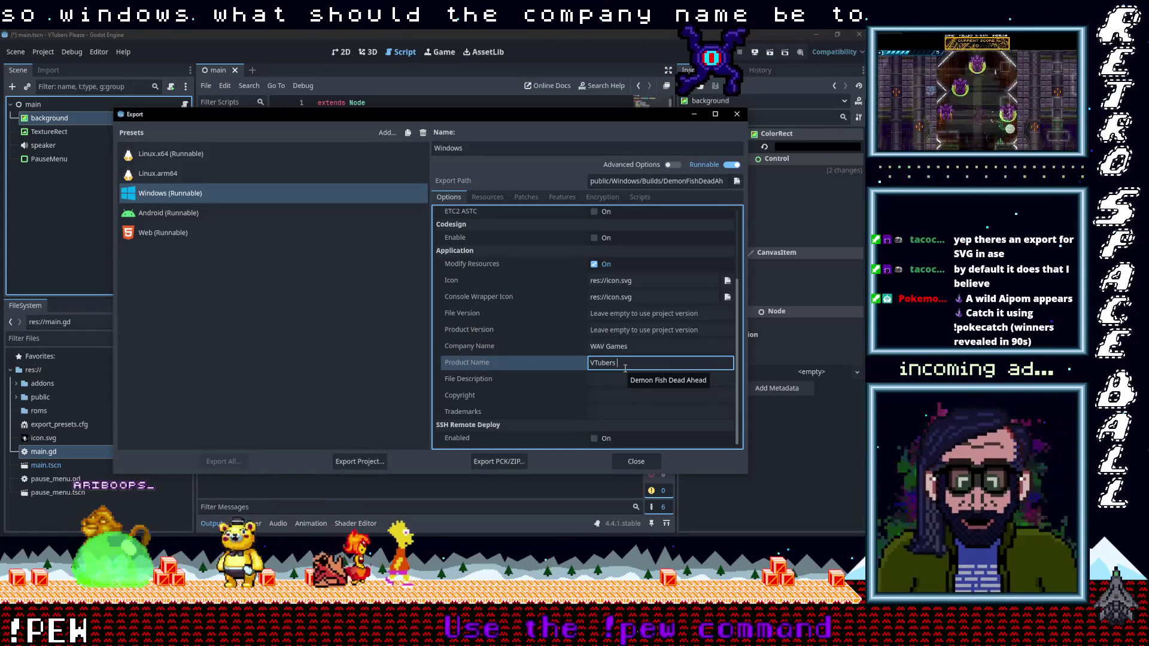
{"action": "type", "text": "ease"}
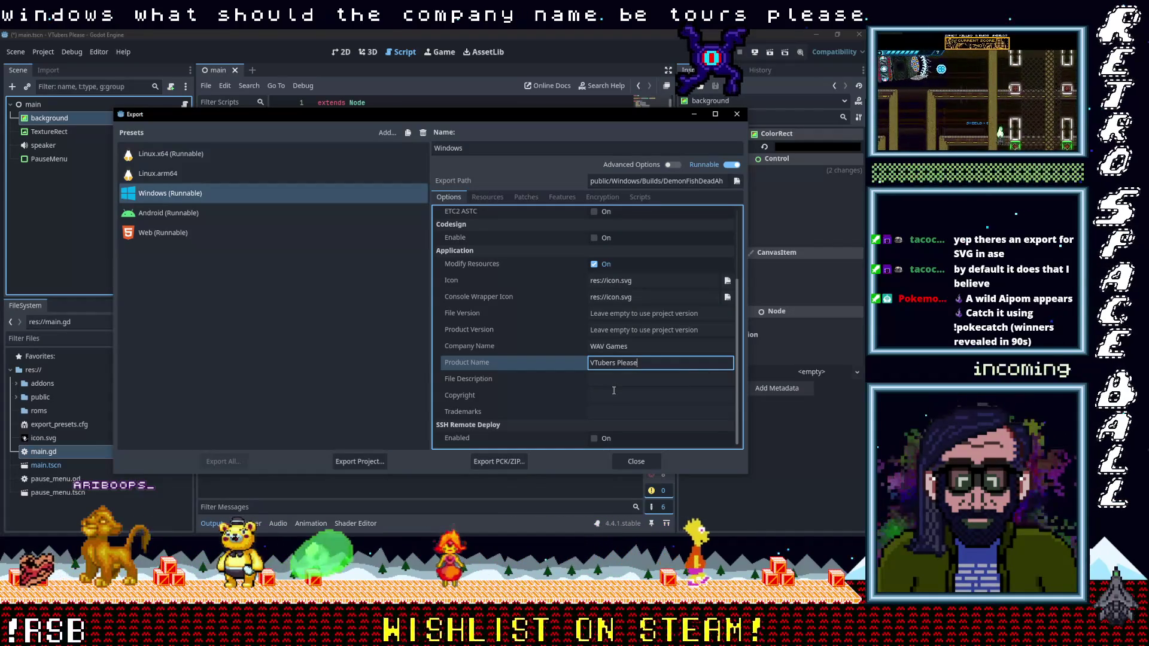
{"action": "scroll", "coordinate": [606, 397], "scroll_direction": "up", "scroll_amount": 1}
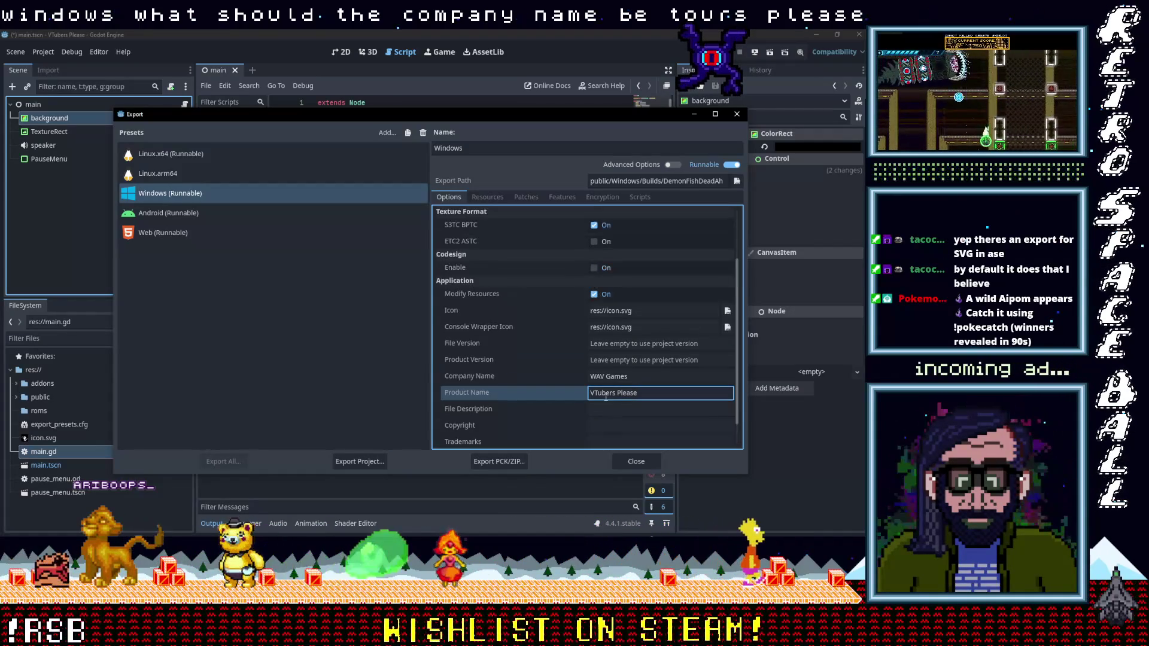
{"action": "left_click", "coordinate": [640, 376]}
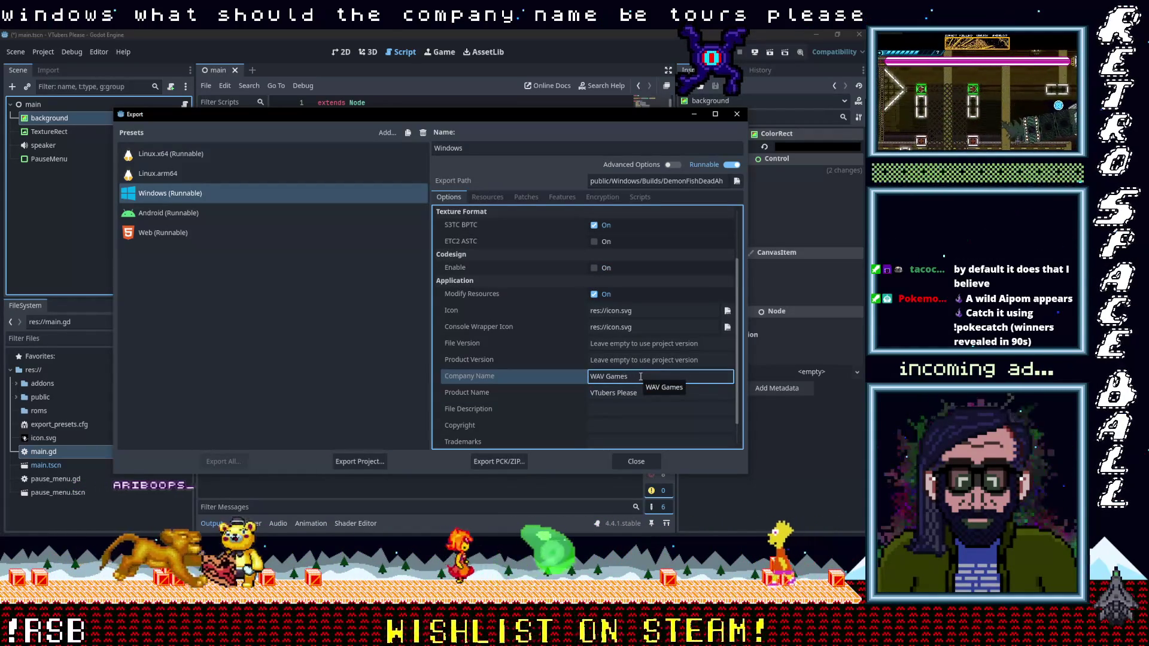
{"action": "left_click_drag", "start_coordinate": [628, 377], "coordinate": [591, 377]}
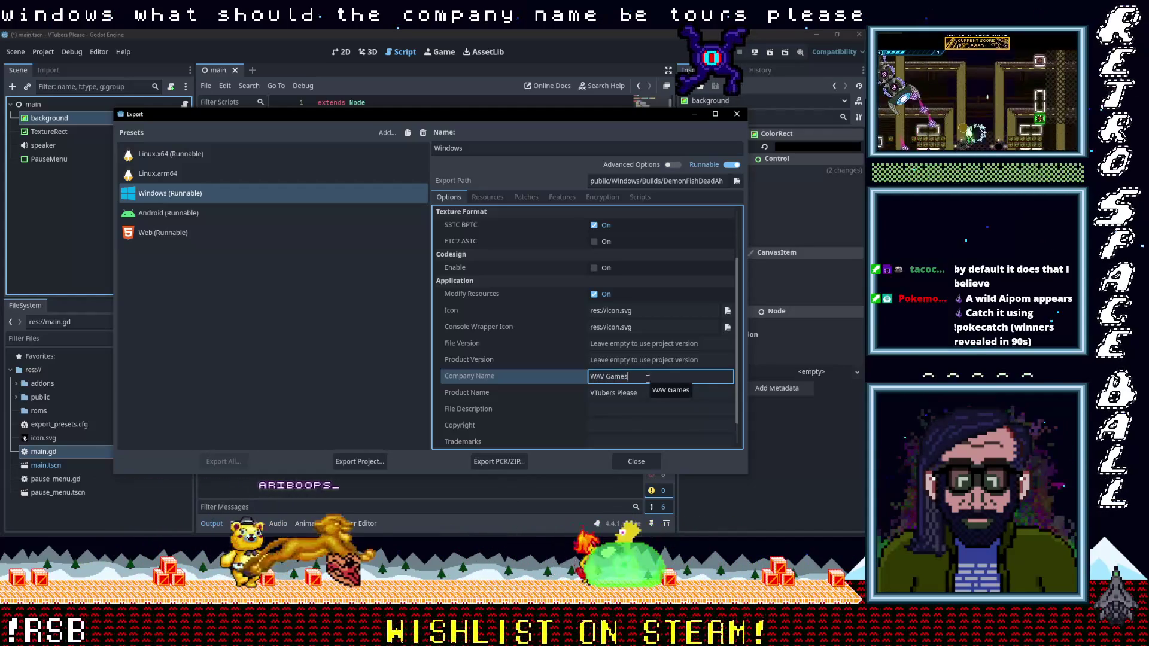
{"action": "type", "text": ",Tacocrepe,"}
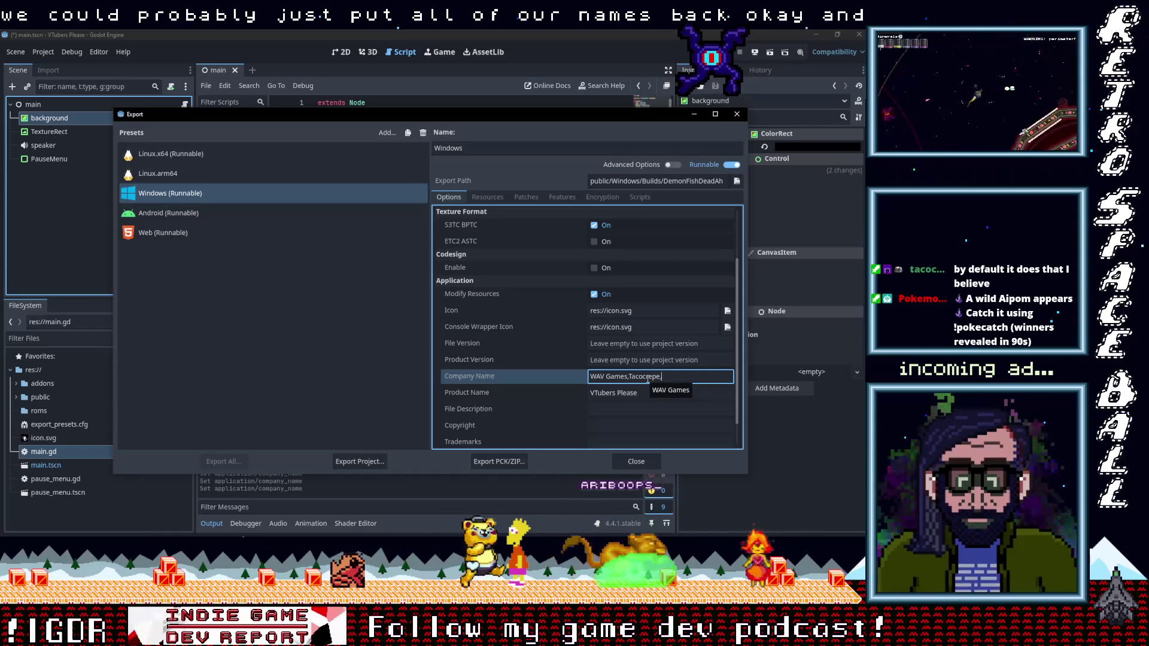
{"action": "type", "text": " Aias"}
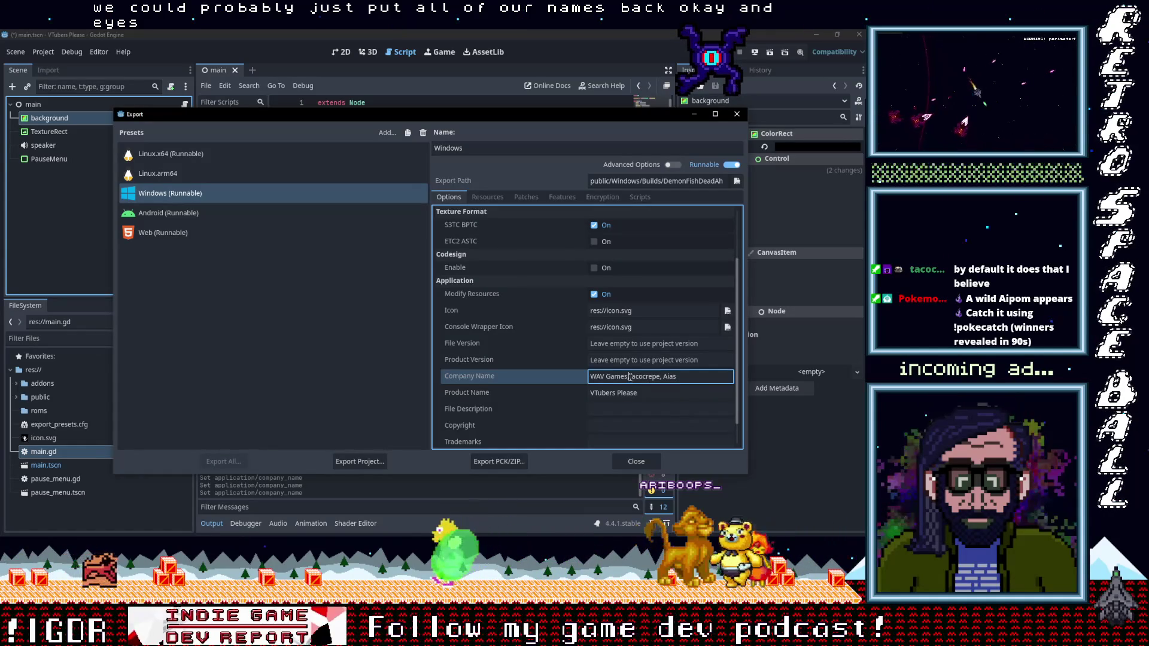
Change the Windows export path to public/Windows/Builds/VTubers Please.exe.
{"action": "scroll", "coordinate": [680, 399], "scroll_direction": "down", "scroll_amount": 1}
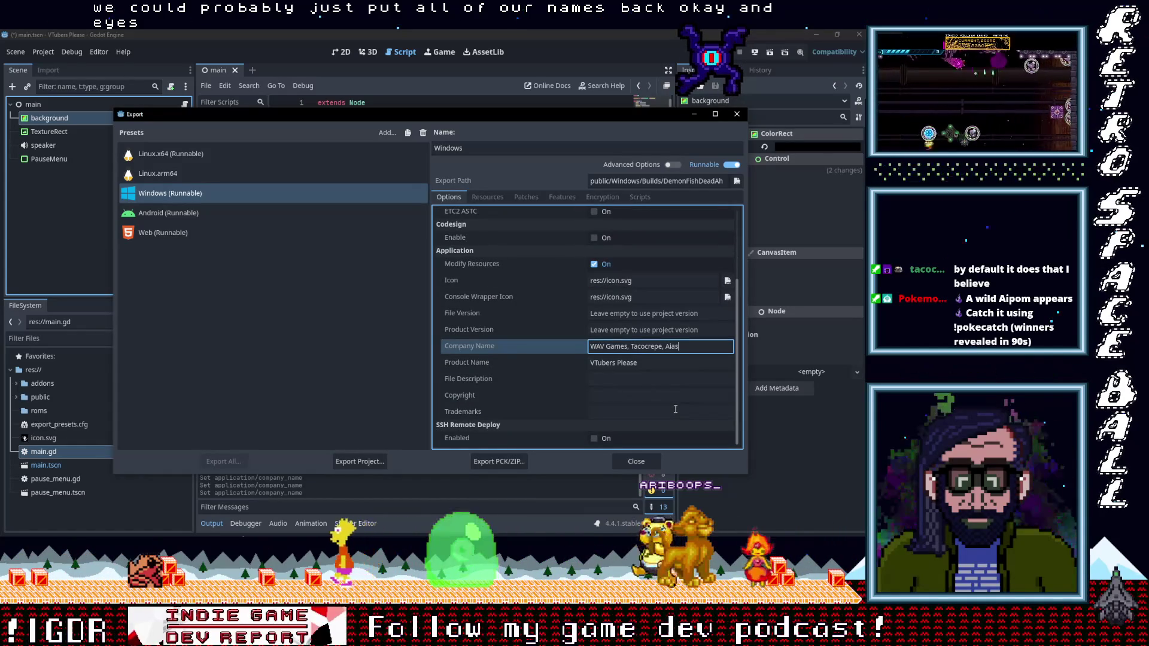
{"action": "scroll", "coordinate": [675, 410], "scroll_direction": "up", "scroll_amount": 1}
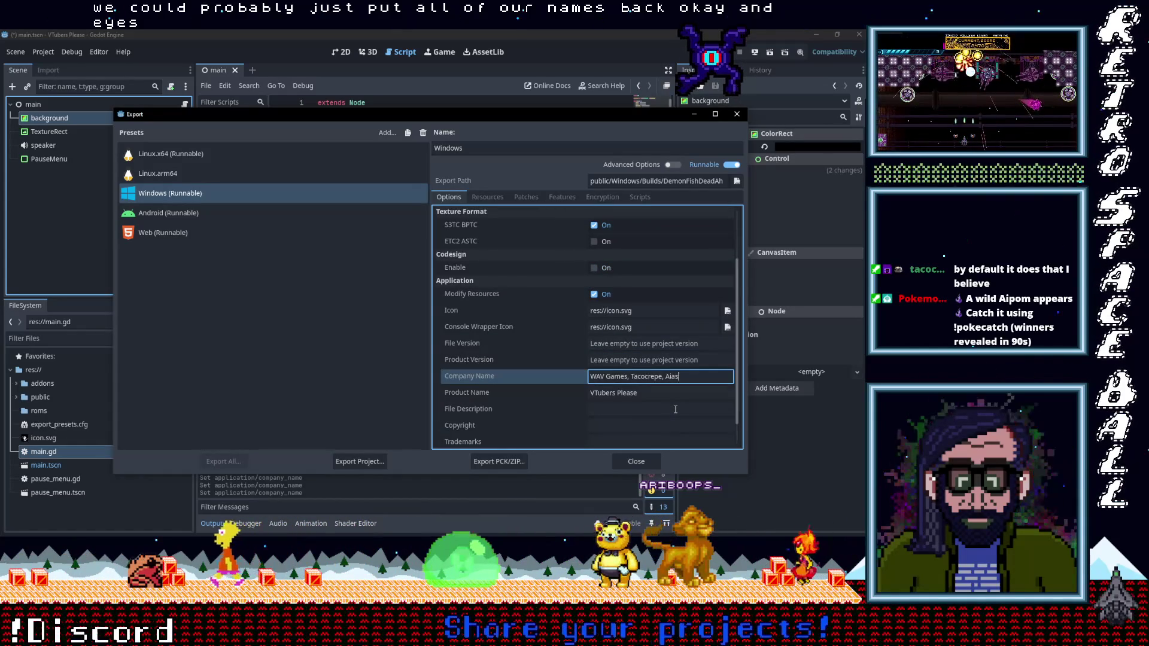
{"action": "scroll", "coordinate": [675, 409], "scroll_direction": "up", "scroll_amount": 1}
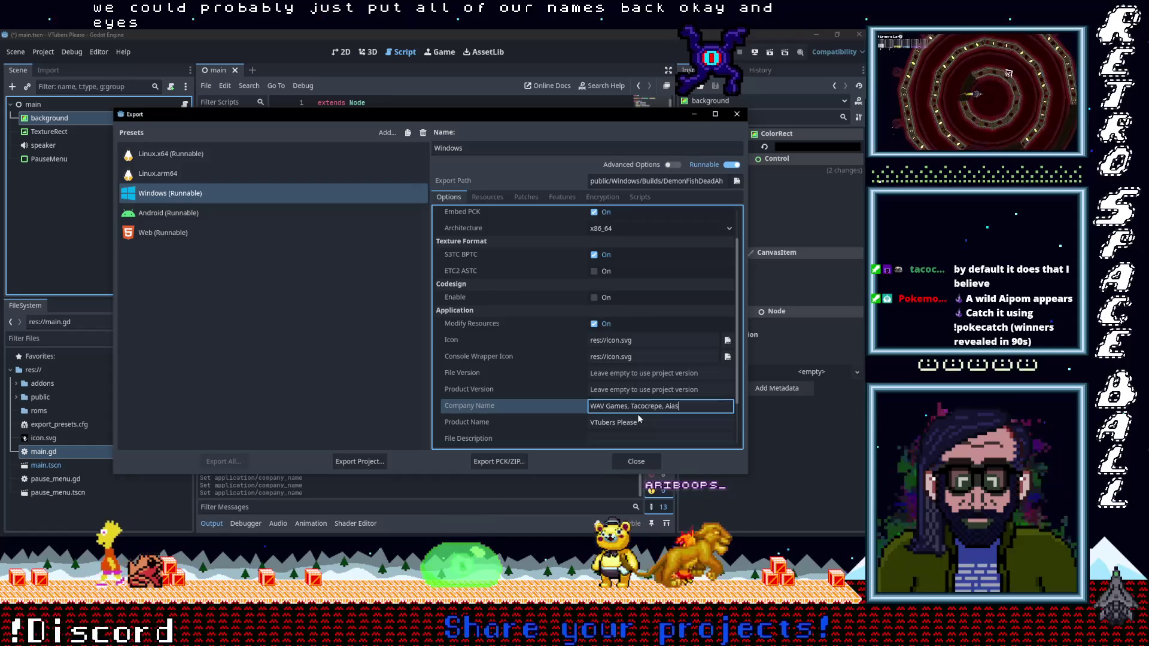
{"action": "scroll", "coordinate": [639, 416], "scroll_direction": "up", "scroll_amount": 2}
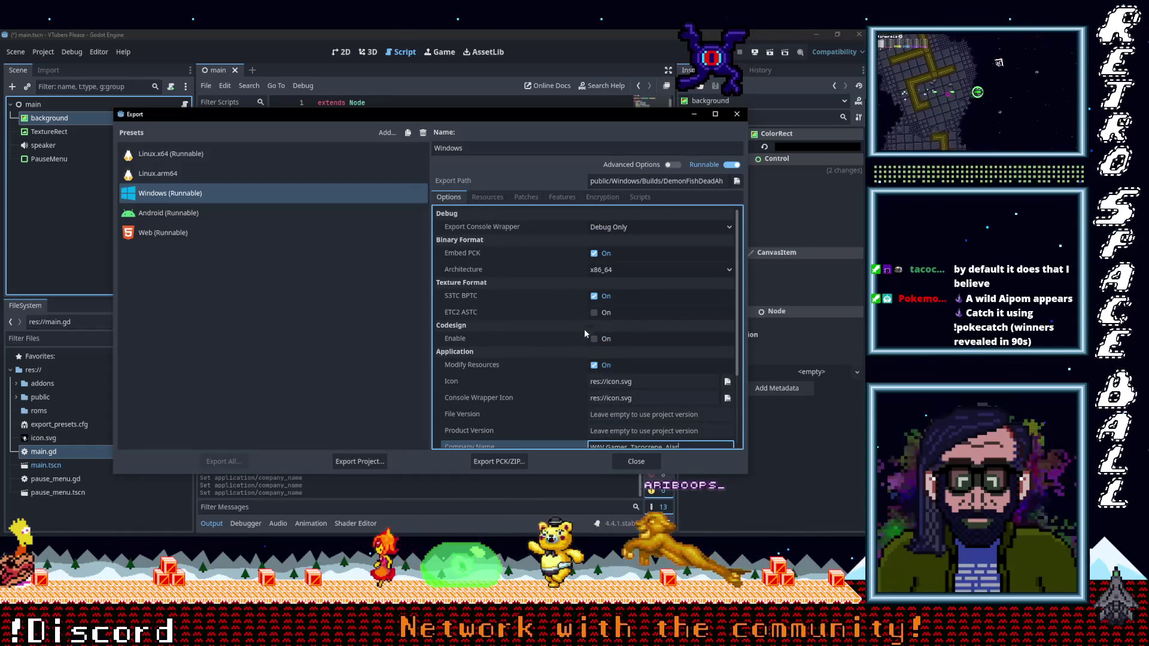
{"action": "scroll", "coordinate": [584, 368], "scroll_direction": "down", "scroll_amount": 5}
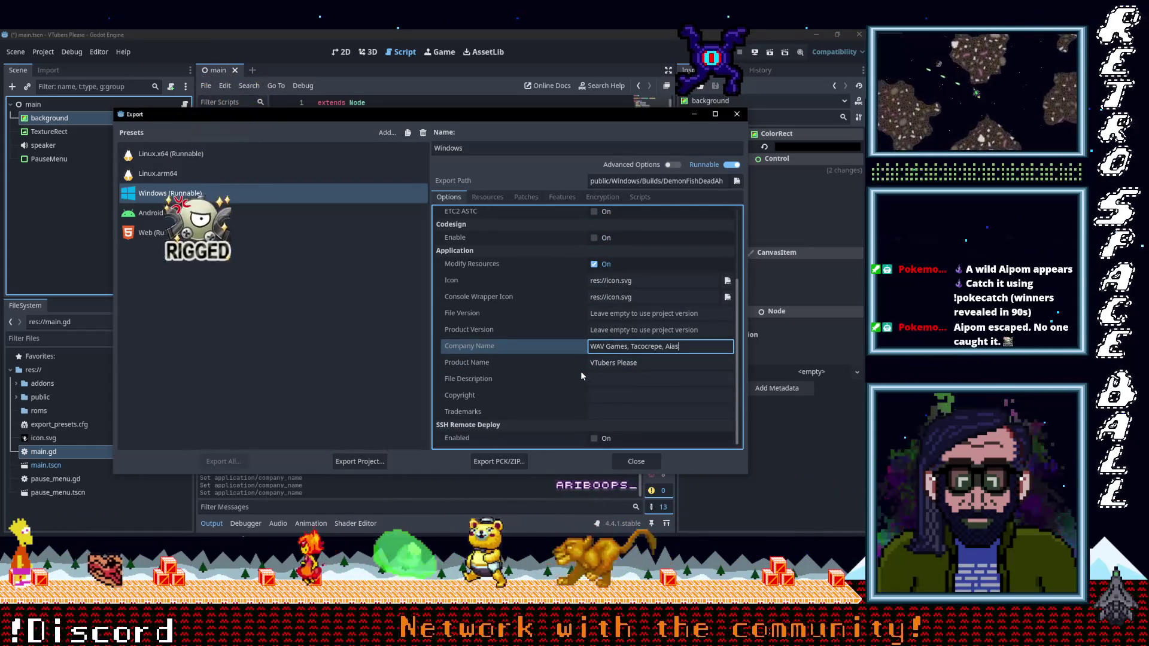
{"action": "scroll", "coordinate": [576, 368], "scroll_direction": "up", "scroll_amount": 5}
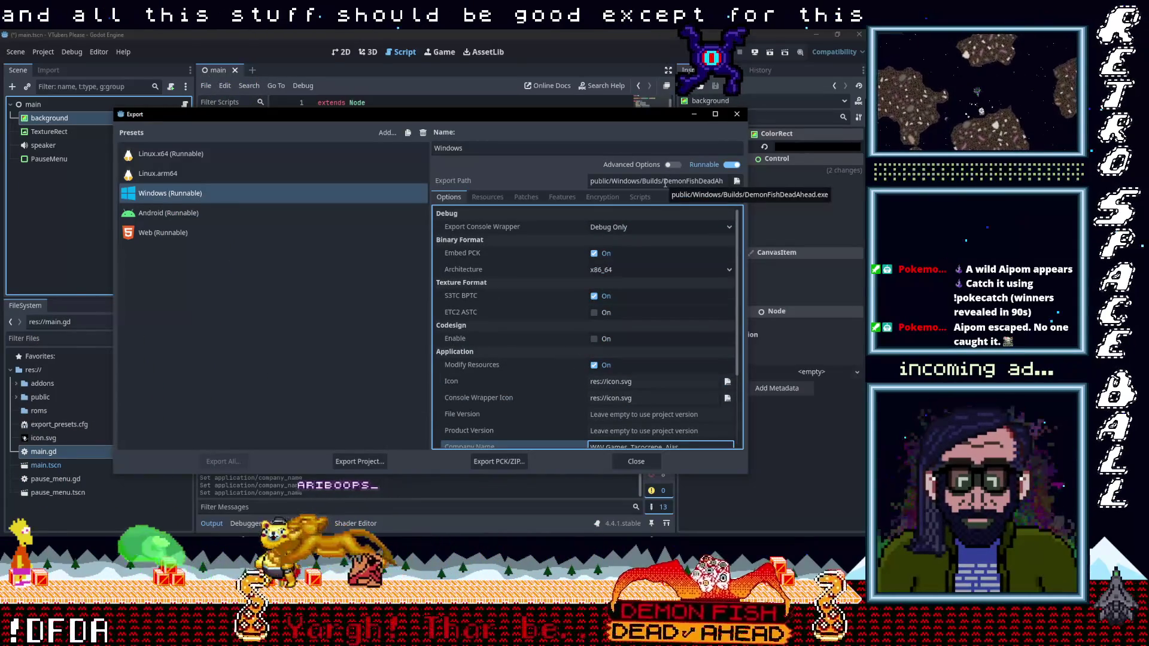
{"action": "left_click_drag", "start_coordinate": [661, 182], "coordinate": [741, 186]}
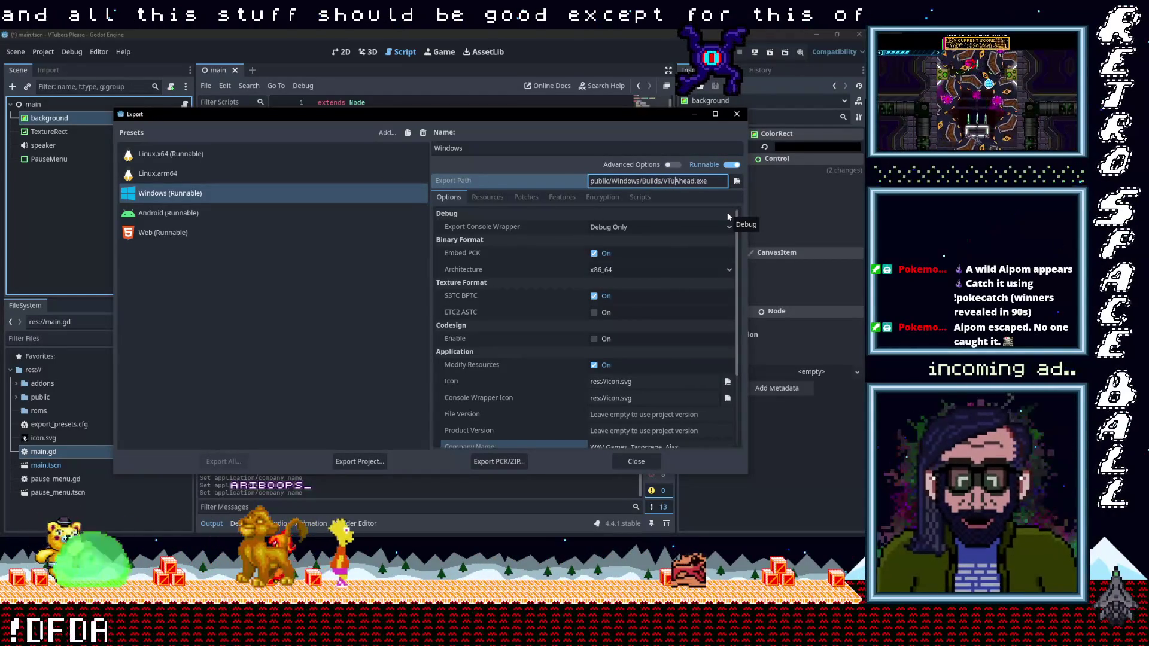
{"action": "type", "text": "ubers Please"}
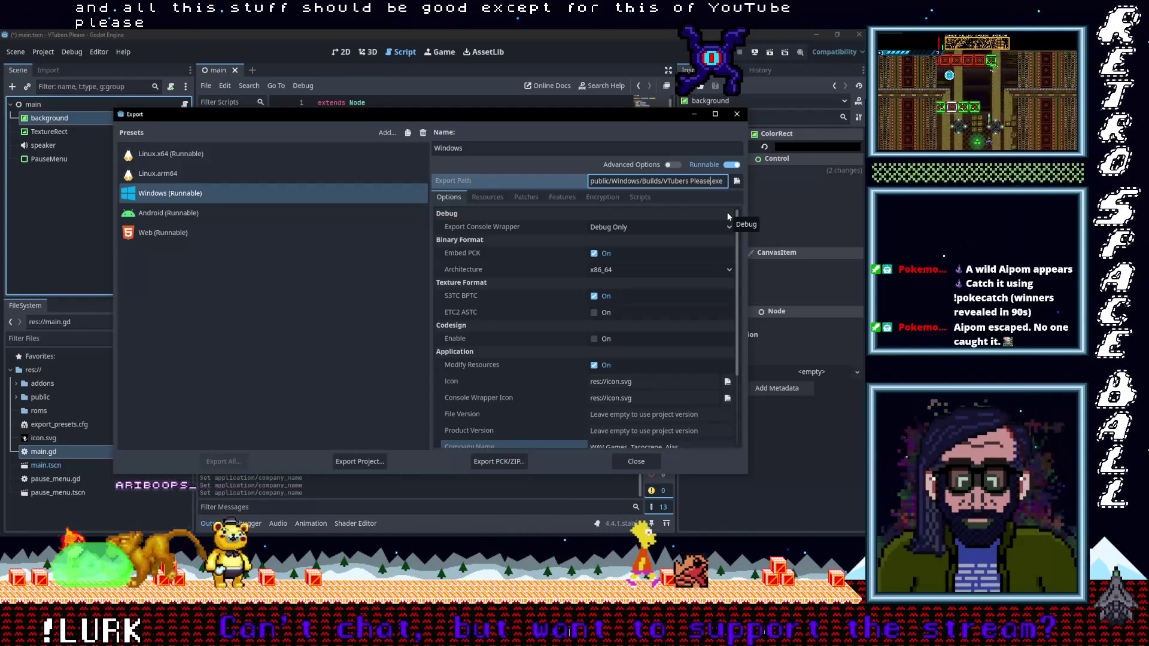
Look through the other Windows export setting pages, then return to the general options.
{"action": "left_click", "coordinate": [488, 197]}
{"action": "left_click", "coordinate": [526, 197]}
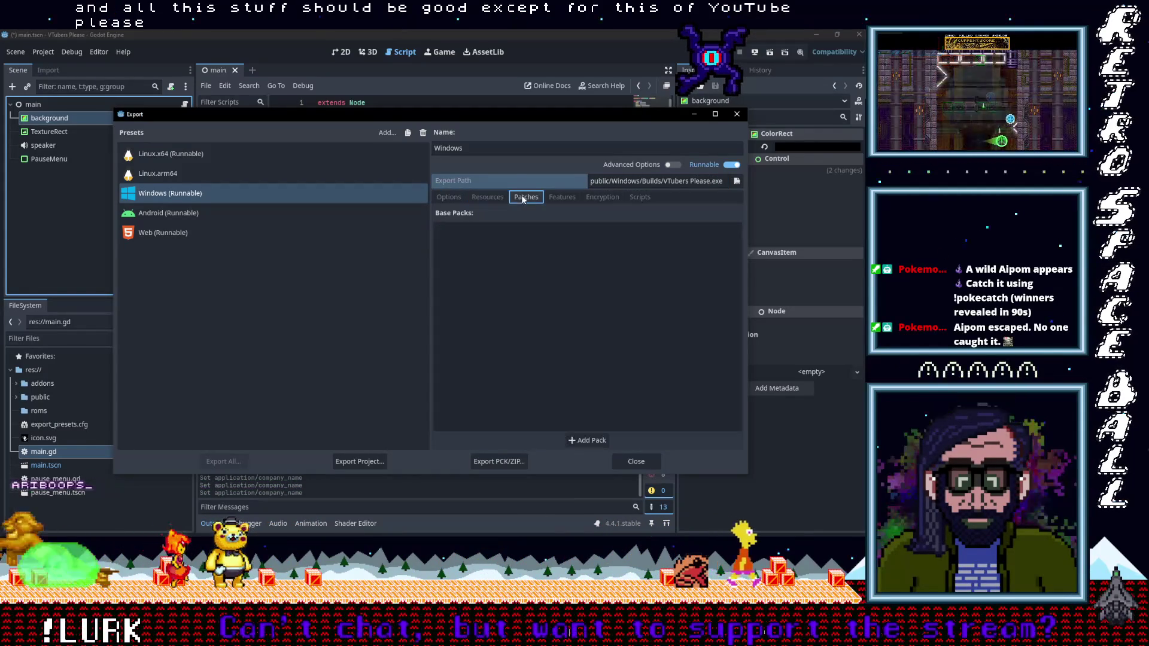
{"action": "left_click", "coordinate": [562, 197]}
{"action": "left_click", "coordinate": [603, 197]}
{"action": "left_click", "coordinate": [640, 197]}
{"action": "left_click", "coordinate": [449, 197]}
{"action": "scroll", "coordinate": [553, 327], "scroll_direction": "down", "scroll_amount": 5}
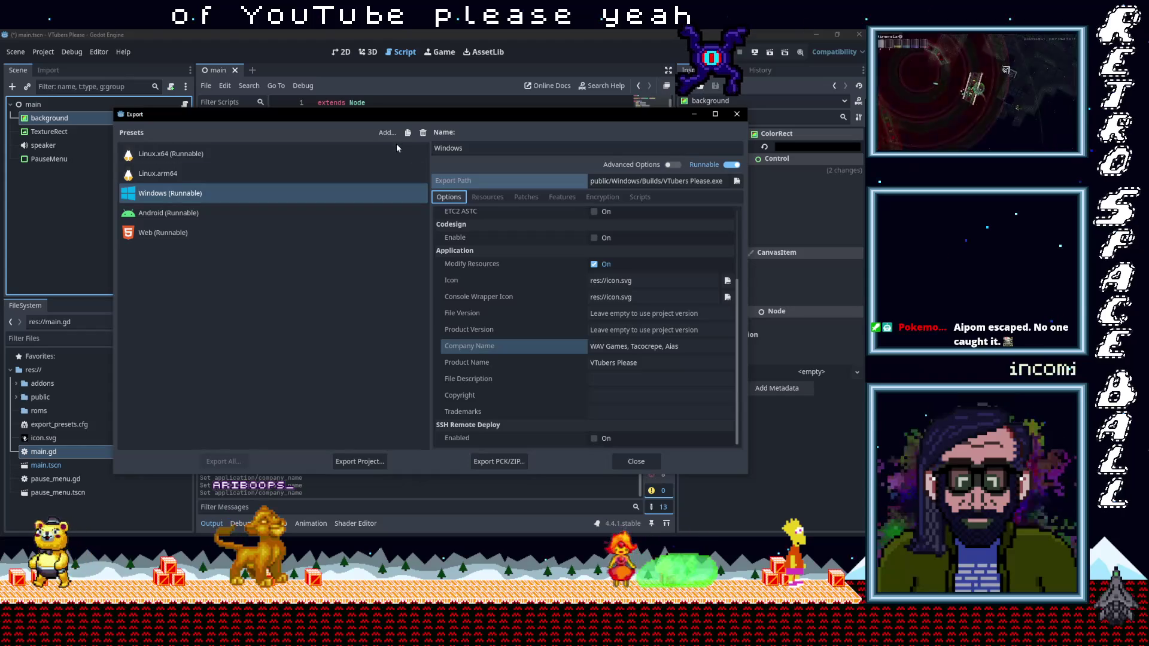
Start the Windows export and delete the old DemonFishDeadAhead exe and zip from the Builds folder.
{"action": "left_click", "coordinate": [359, 462]}
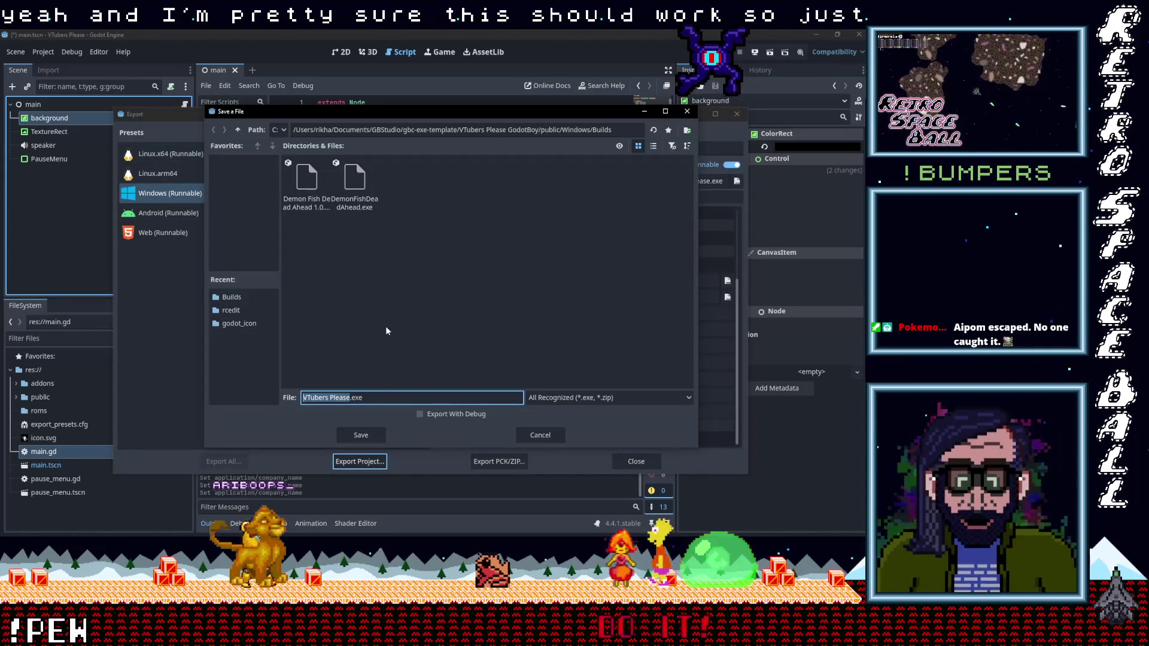
{"action": "left_click", "coordinate": [354, 180]}
{"action": "key", "text": "Delete"}
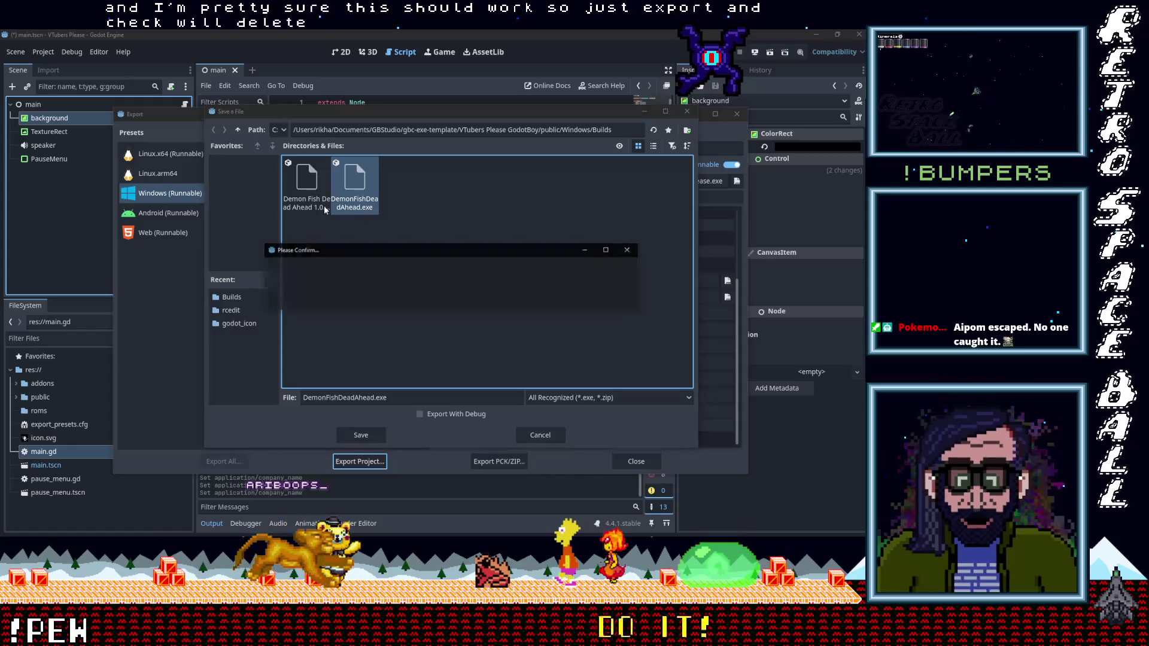
{"action": "left_click", "coordinate": [380, 297]}
{"action": "key", "text": "Delete"}
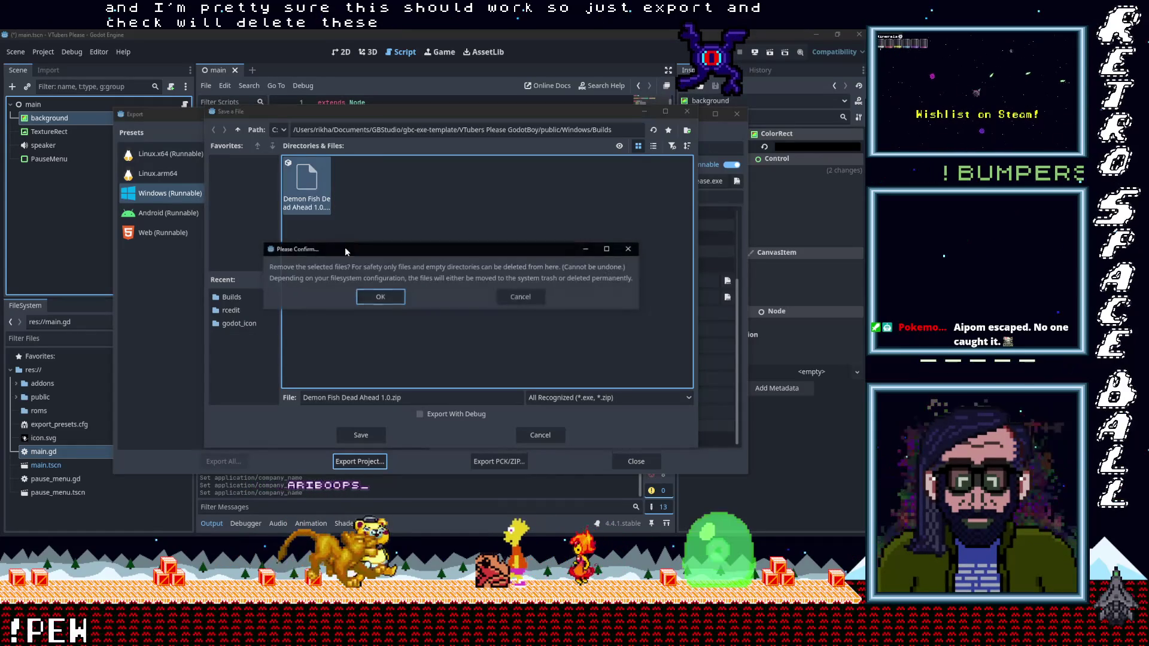
{"action": "left_click", "coordinate": [380, 298]}
Save the Windows export as 'VTubers Please 0.1.zip'.
{"action": "left_click", "coordinate": [382, 398]}
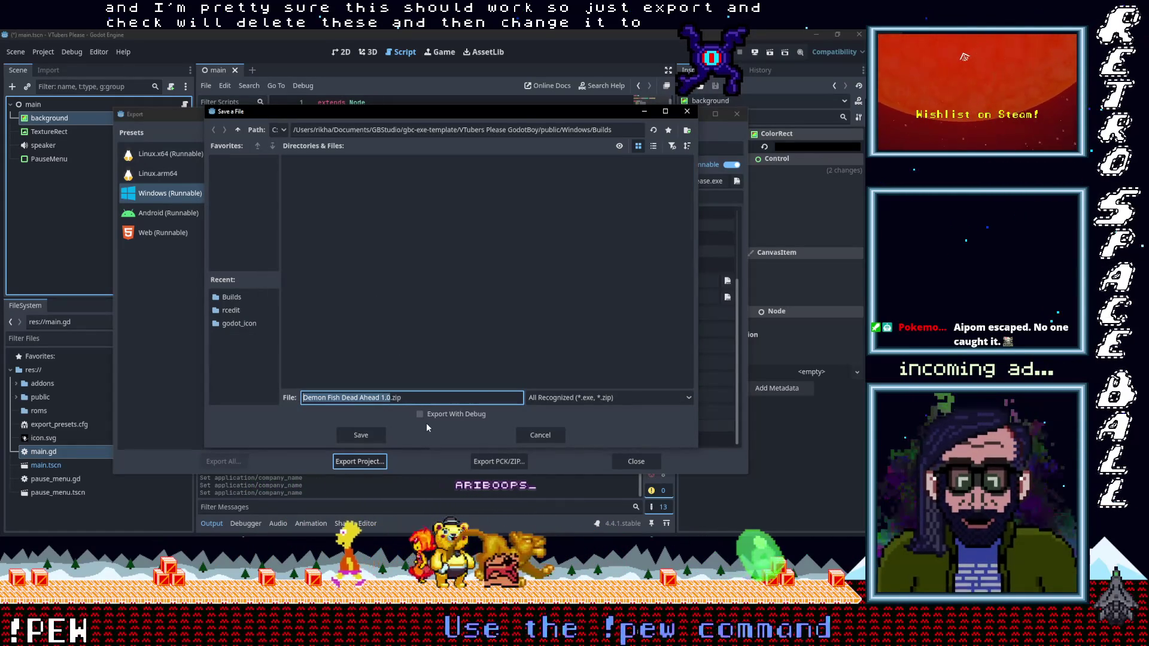
{"action": "type", "text": "V"}
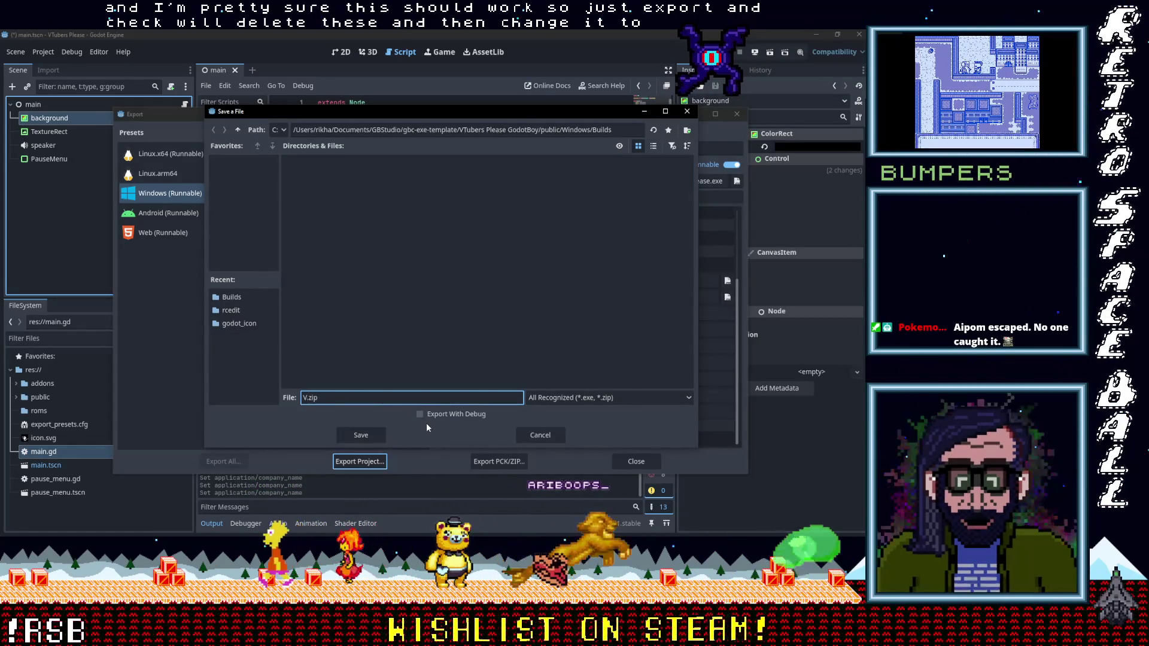
{"action": "type", "text": "Tubers Please "}
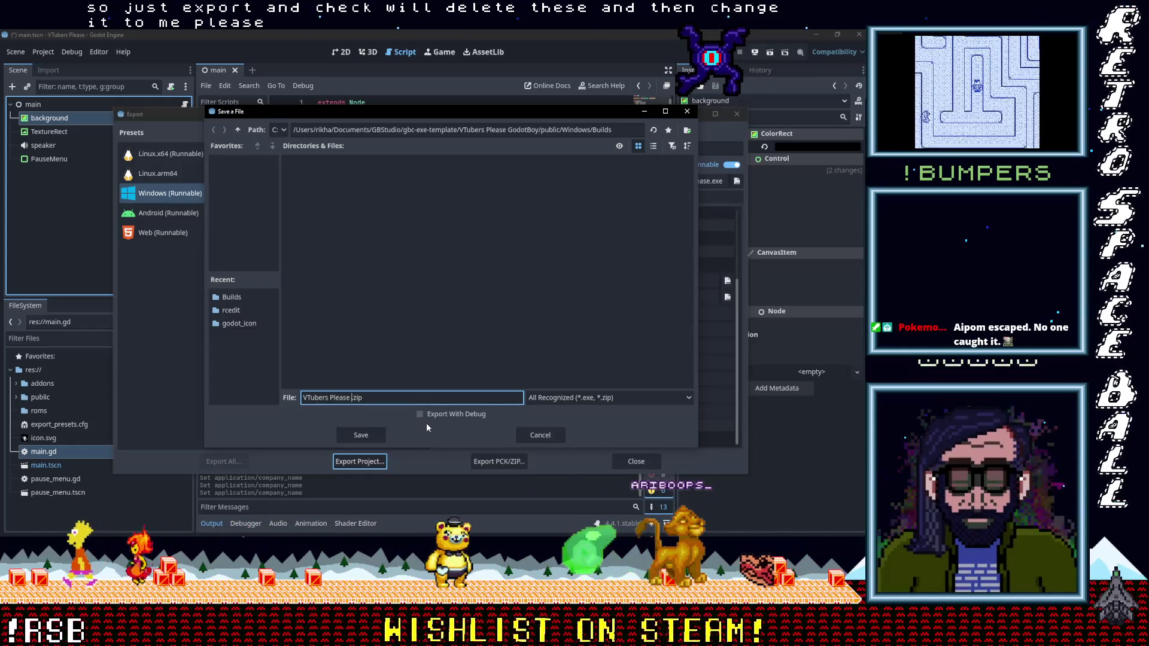
{"action": "type", "text": "0.1"}
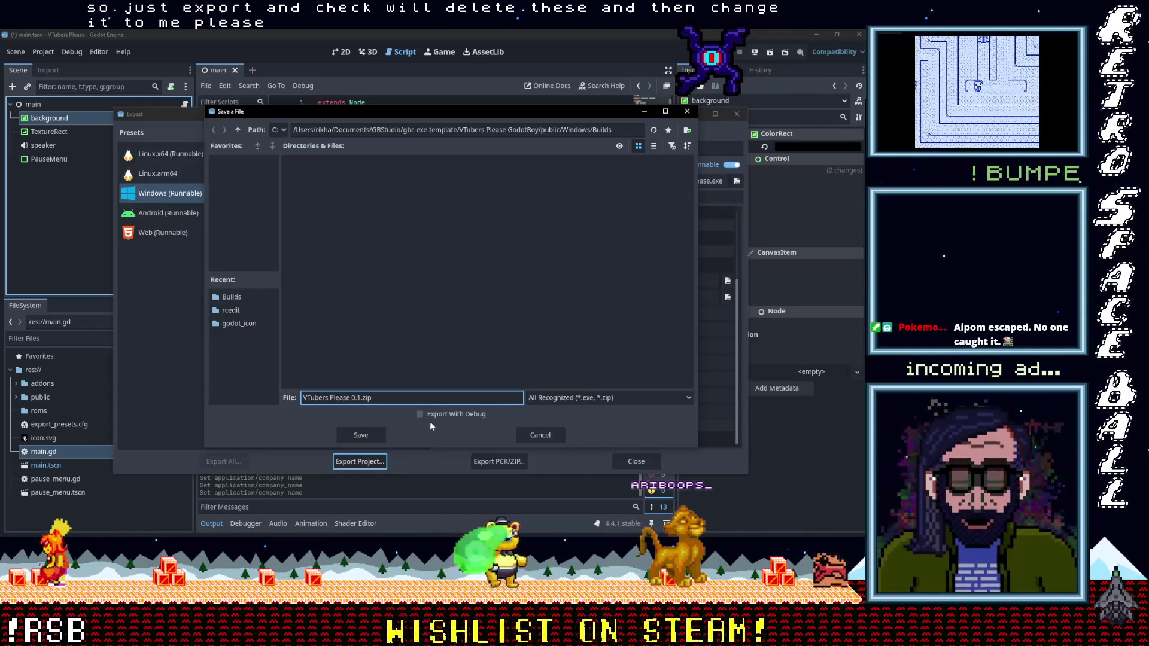
{"action": "left_click", "coordinate": [363, 434]}
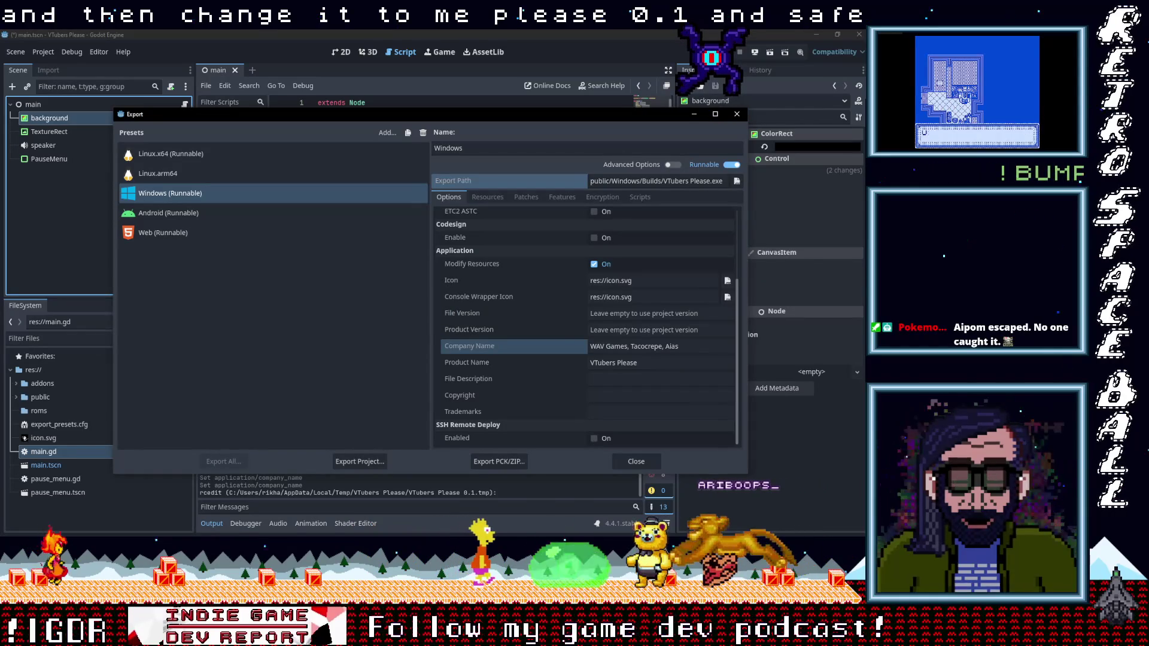
Minimize Godot and browse in File Explorer to public > Windows > Builds.
{"action": "left_click", "coordinate": [694, 115]}
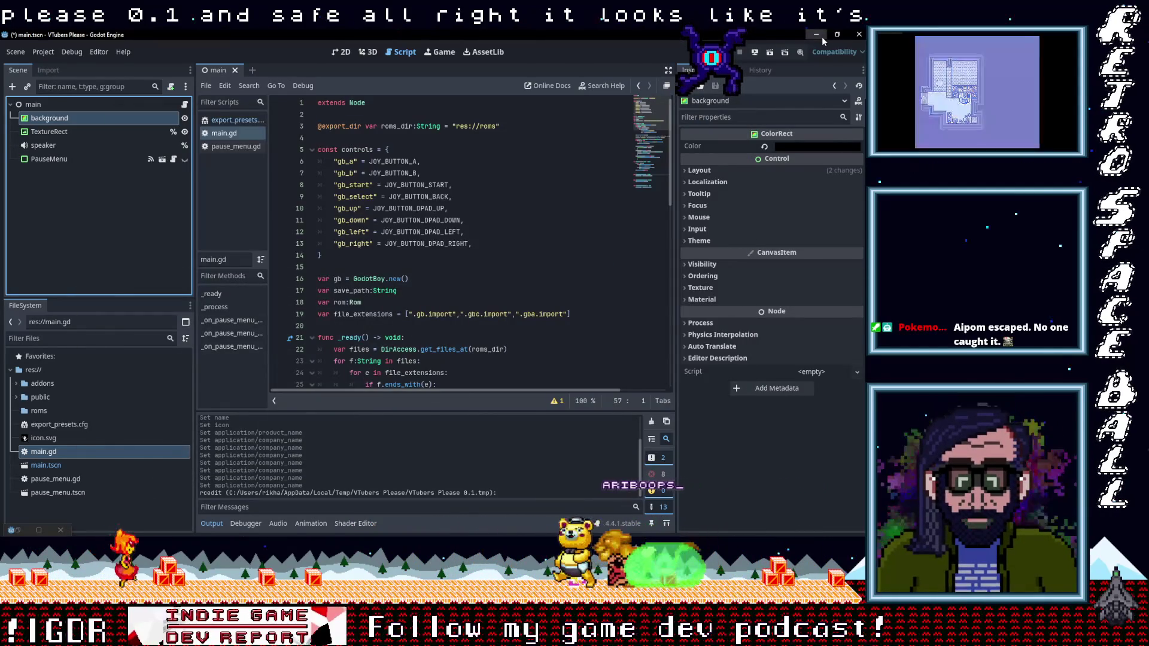
{"action": "left_click", "coordinate": [818, 35]}
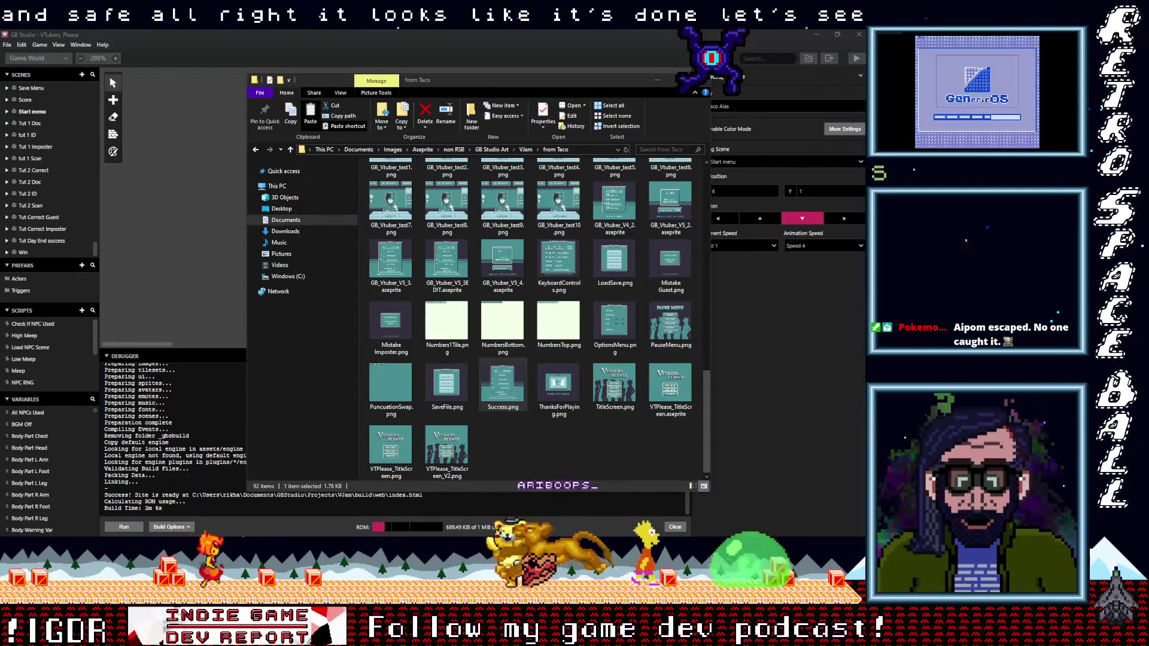
{"action": "mouse_move", "coordinate": [862, 140]}
{"action": "left_click", "coordinate": [814, 117]}
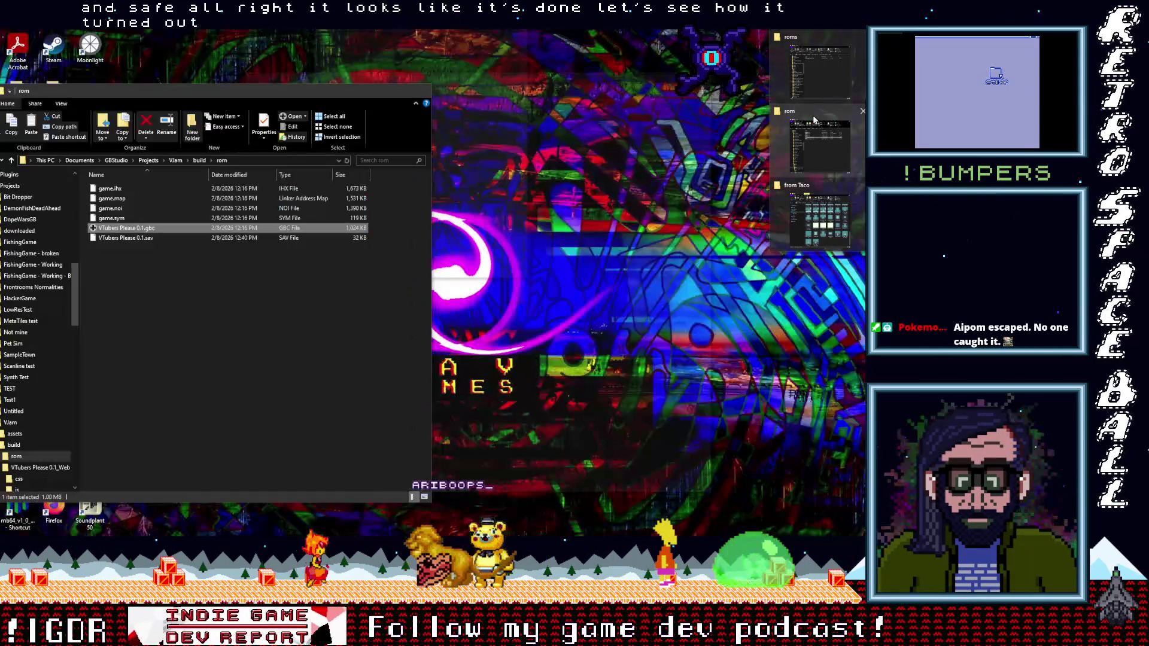
{"action": "left_click", "coordinate": [813, 42]}
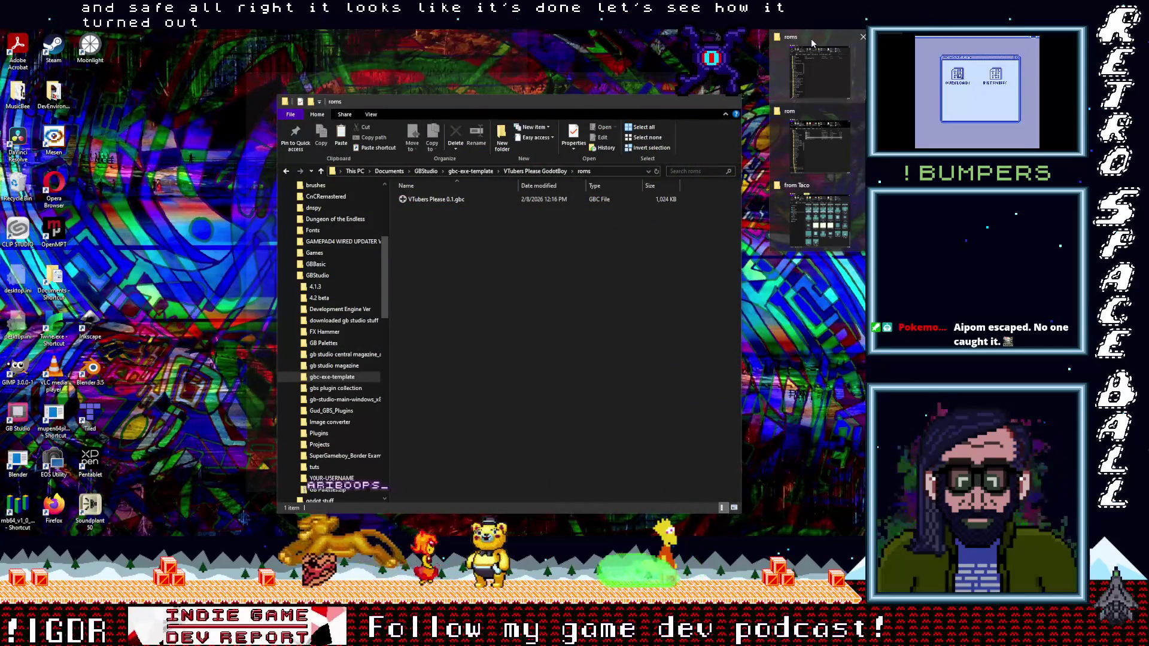
{"action": "left_click", "coordinate": [321, 171]}
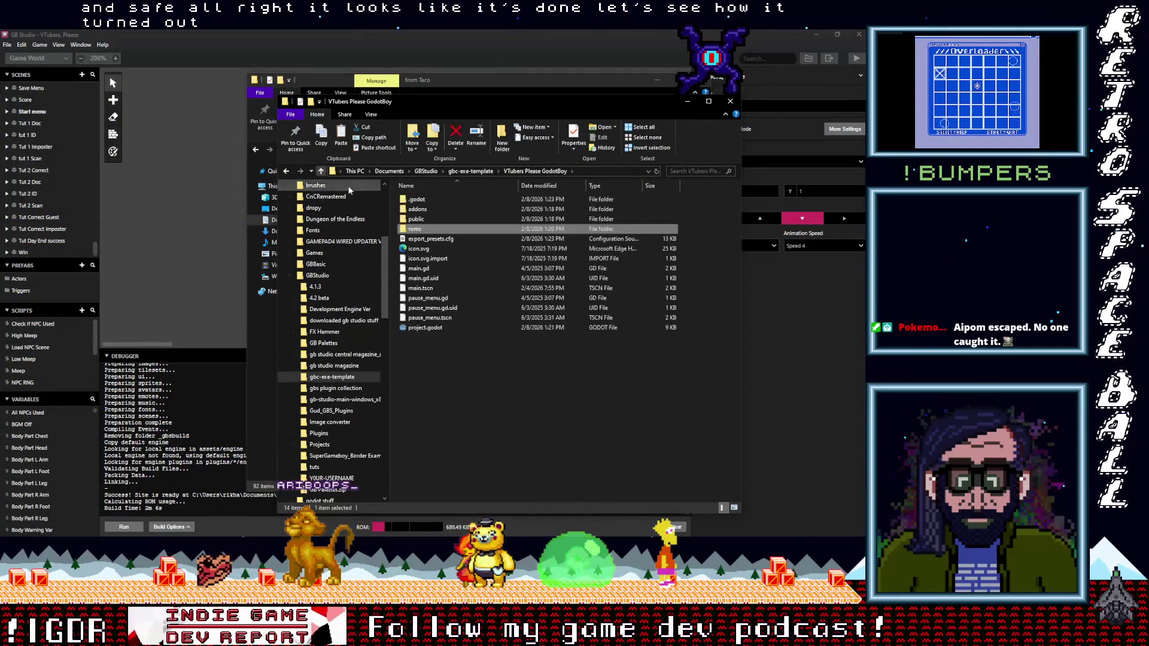
{"action": "double_click", "coordinate": [420, 220]}
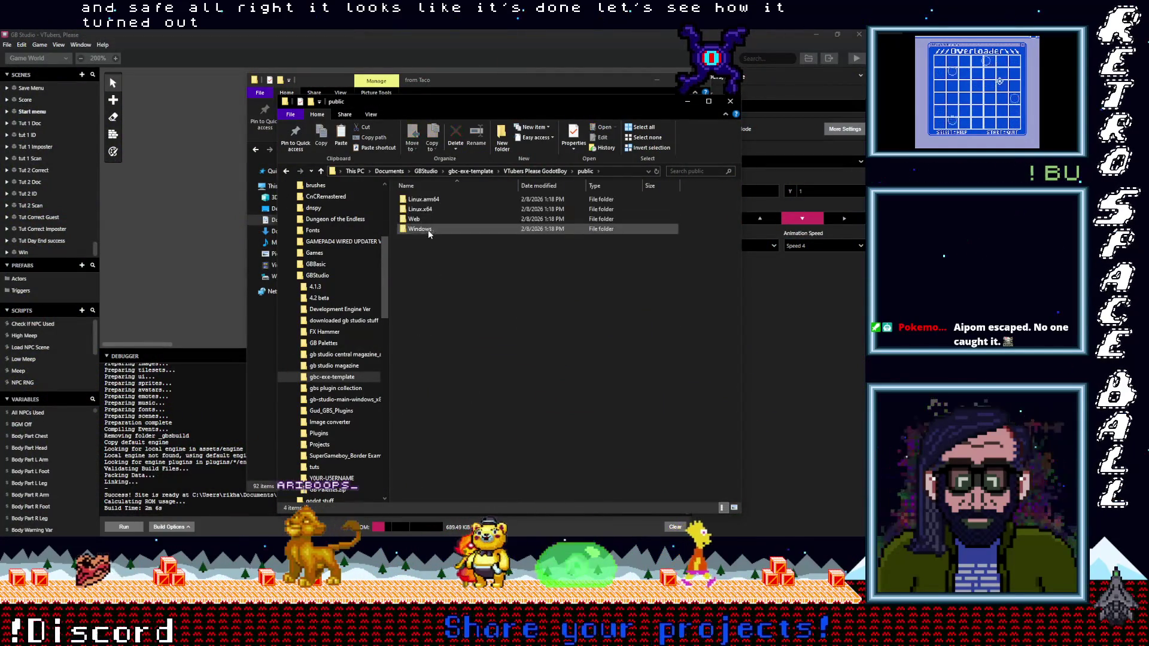
{"action": "double_click", "coordinate": [420, 229]}
{"action": "double_click", "coordinate": [417, 200]}
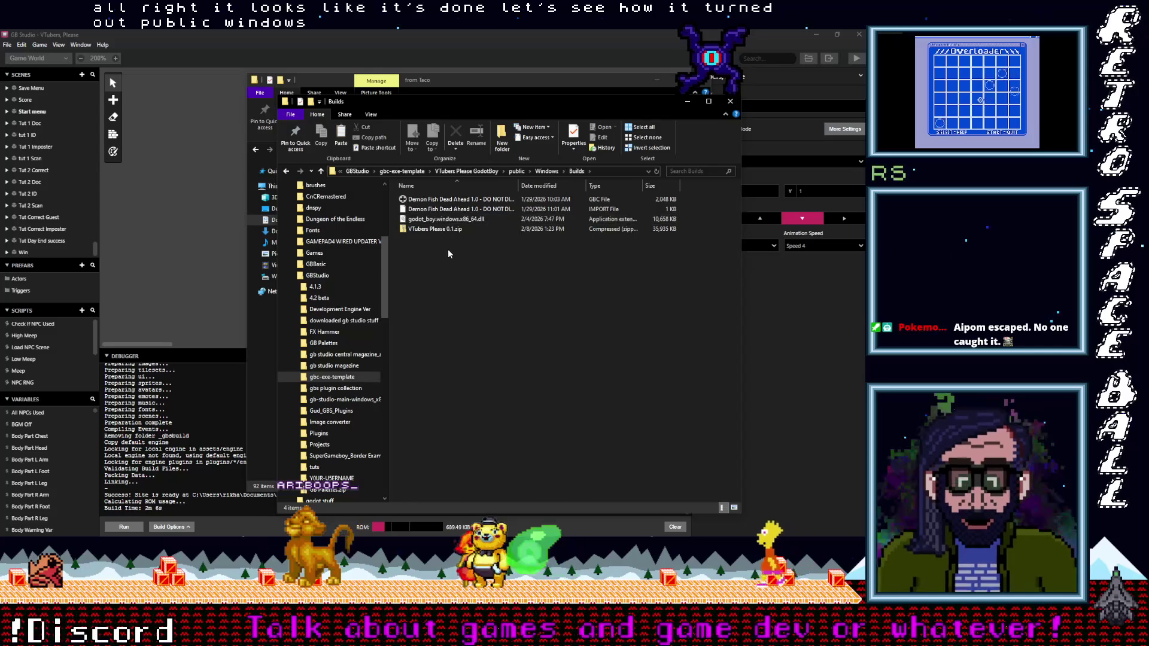
Delete the old Demon Fish files and the leftover godot_boy library, keeping VTubers Please 0.1.zip.
{"action": "left_click", "coordinate": [428, 209]}
{"action": "left_click", "coordinate": [427, 200], "text": "ctrl"}
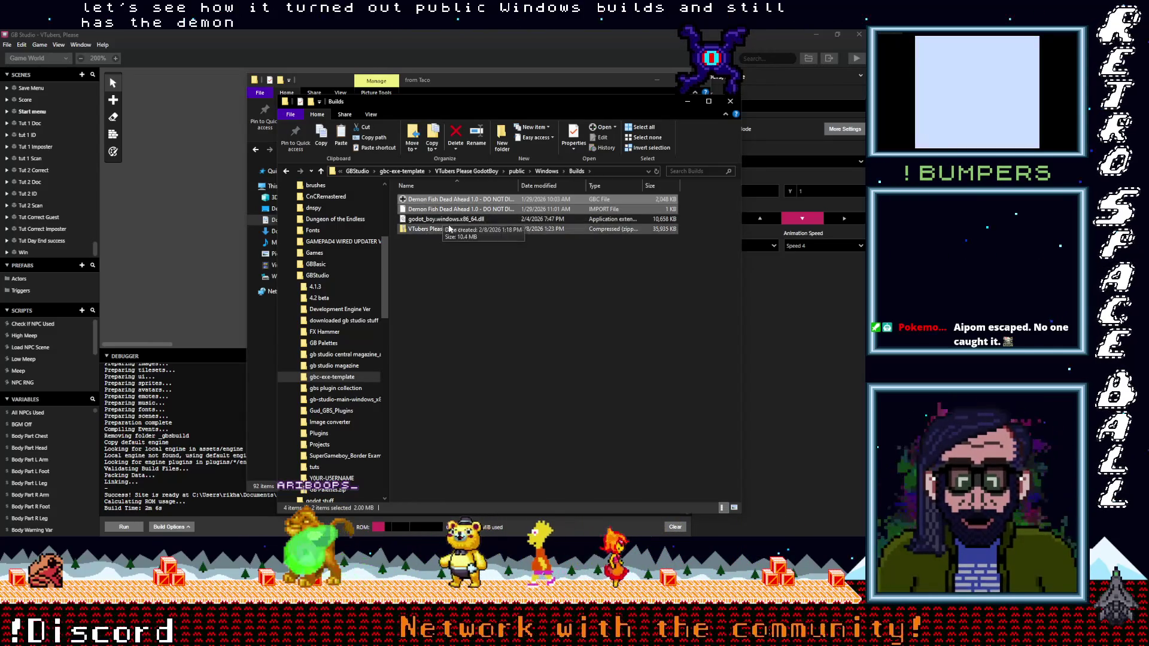
{"action": "key", "text": "Delete"}
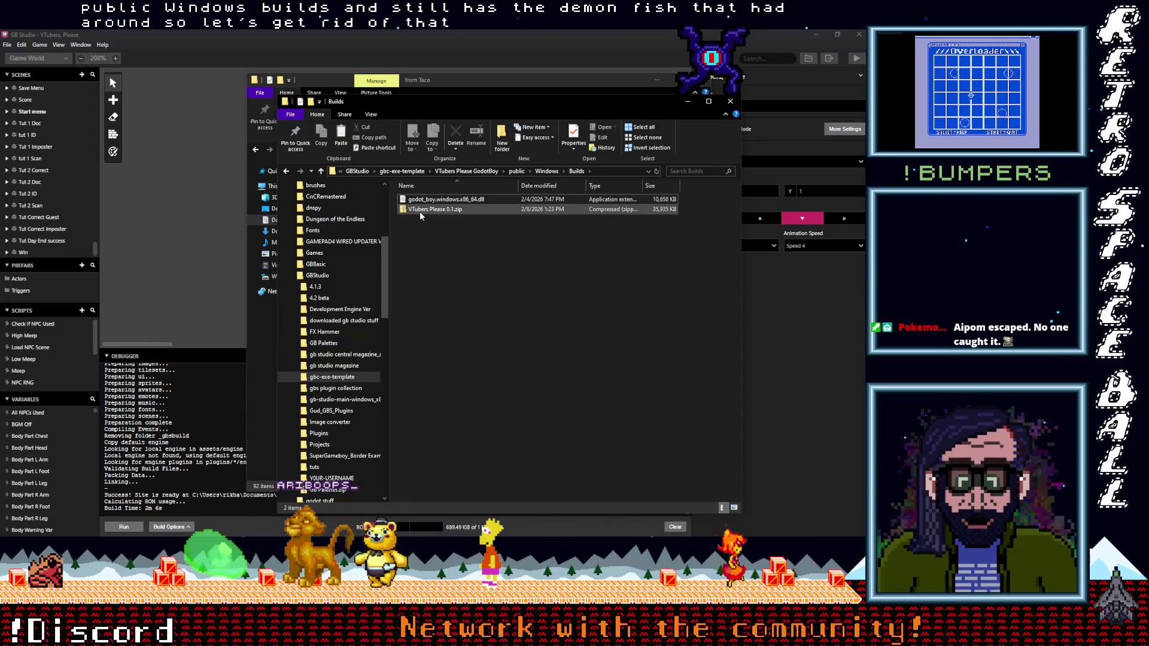
{"action": "double_click", "coordinate": [421, 211]}
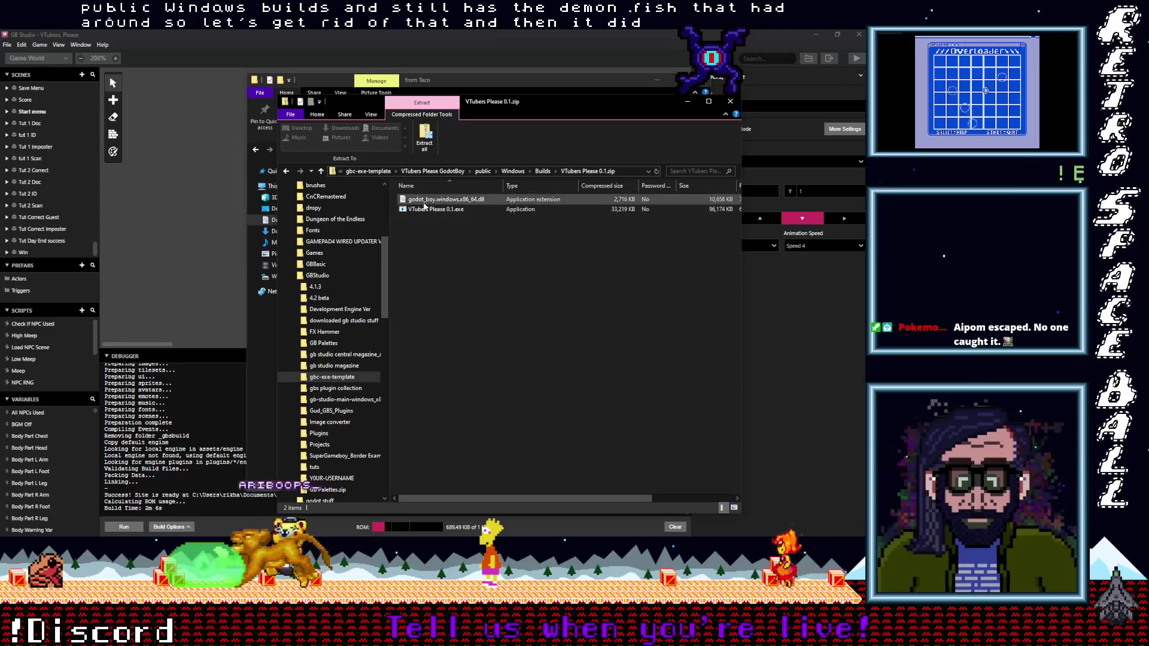
{"action": "left_click", "coordinate": [321, 172]}
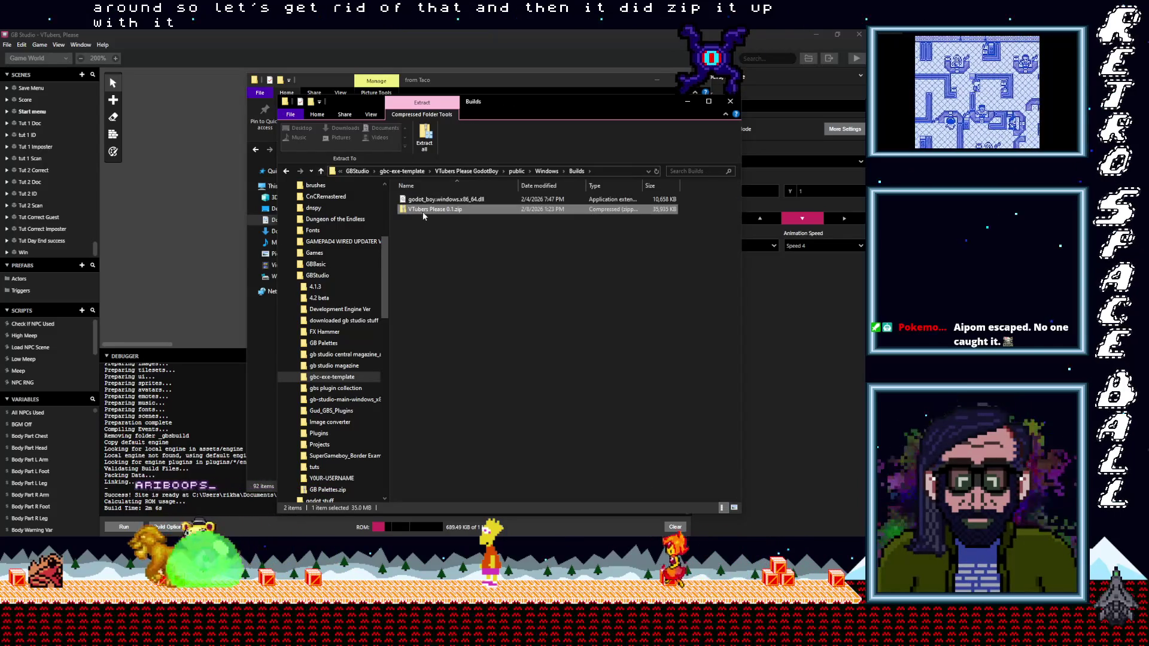
{"action": "left_click", "coordinate": [427, 142]}
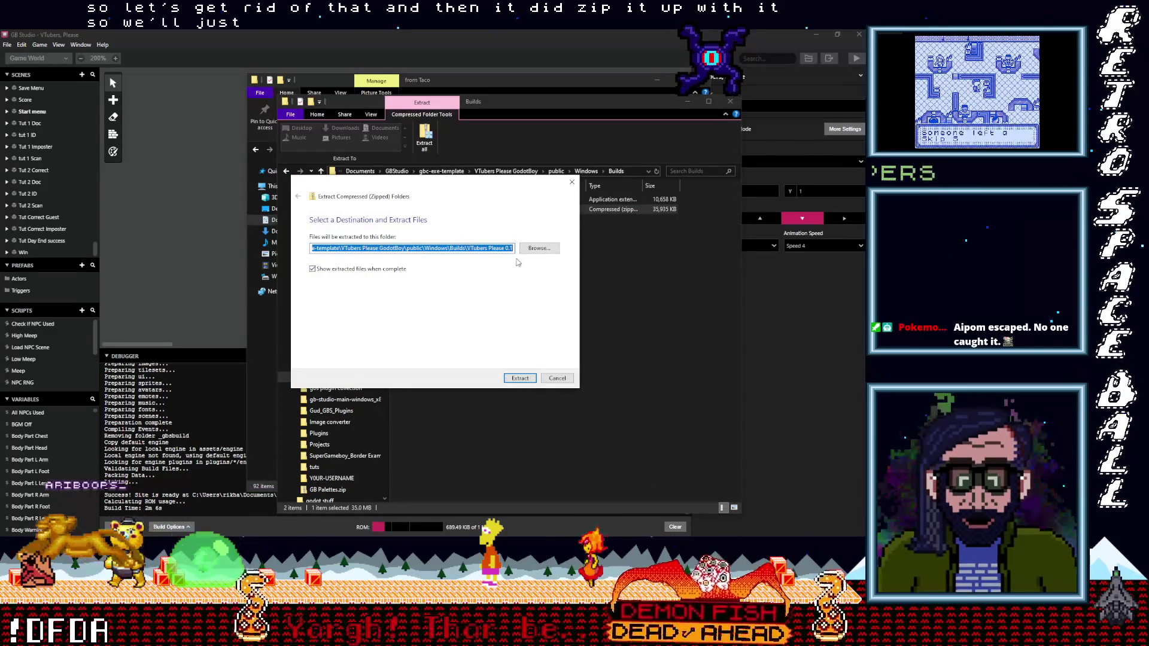
{"action": "left_click", "coordinate": [557, 378]}
{"action": "left_click", "coordinate": [461, 199]}
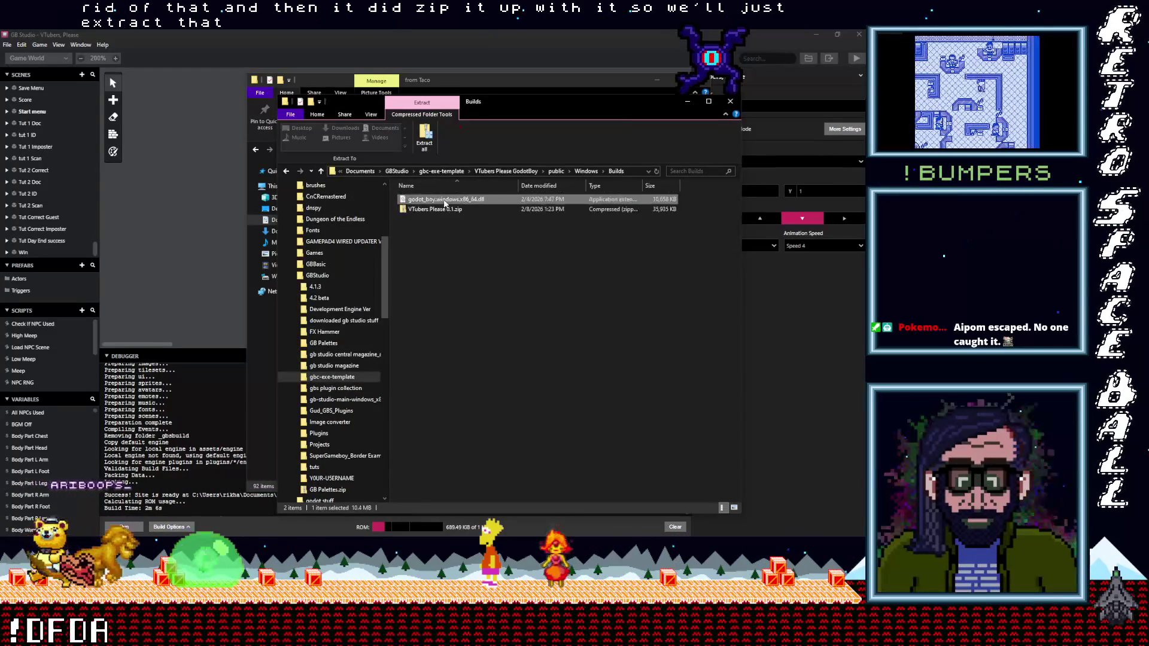
{"action": "key", "text": "Delete"}
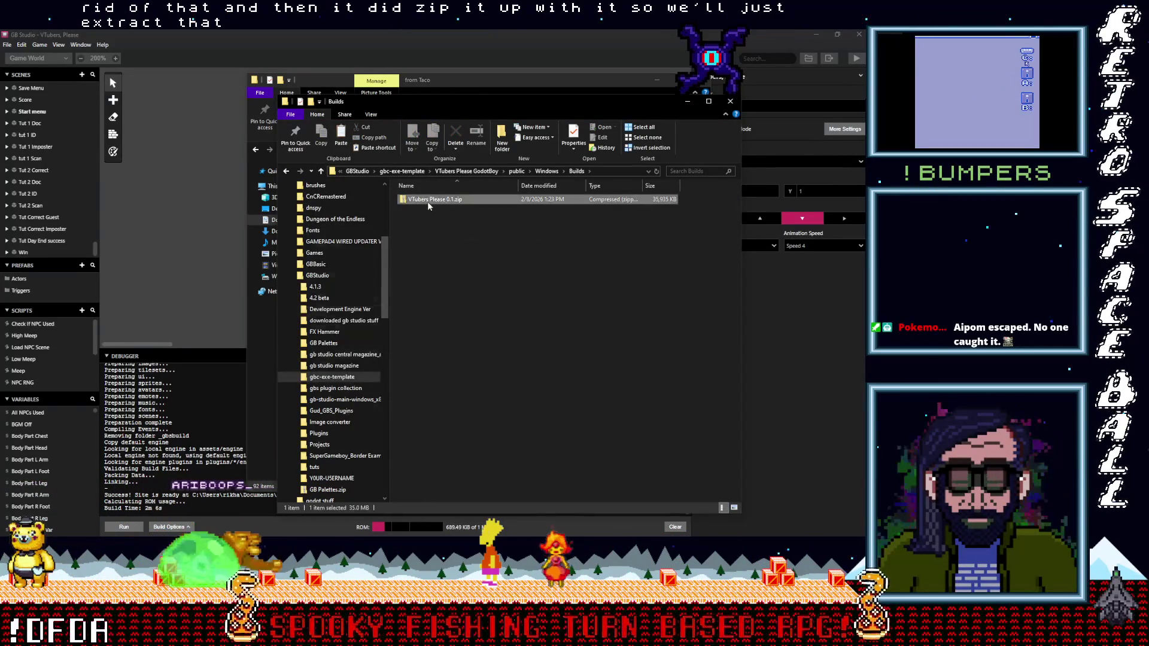
Extract All from VTubers Please 0.1.zip into its own folder and select the extracted VTubers Please 0.1.exe.
{"action": "right_click", "coordinate": [427, 201]}
{"action": "left_click", "coordinate": [526, 250]}
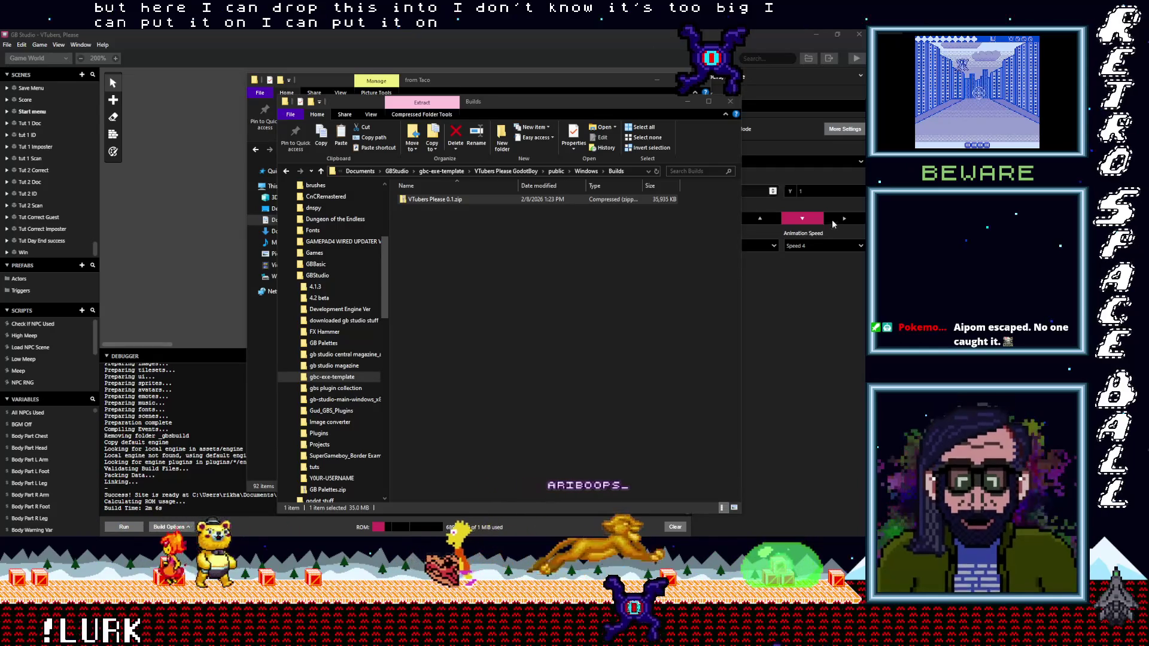
{"action": "mouse_move", "coordinate": [847, 194]}
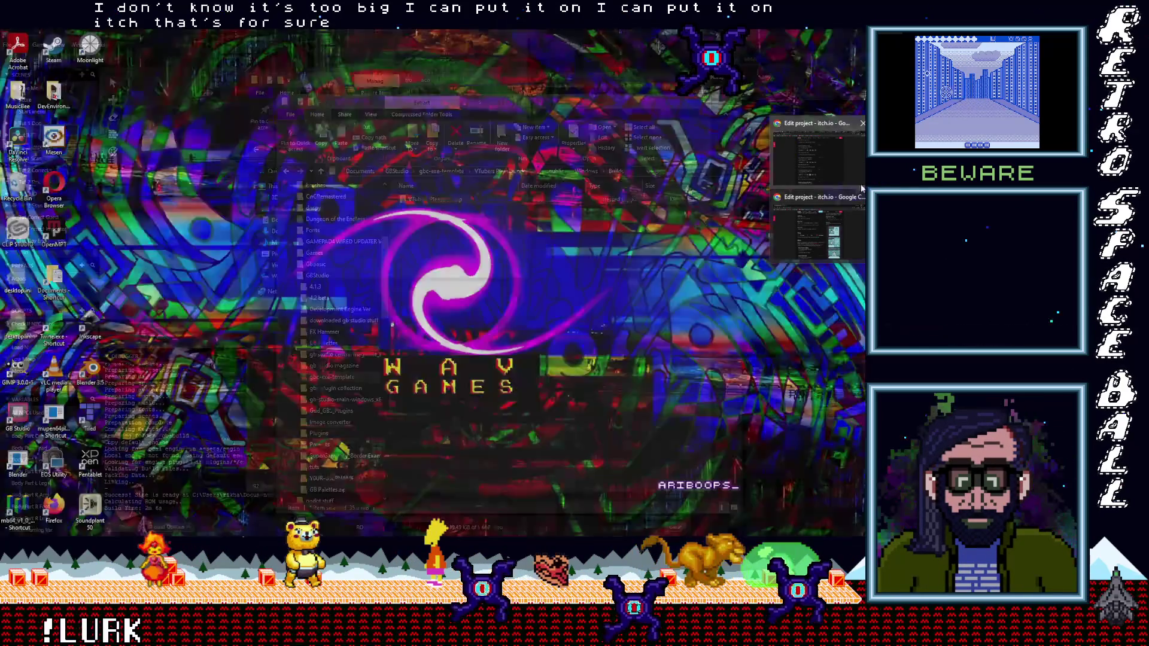
{"action": "left_click", "coordinate": [433, 254]}
{"action": "right_click", "coordinate": [433, 202]}
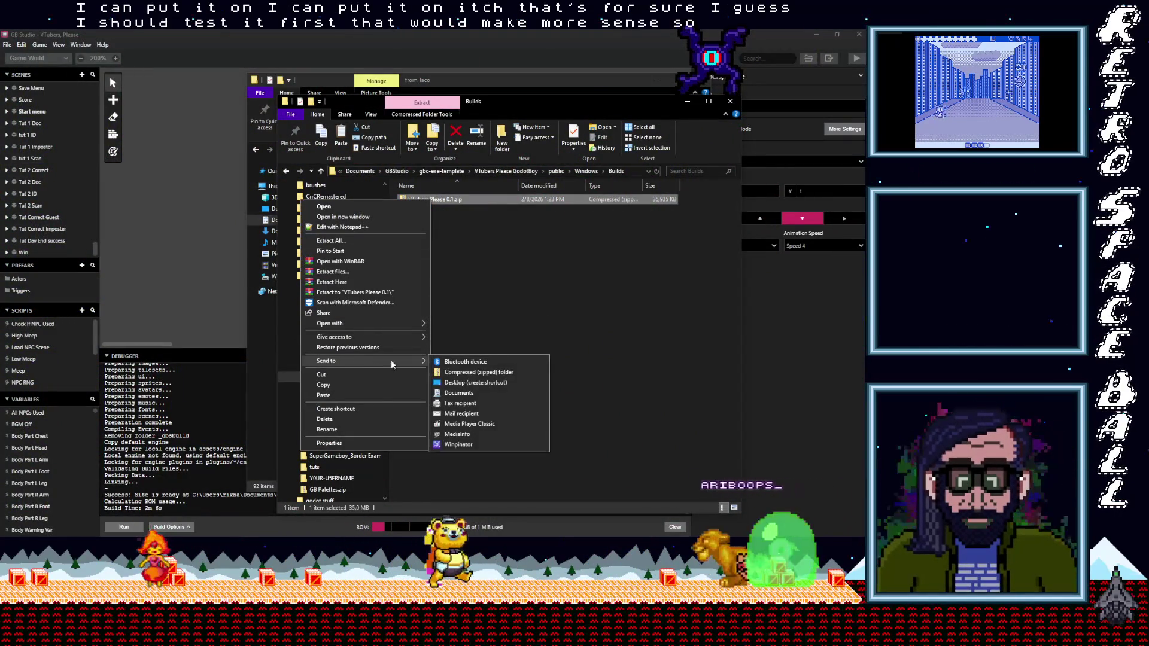
{"action": "left_click", "coordinate": [357, 241]}
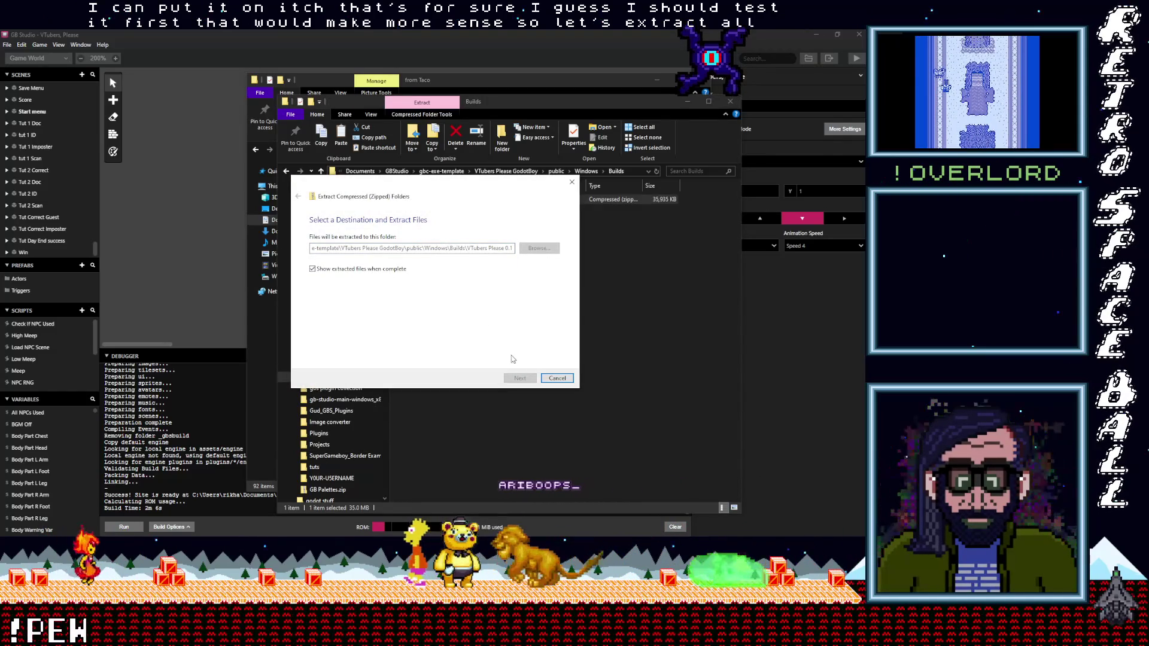
{"action": "left_click", "coordinate": [518, 378]}
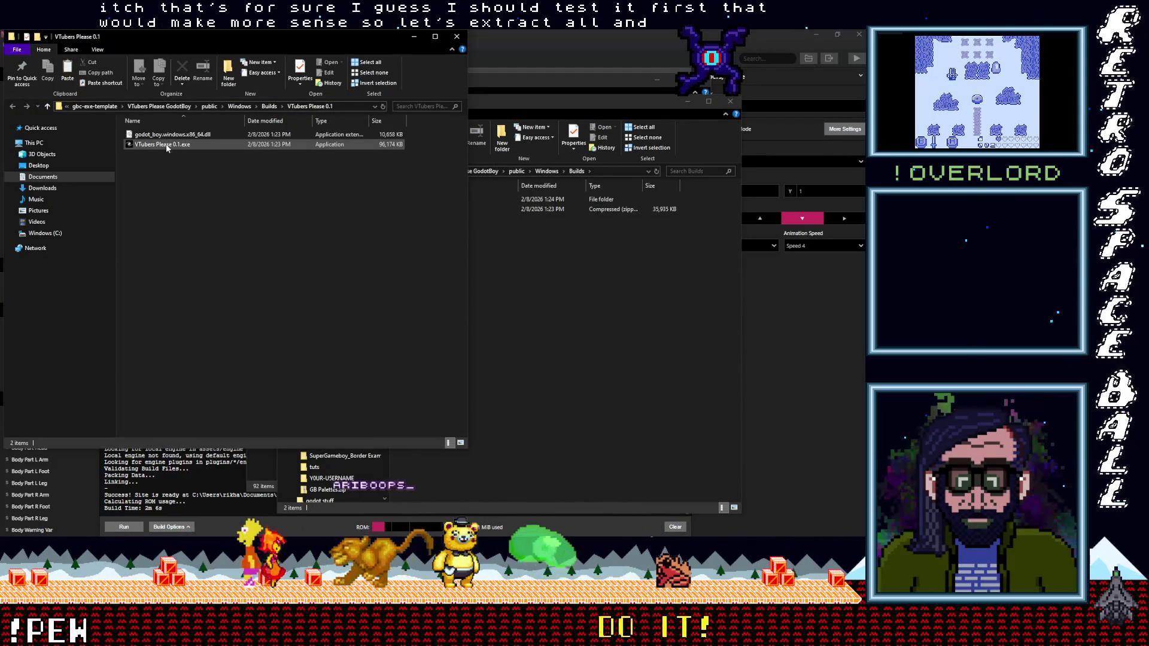
{"action": "left_click", "coordinate": [148, 146]}
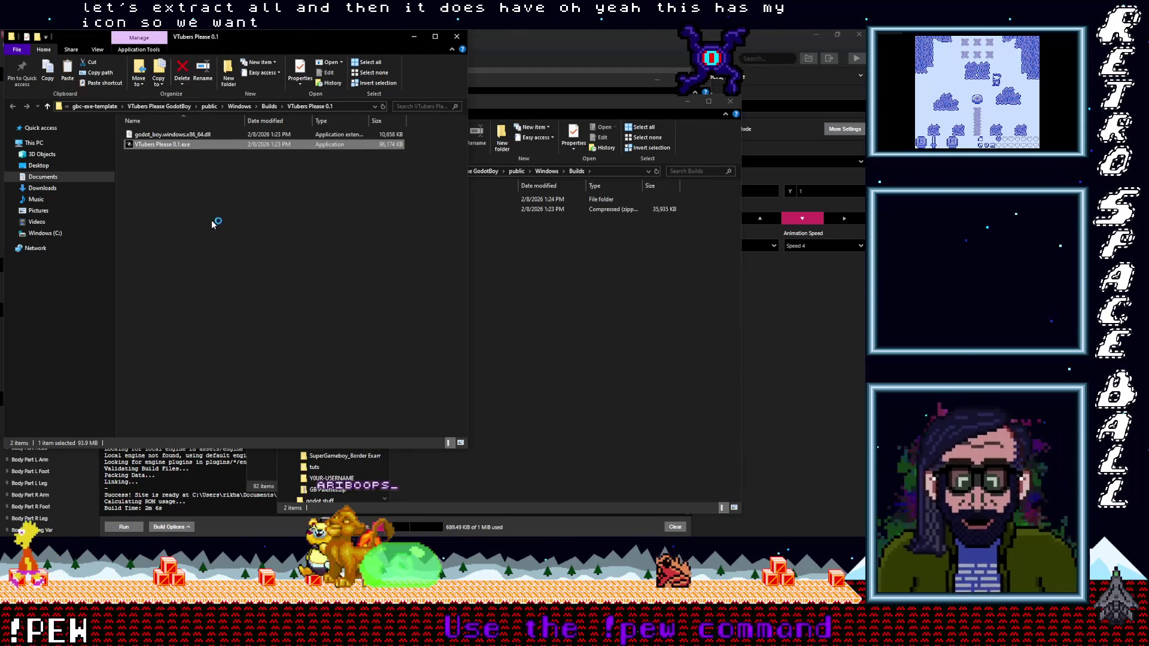
{"action": "left_click_drag", "start_coordinate": [281, 41], "coordinate": [450, 94]}
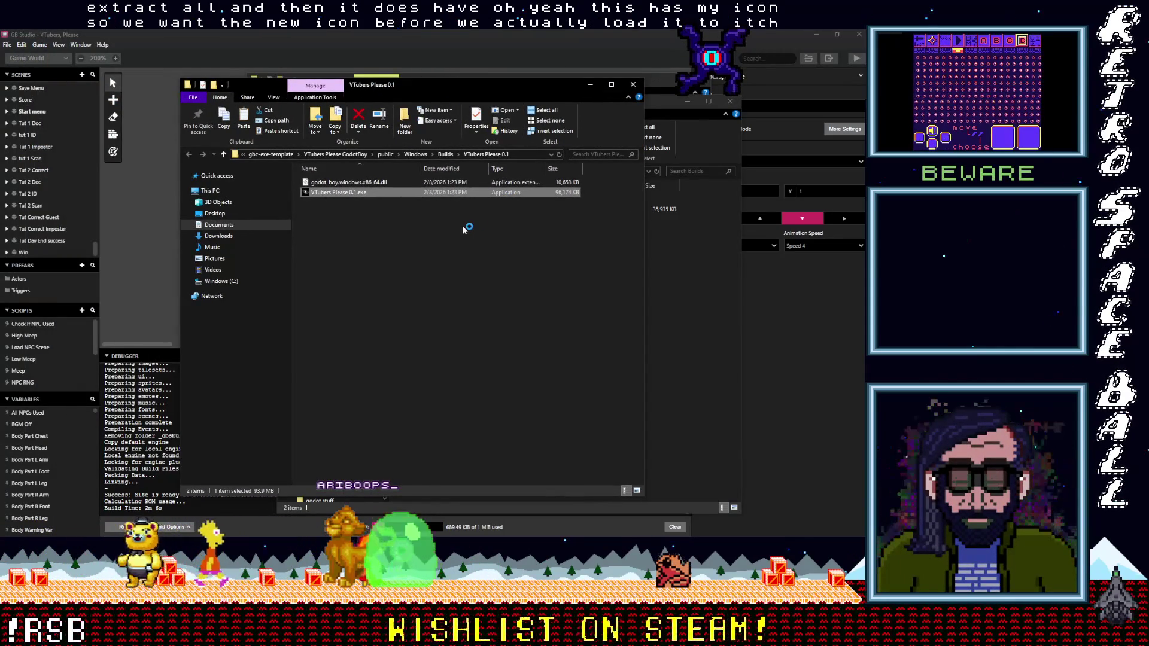
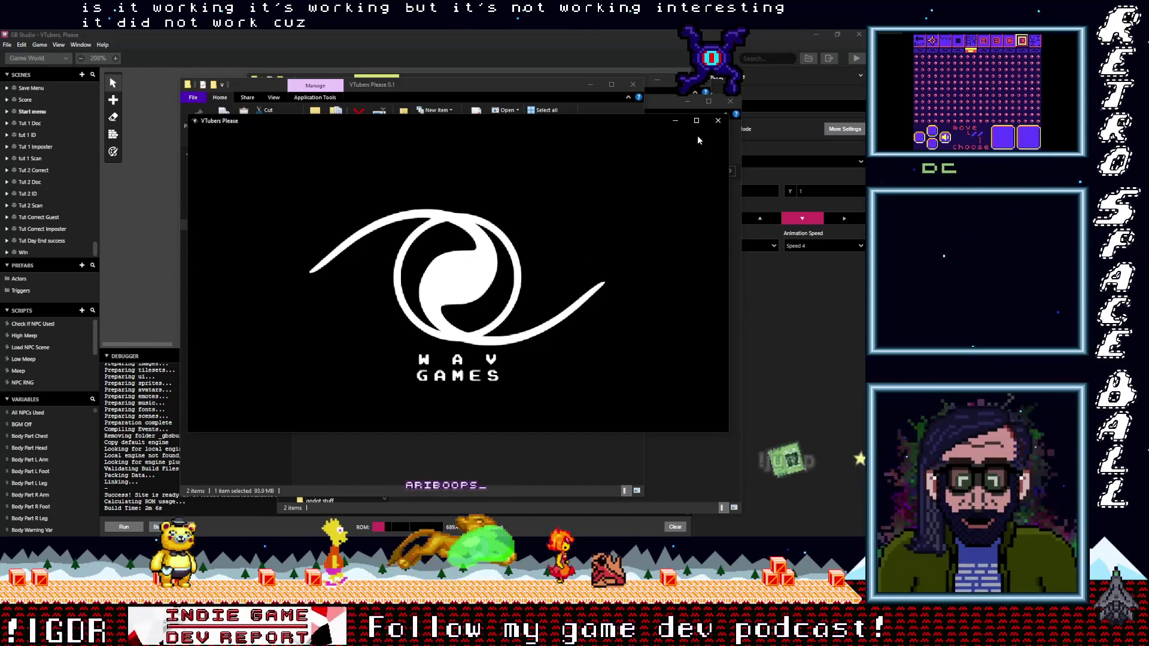
Close the test game, go up four folders to VTubers Please GodotBoy, and open project.godot.
{"action": "left_click", "coordinate": [718, 120]}
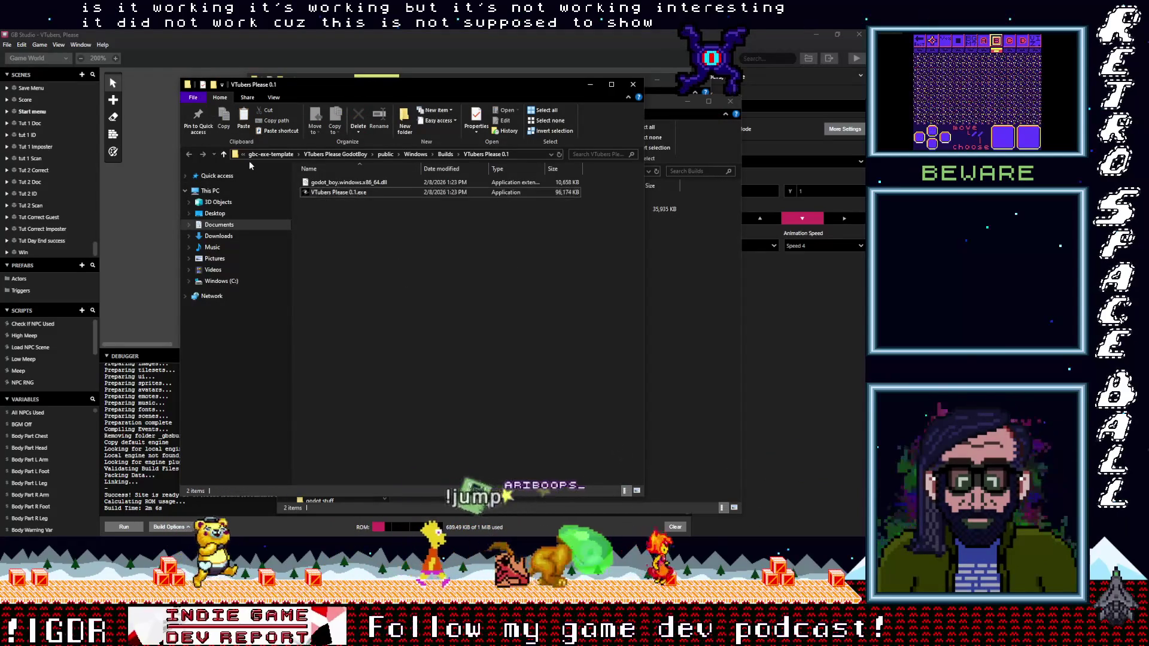
{"action": "left_click", "coordinate": [224, 155]}
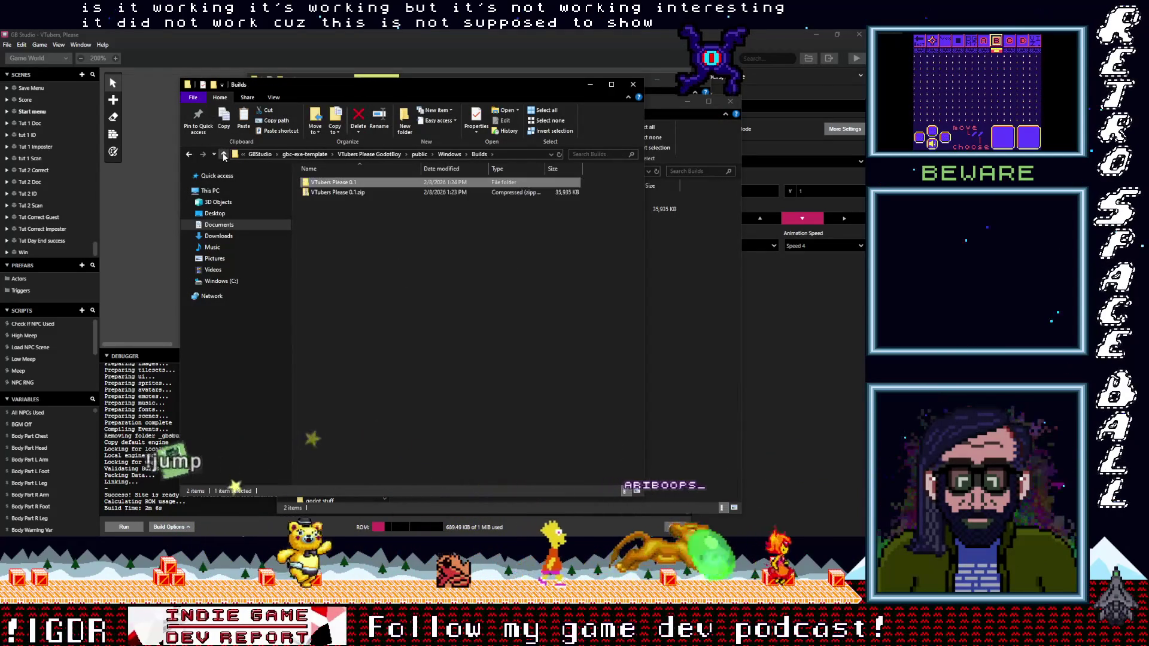
{"action": "left_click", "coordinate": [224, 155]}
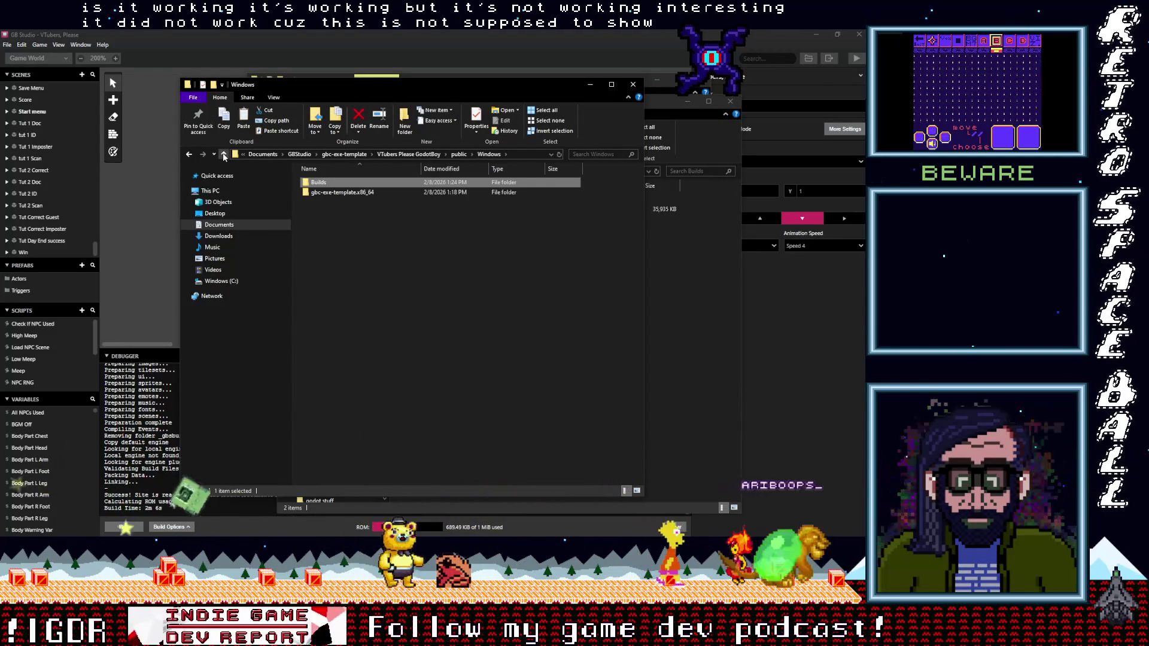
{"action": "left_click", "coordinate": [223, 155]}
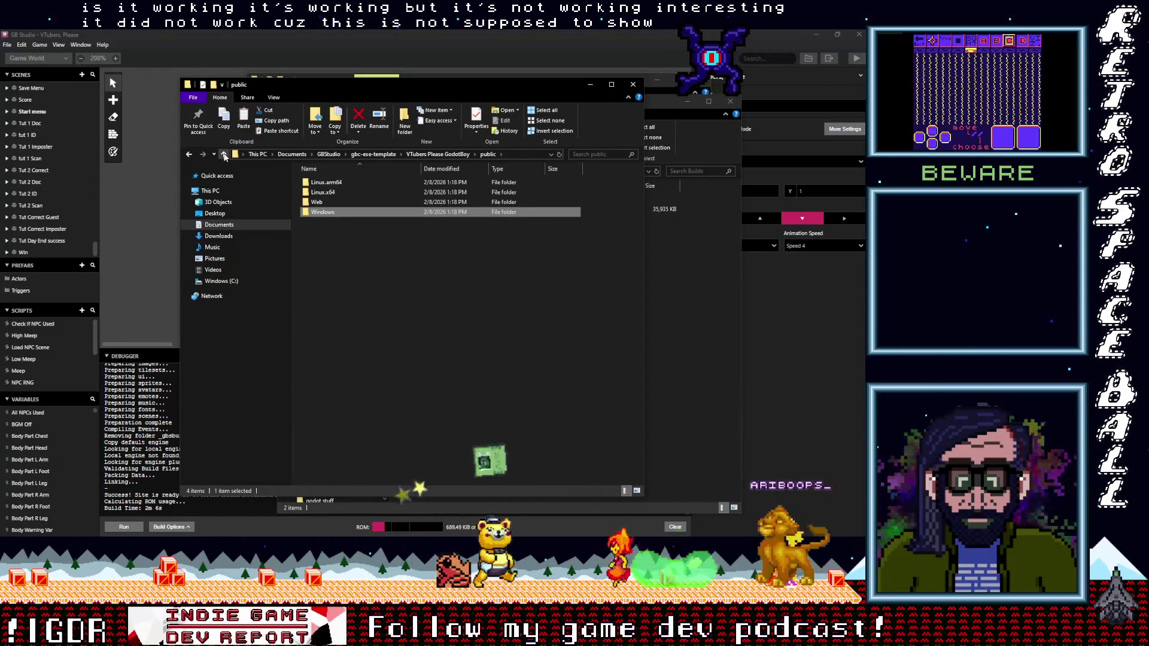
{"action": "left_click", "coordinate": [224, 155]}
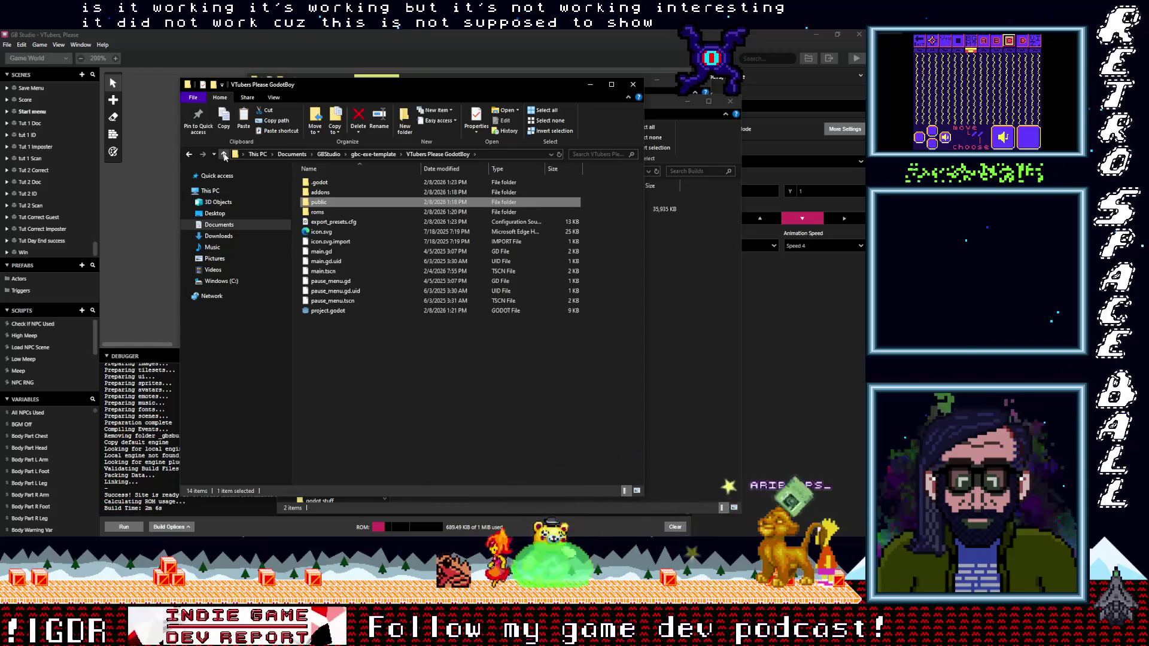
{"action": "double_click", "coordinate": [322, 311]}
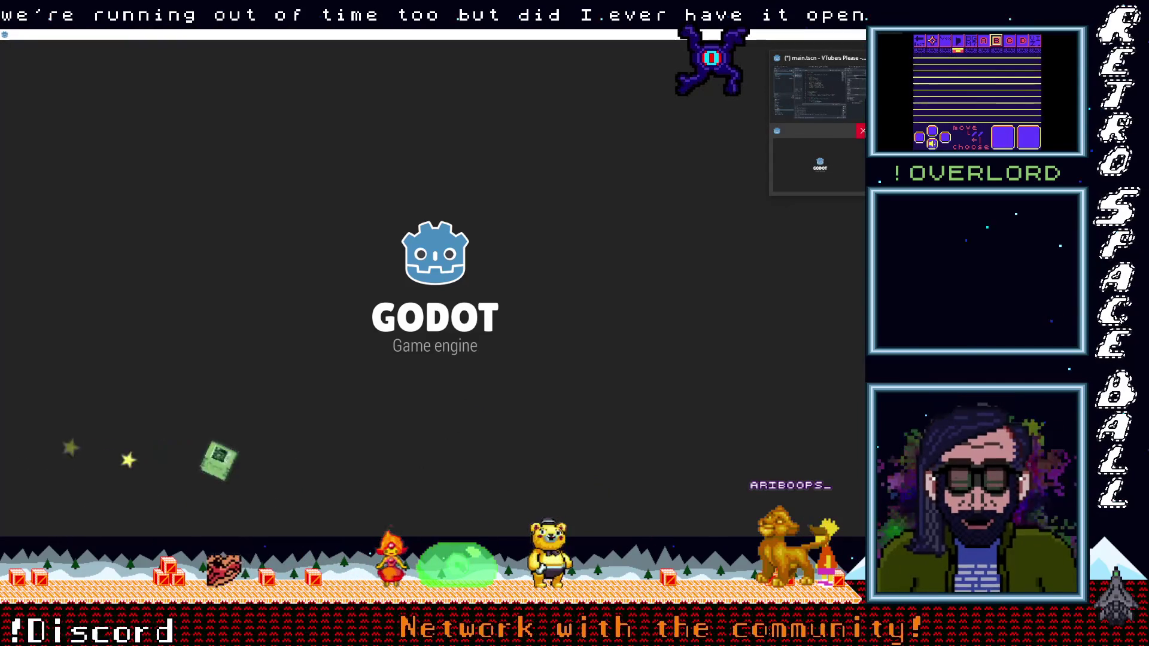
Close the unresponsive Godot instance, then close the export dialog on the Windows preset.
{"action": "left_click", "coordinate": [862, 131]}
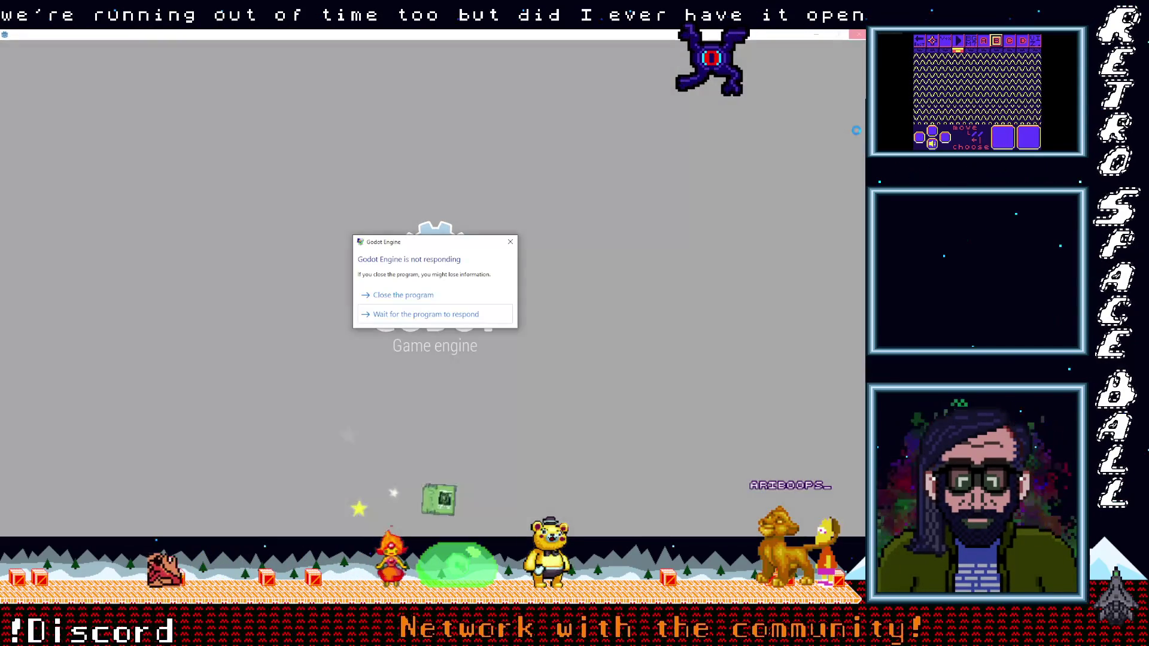
{"action": "left_click", "coordinate": [446, 298]}
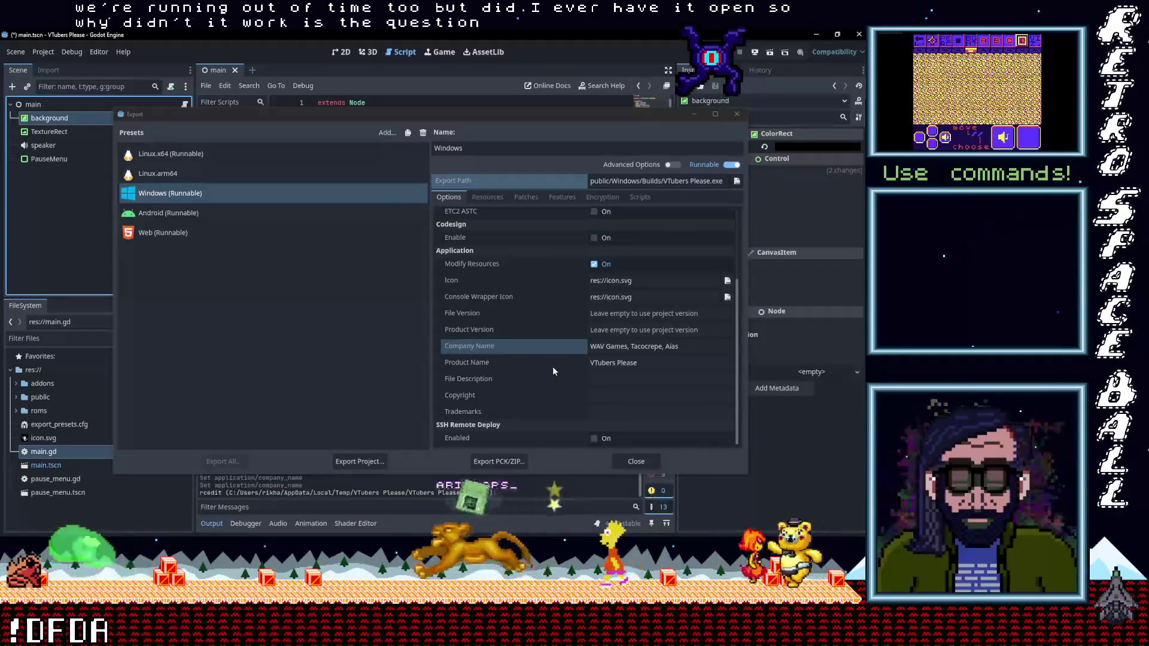
{"action": "scroll", "coordinate": [551, 383], "scroll_direction": "up", "scroll_amount": 3}
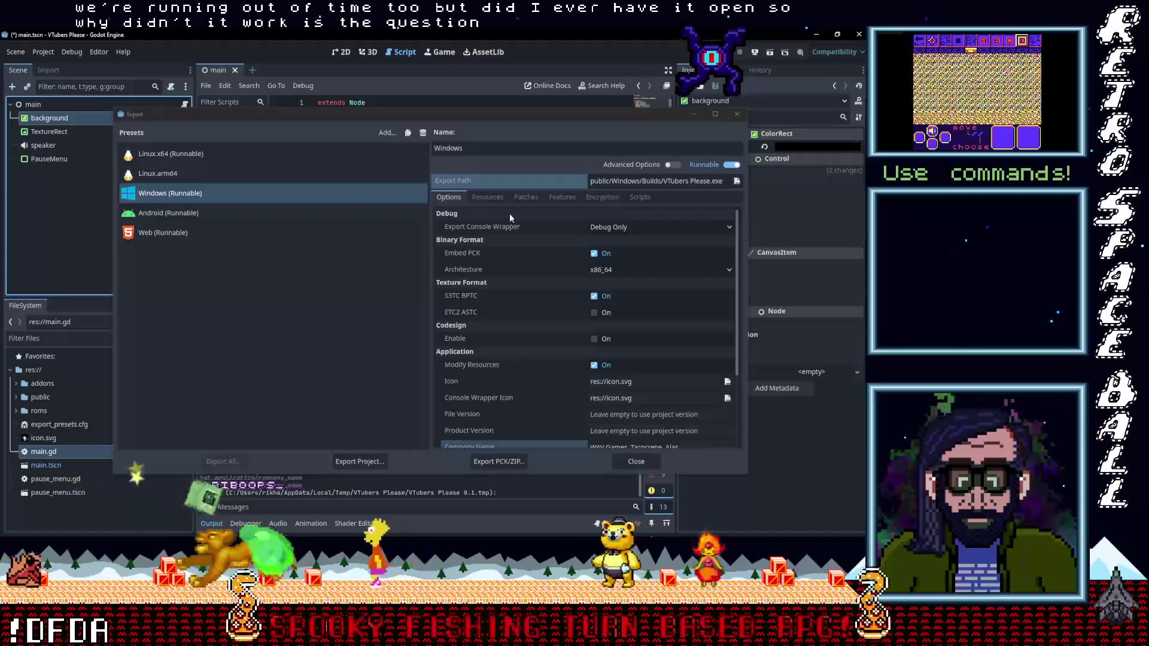
{"action": "left_click", "coordinate": [179, 197]}
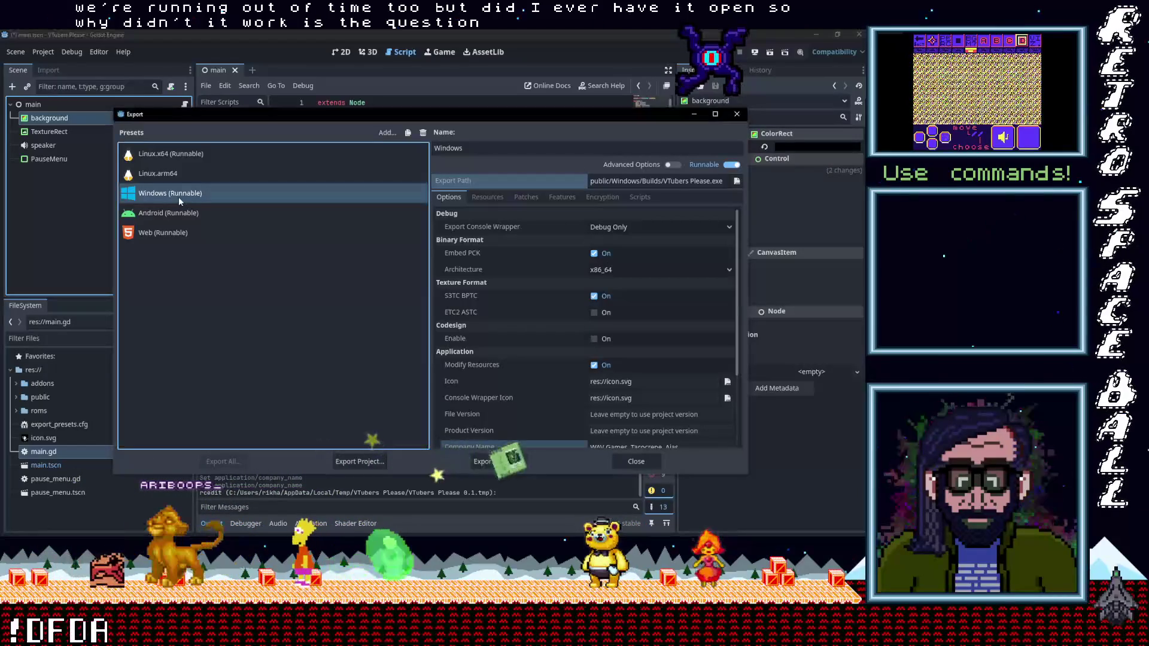
{"action": "left_click", "coordinate": [645, 462]}
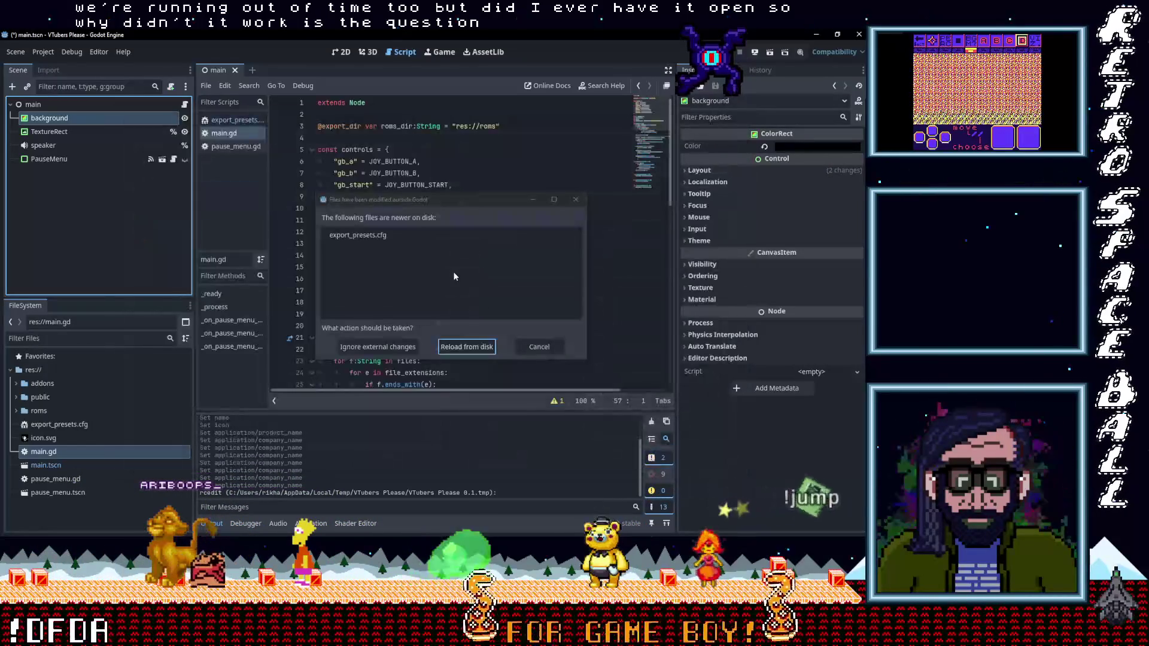
Reload export_presets.cfg from disk and look through the Scene menu commands.
{"action": "left_click", "coordinate": [461, 349]}
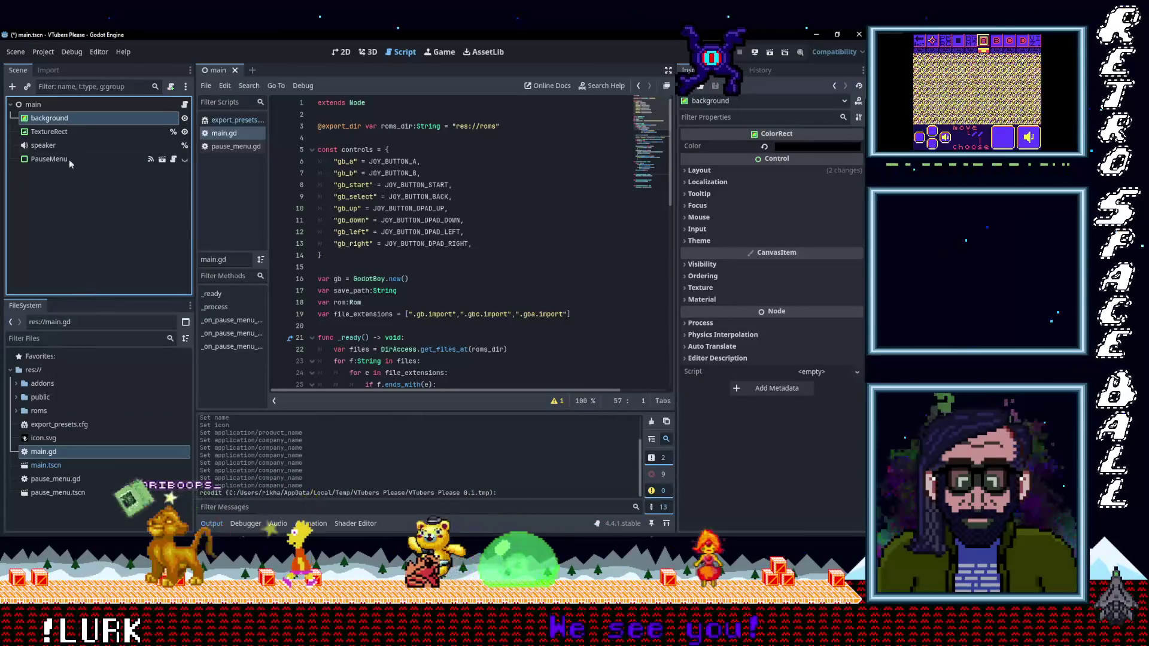
{"action": "left_click", "coordinate": [16, 53]}
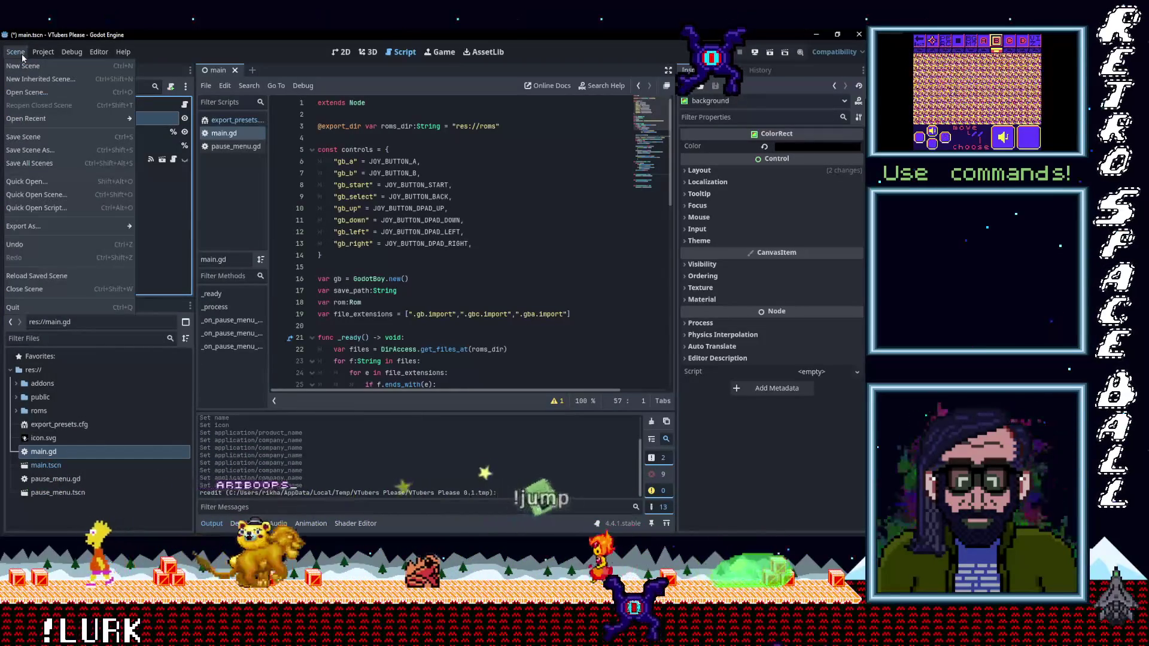
{"action": "mouse_move", "coordinate": [36, 55]}
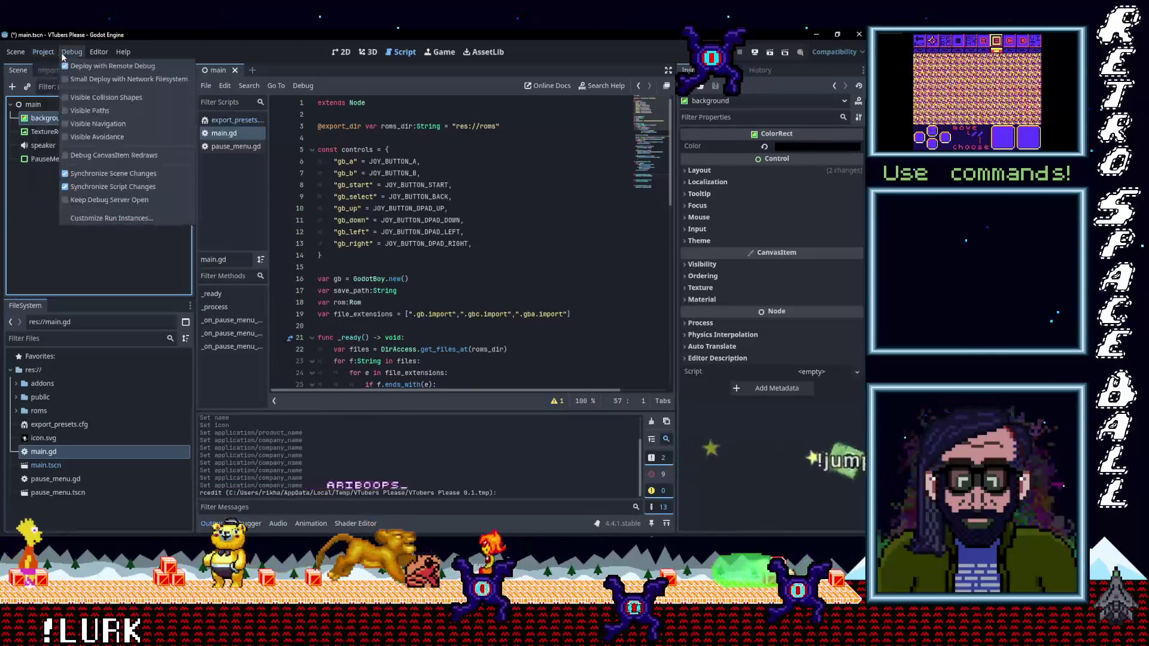
{"action": "left_click", "coordinate": [428, 124]}
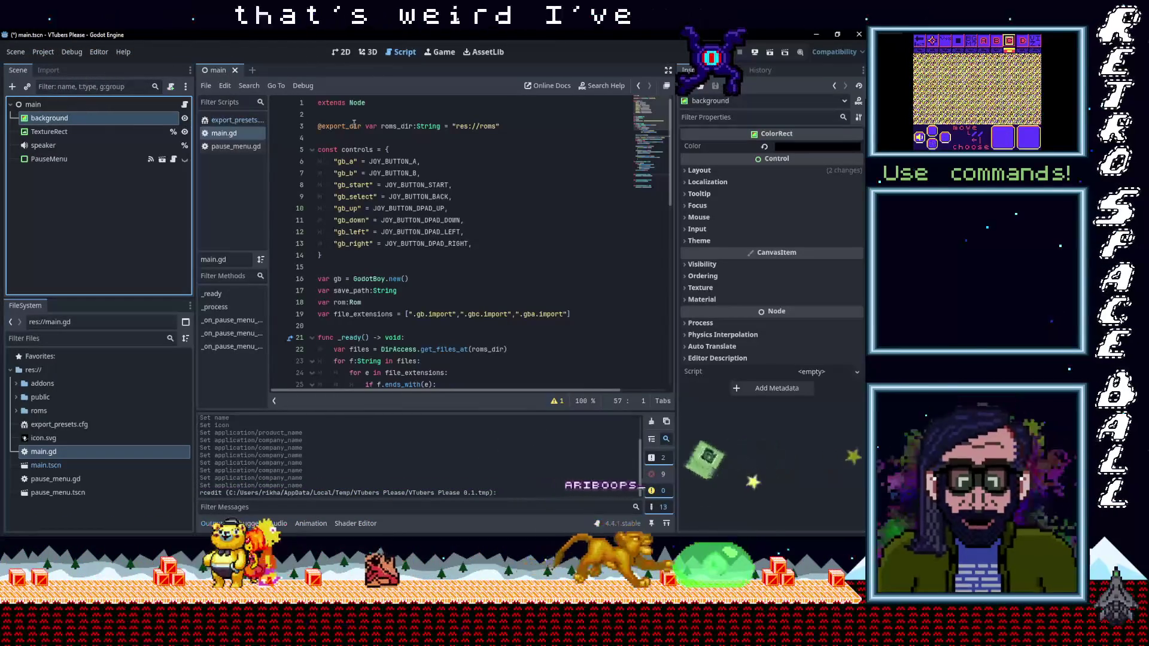
Review pause_menu.gd, export_presets.cfg and main.gd, scrolling down to main.gd's pause-menu handlers.
{"action": "left_click", "coordinate": [238, 146]}
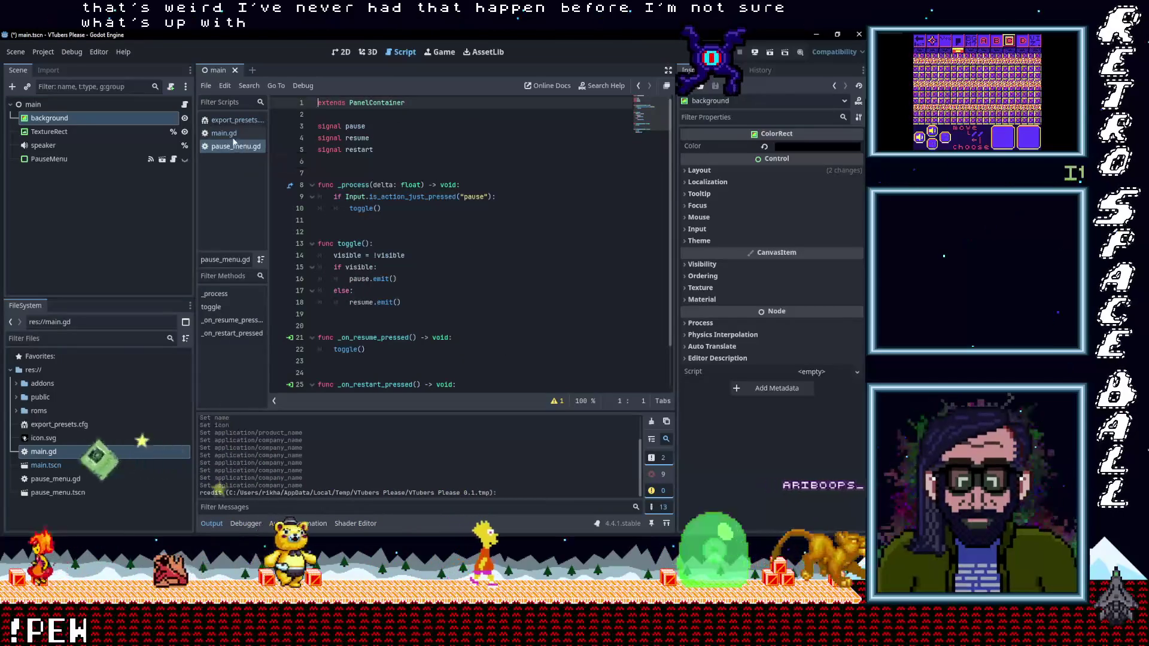
{"action": "left_click", "coordinate": [231, 135]}
{"action": "left_click", "coordinate": [228, 120]}
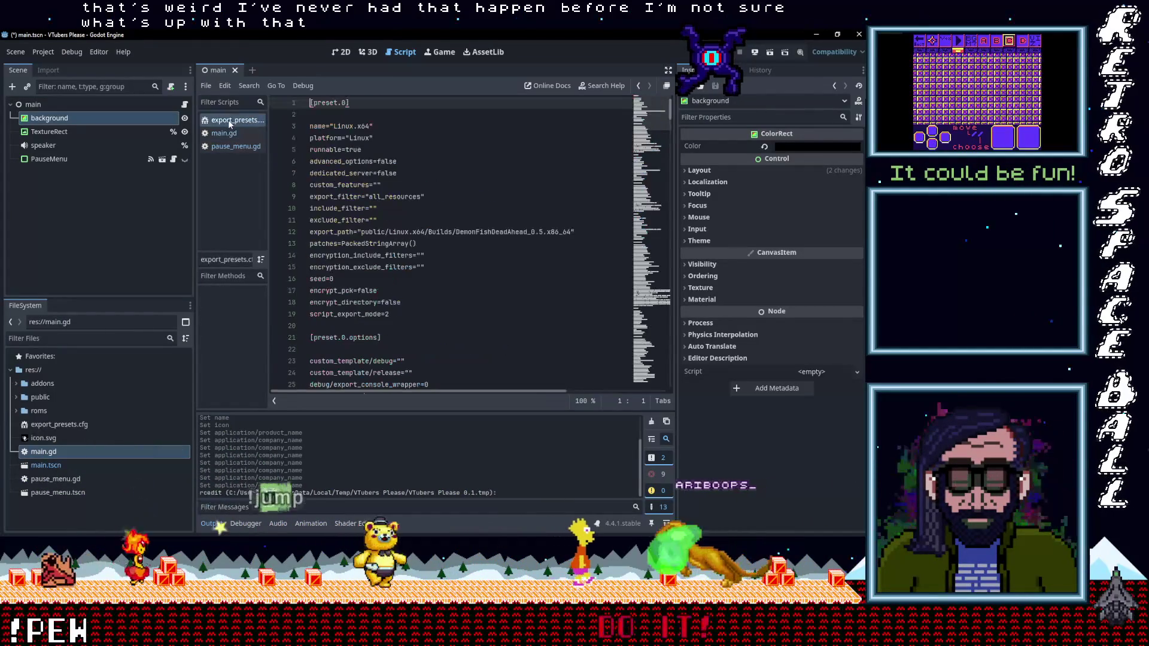
{"action": "left_click", "coordinate": [237, 133]}
{"action": "scroll", "coordinate": [337, 278], "scroll_direction": "down", "scroll_amount": 10}
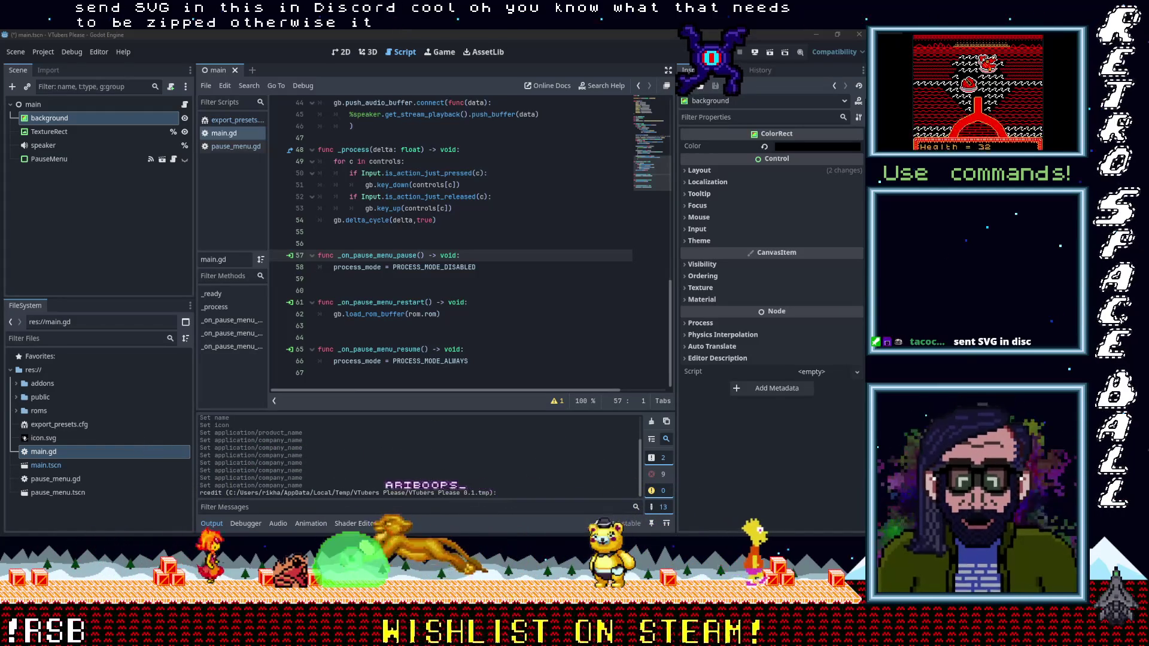
{"action": "key", "text": "alt+Tab"}
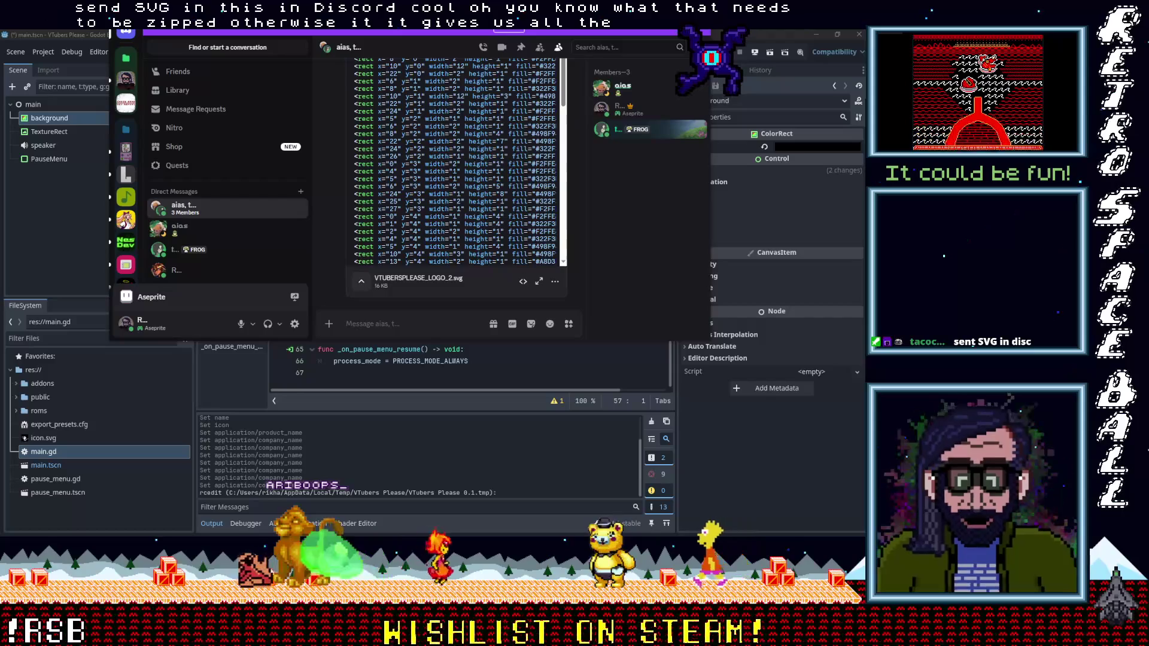
Leave the Discord SVG message, return to Godot, and minimise the Godot editor.
{"action": "key", "text": "alt+Tab"}
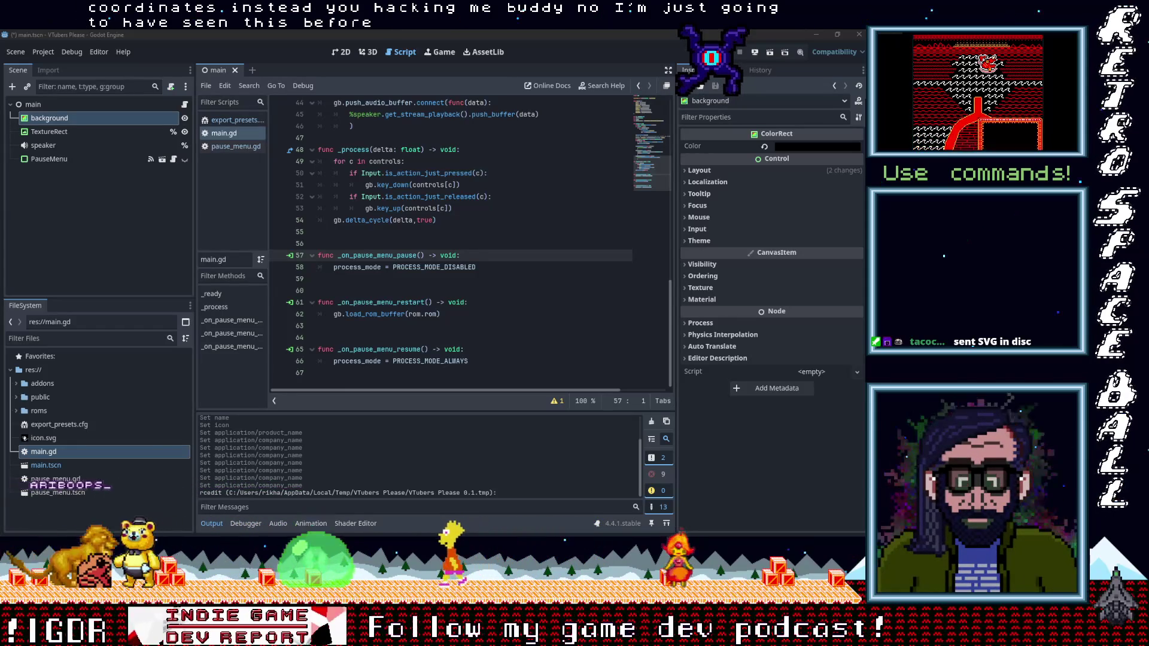
{"action": "left_click", "coordinate": [815, 36]}
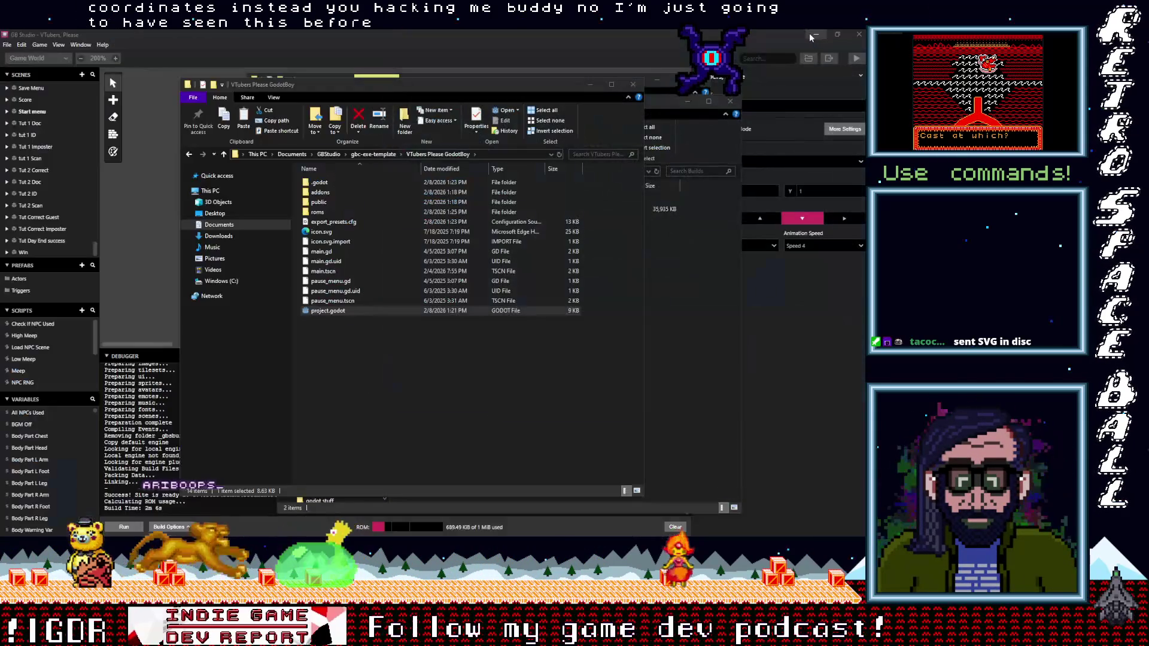
Extract VTUBERSPLEASE_LOGO_2.svg from its Downloads zip into the GB Studio Art VJam folder.
{"action": "left_click", "coordinate": [343, 343]}
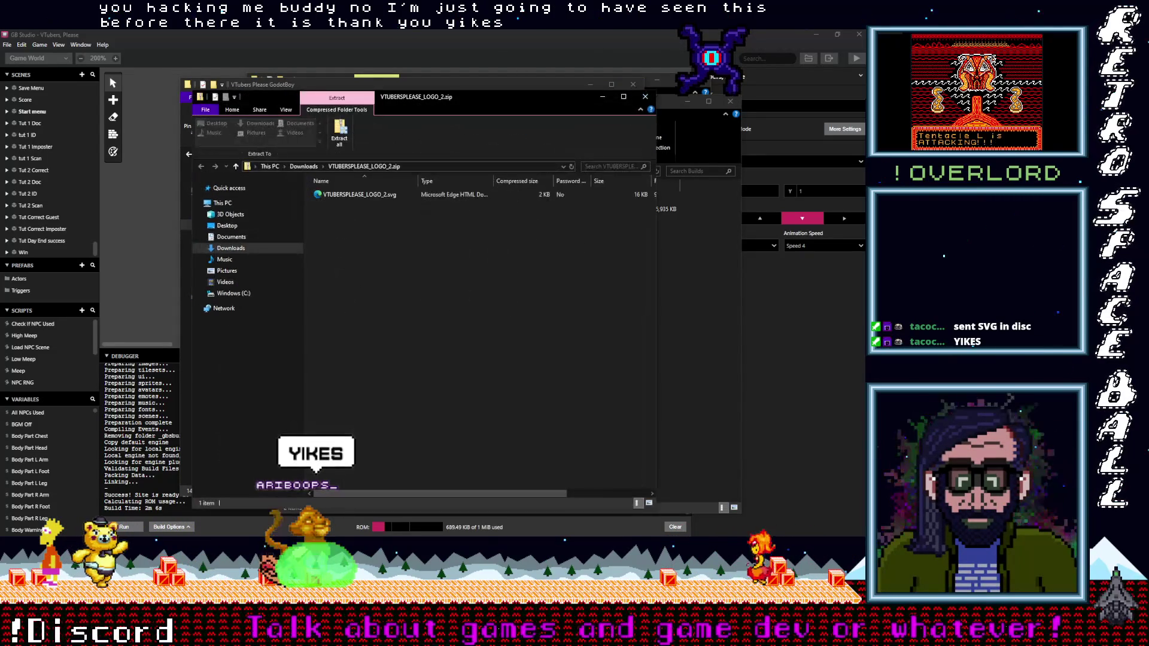
{"action": "left_click", "coordinate": [340, 132]}
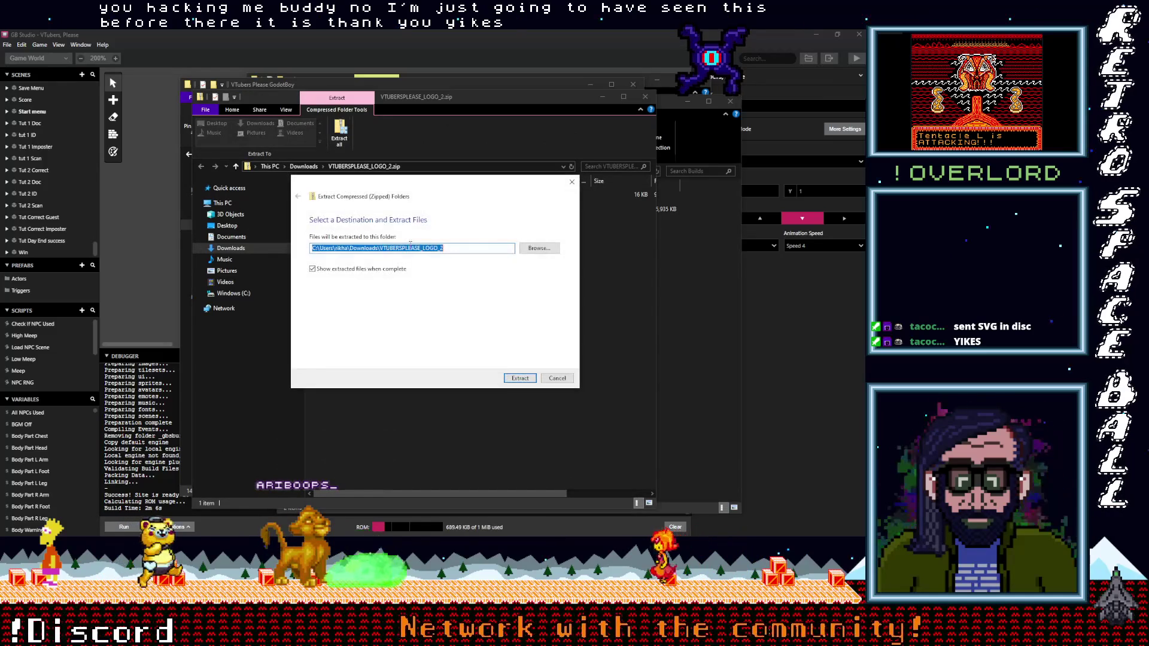
{"action": "left_click", "coordinate": [541, 248]}
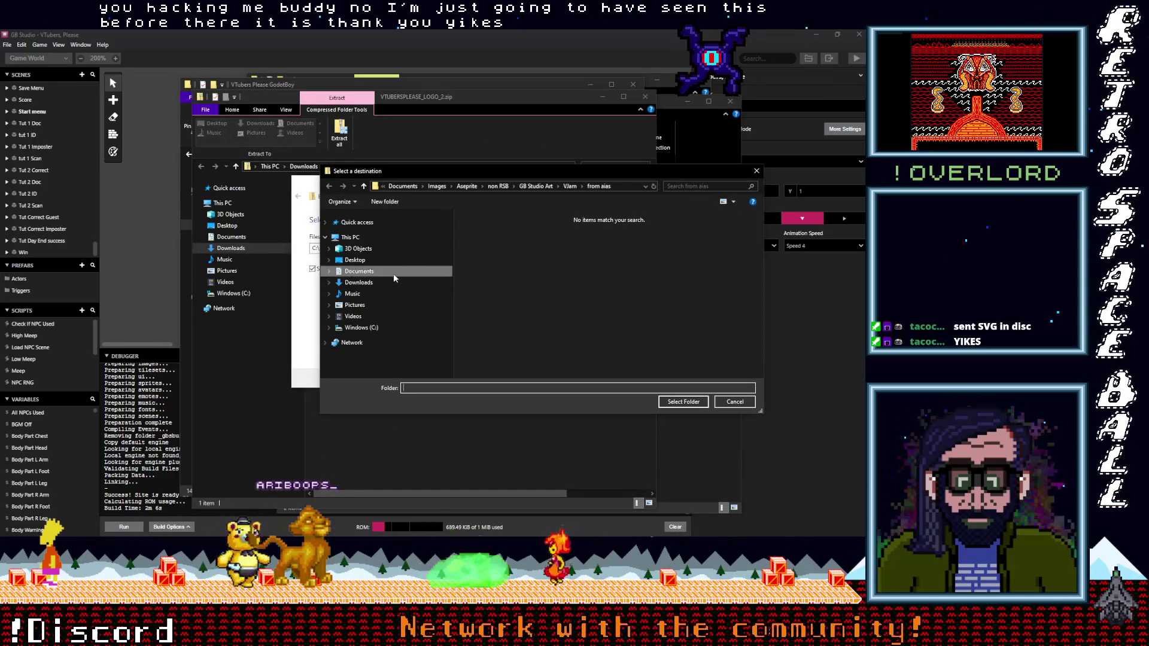
{"action": "left_click", "coordinate": [570, 186]}
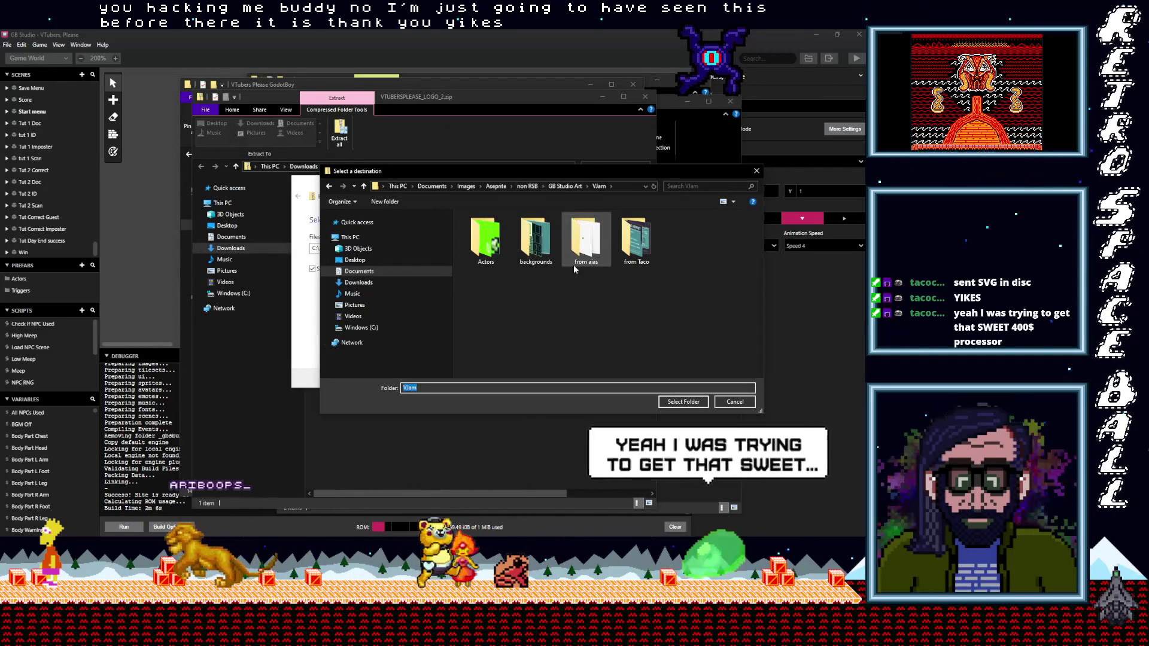
{"action": "left_click", "coordinate": [675, 402]}
{"action": "left_click", "coordinate": [521, 374]}
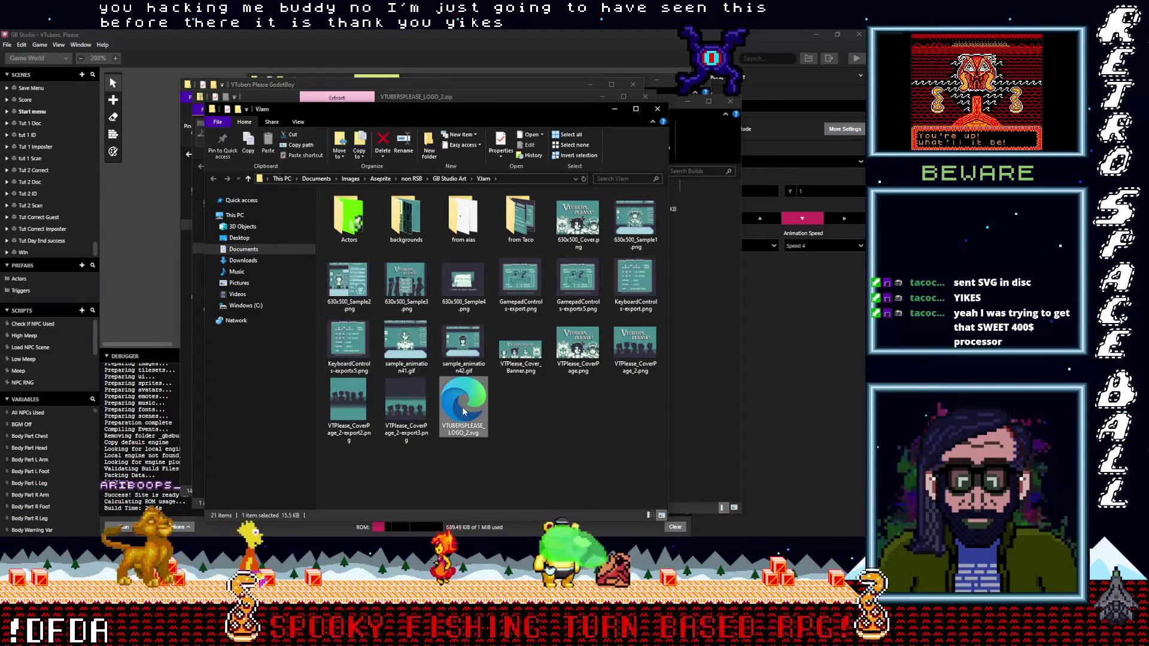
Rename the logo SVG to Icon.svg.
{"action": "right_click", "coordinate": [464, 412]}
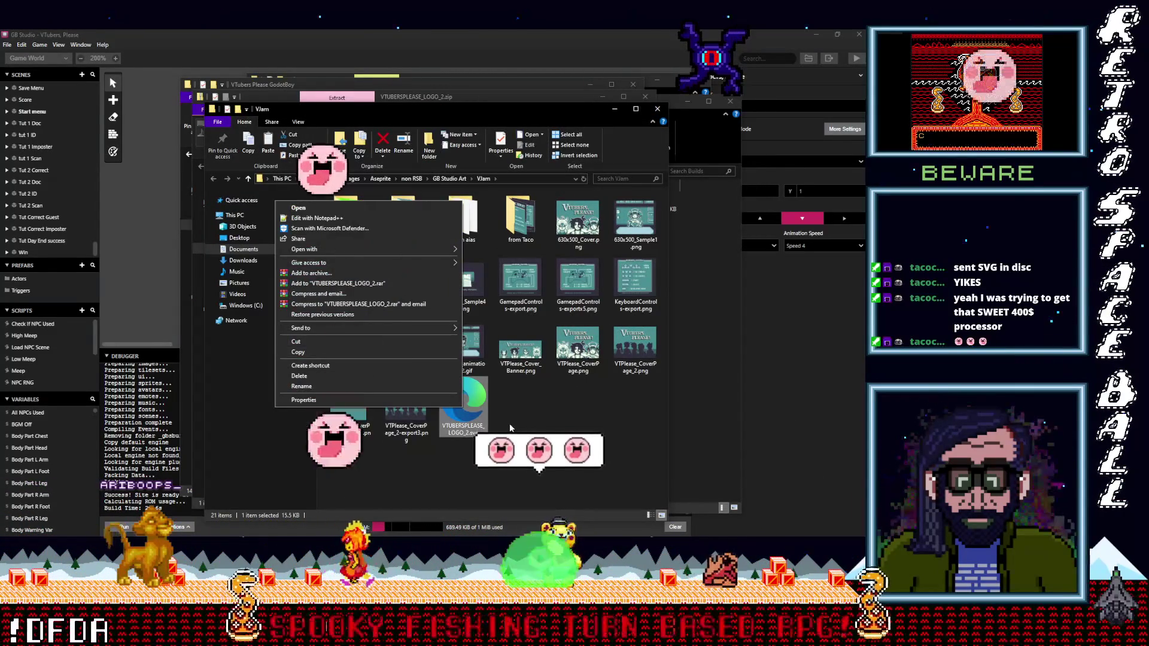
{"action": "left_click", "coordinate": [510, 427]}
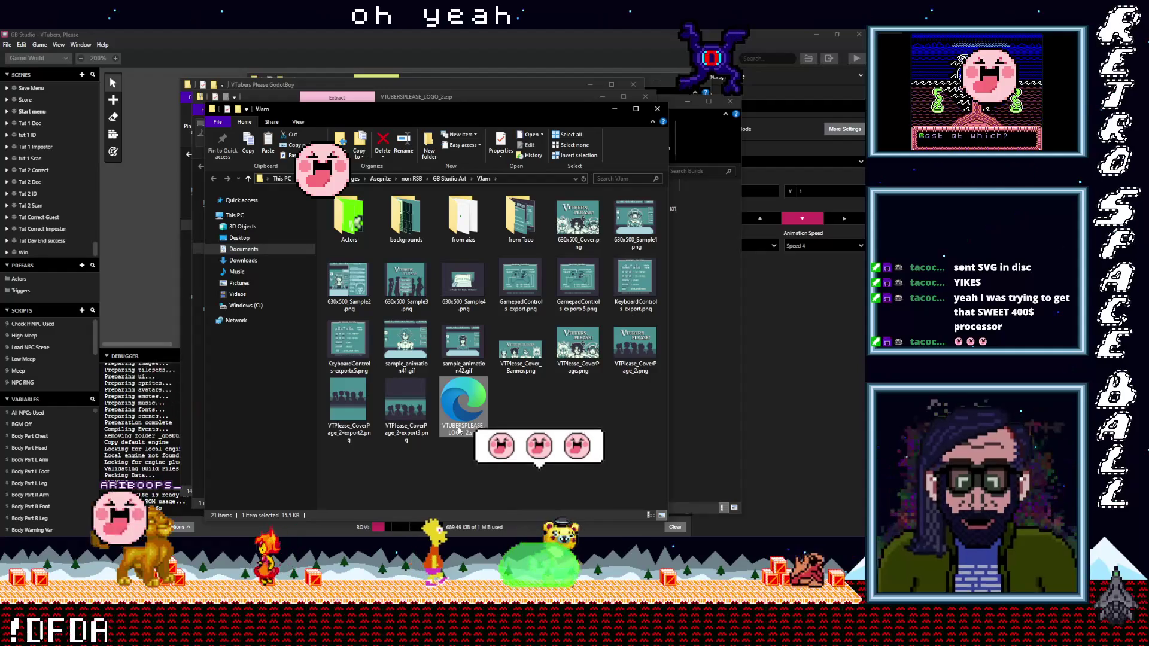
{"action": "left_click", "coordinate": [460, 431]}
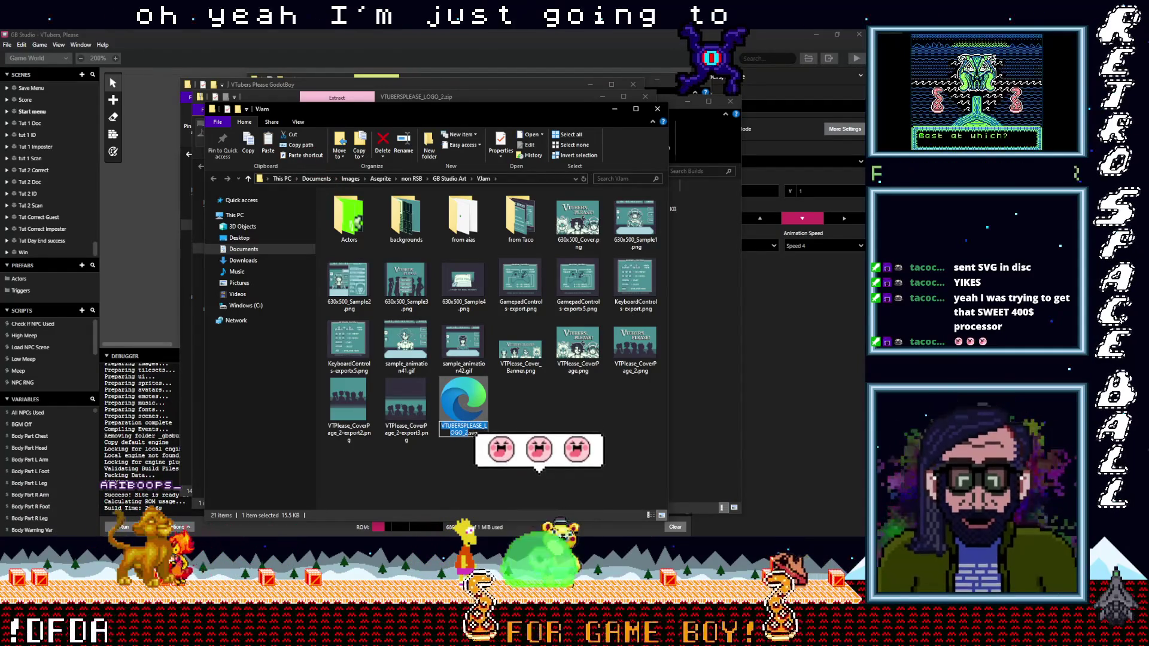
{"action": "type", "text": "i"}
{"action": "key", "text": "BackSpace"}
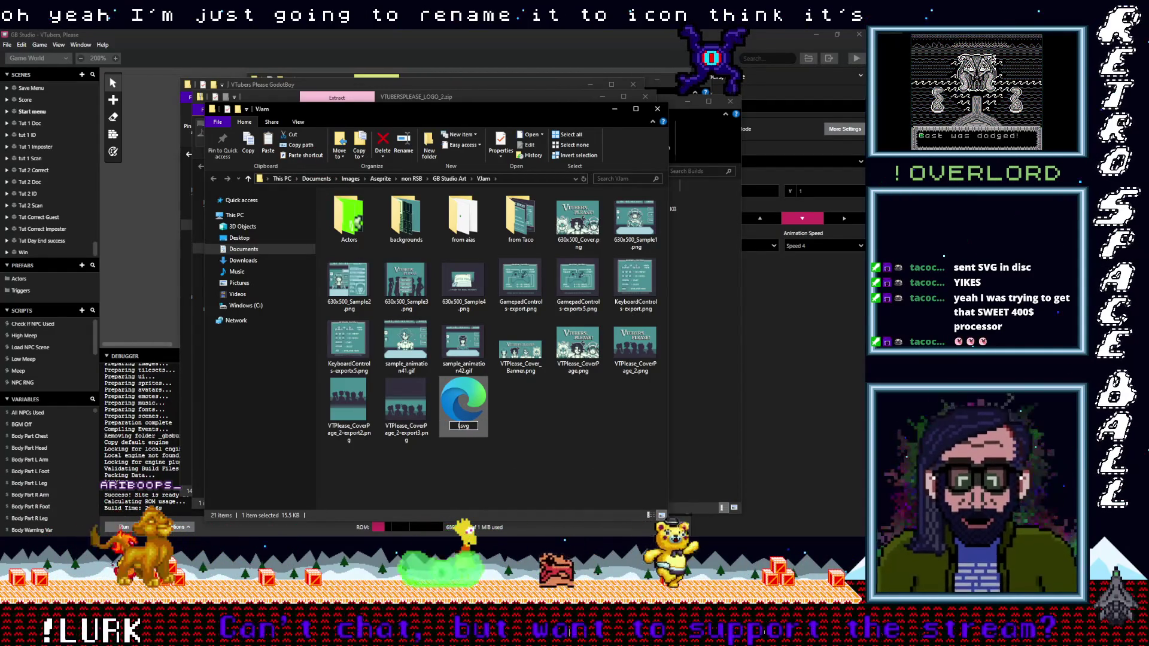
{"action": "type", "text": "Icon"}
{"action": "key", "text": "Return"}
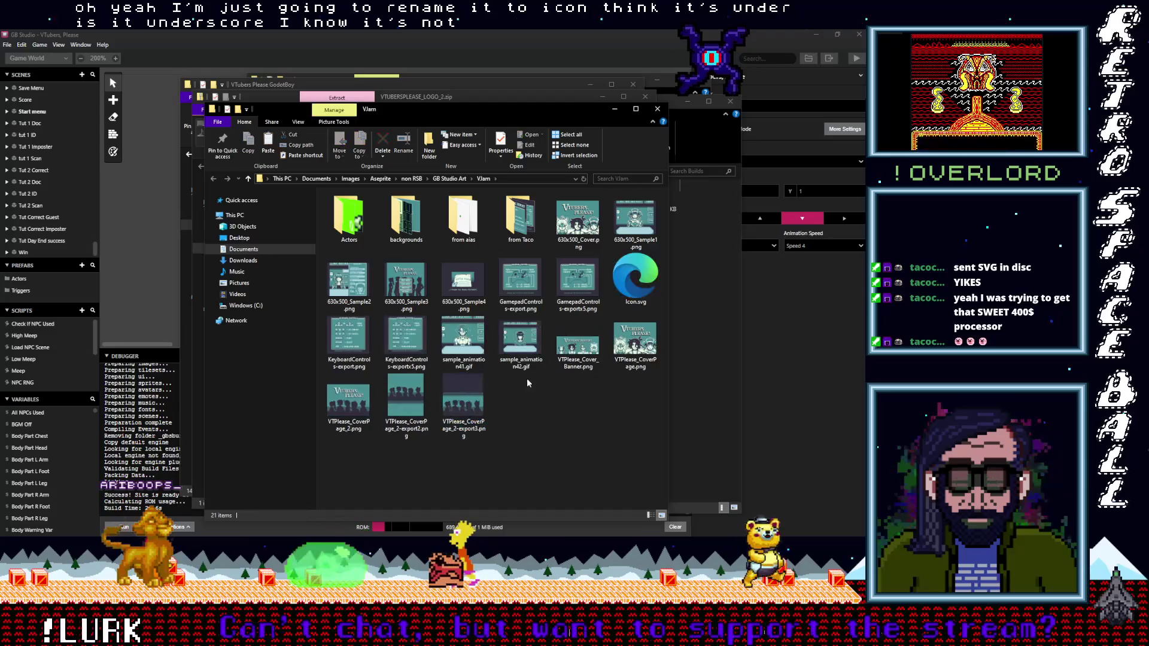
Copy Icon.svg and paste it into the gbc-exe-template folder.
{"action": "right_click", "coordinate": [639, 290]}
{"action": "left_click", "coordinate": [557, 441]}
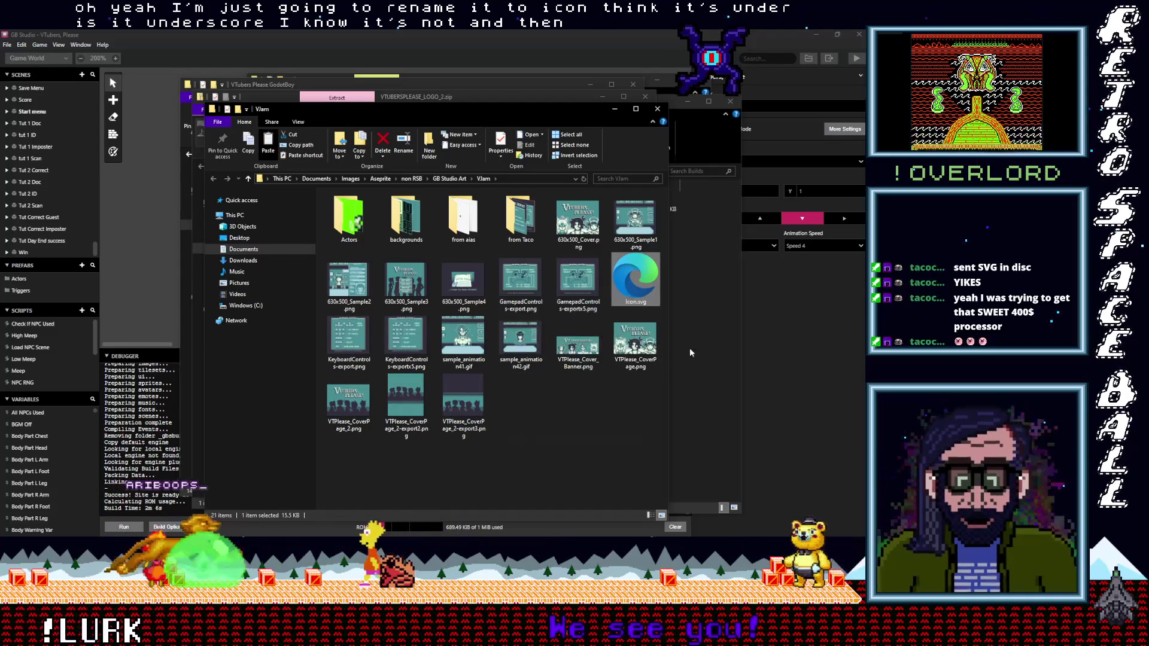
{"action": "left_click", "coordinate": [685, 350]}
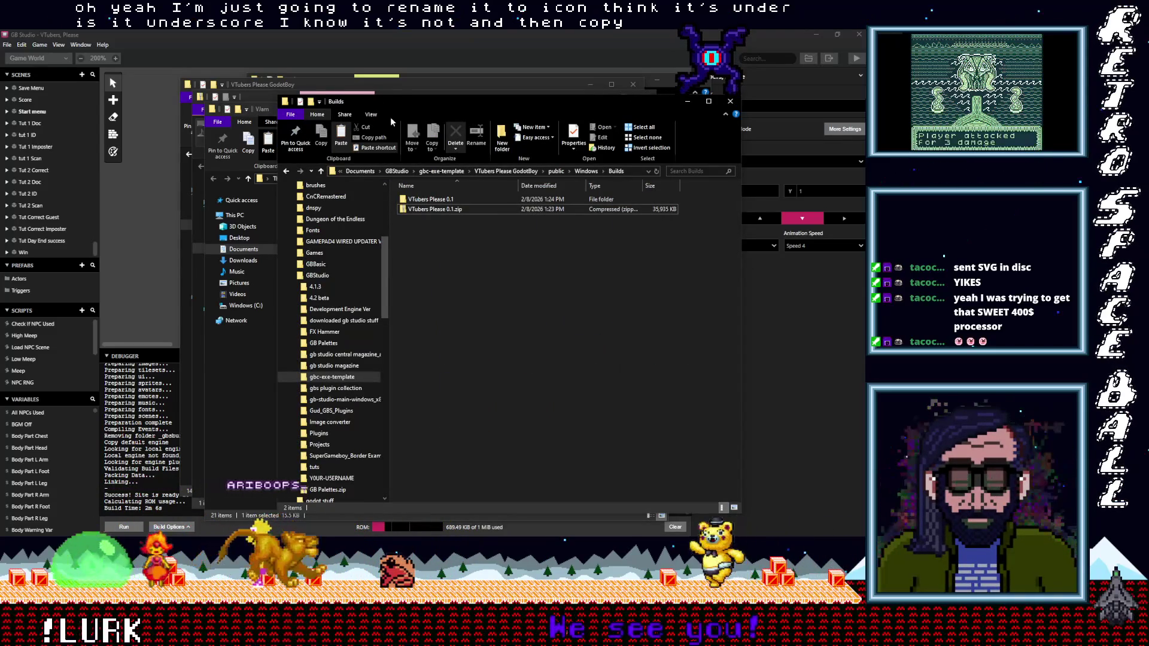
{"action": "left_click_drag", "start_coordinate": [395, 105], "coordinate": [409, 122]}
{"action": "left_click", "coordinate": [334, 188]}
{"action": "left_click", "coordinate": [334, 188]}
{"action": "left_click", "coordinate": [334, 188]}
{"action": "left_click", "coordinate": [334, 188]}
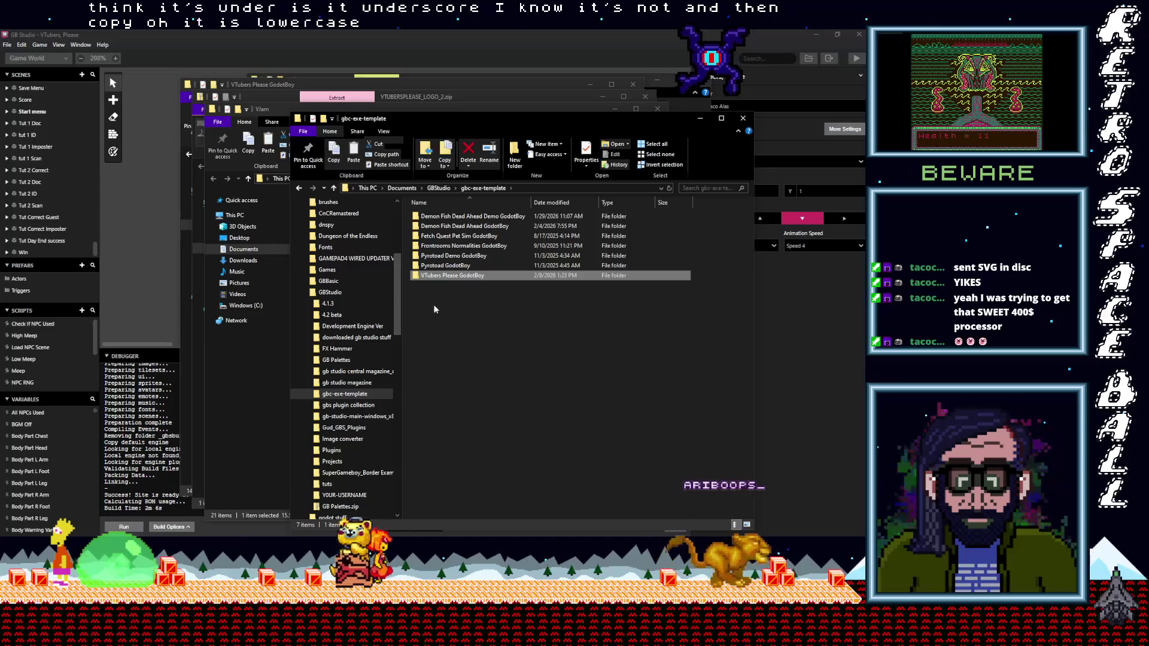
{"action": "right_click", "coordinate": [433, 304]}
{"action": "left_click", "coordinate": [372, 370]}
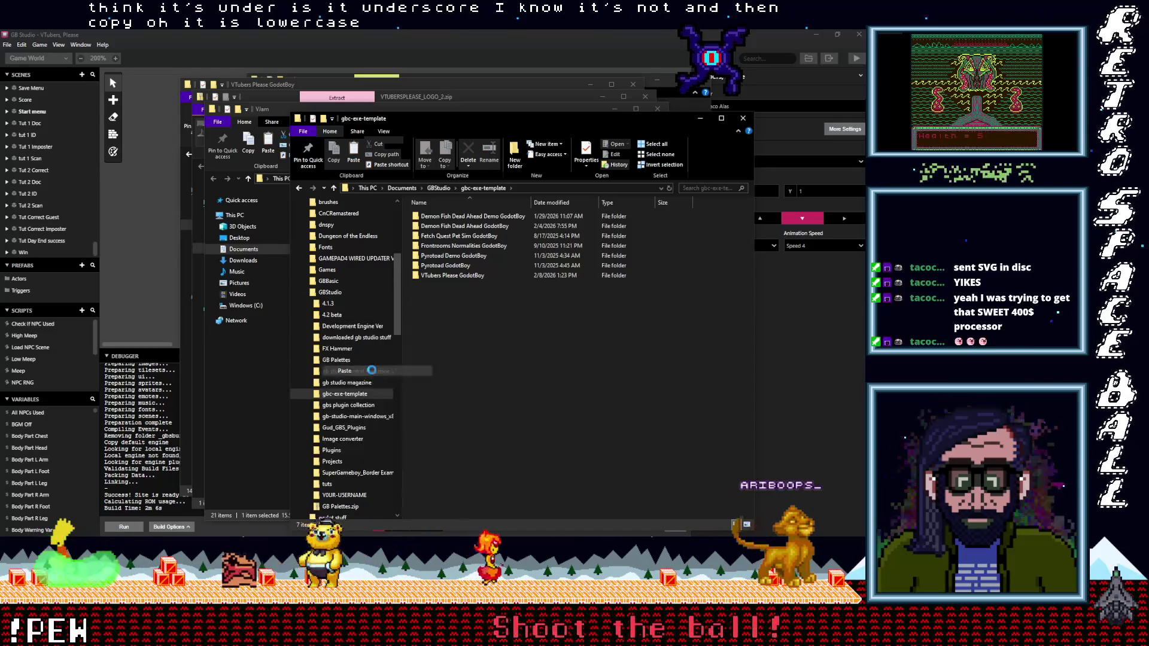
Rename the copy to icon.svg, move it into VTubers Please GodotBoy, and delete the VTubers Please 0.1 folder.
{"action": "left_click", "coordinate": [426, 286]}
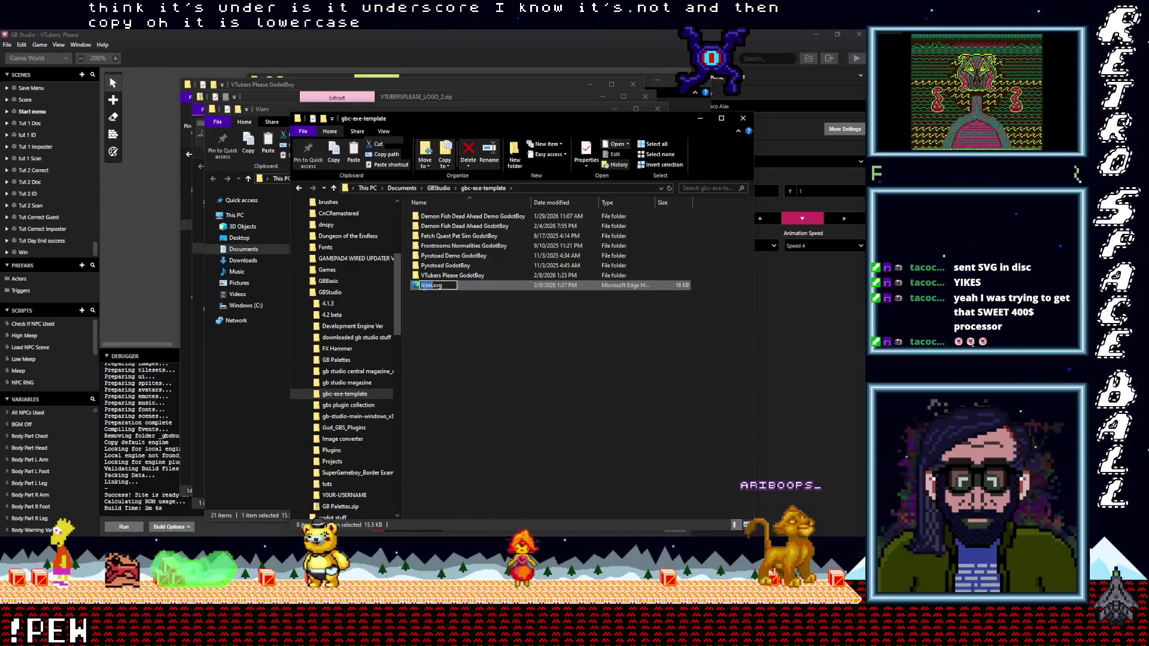
{"action": "type", "text": "i"}
{"action": "key", "text": "Return"}
{"action": "left_click_drag", "start_coordinate": [428, 288], "coordinate": [435, 275]}
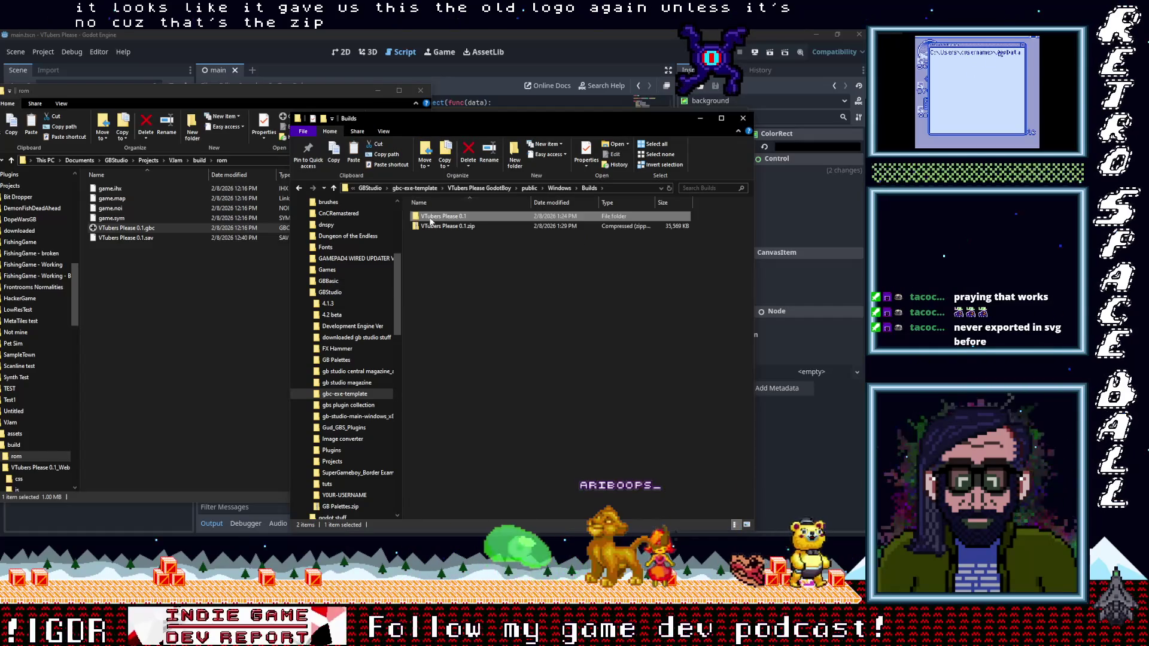
{"action": "right_click", "coordinate": [430, 218]}
{"action": "left_click", "coordinate": [336, 471]}
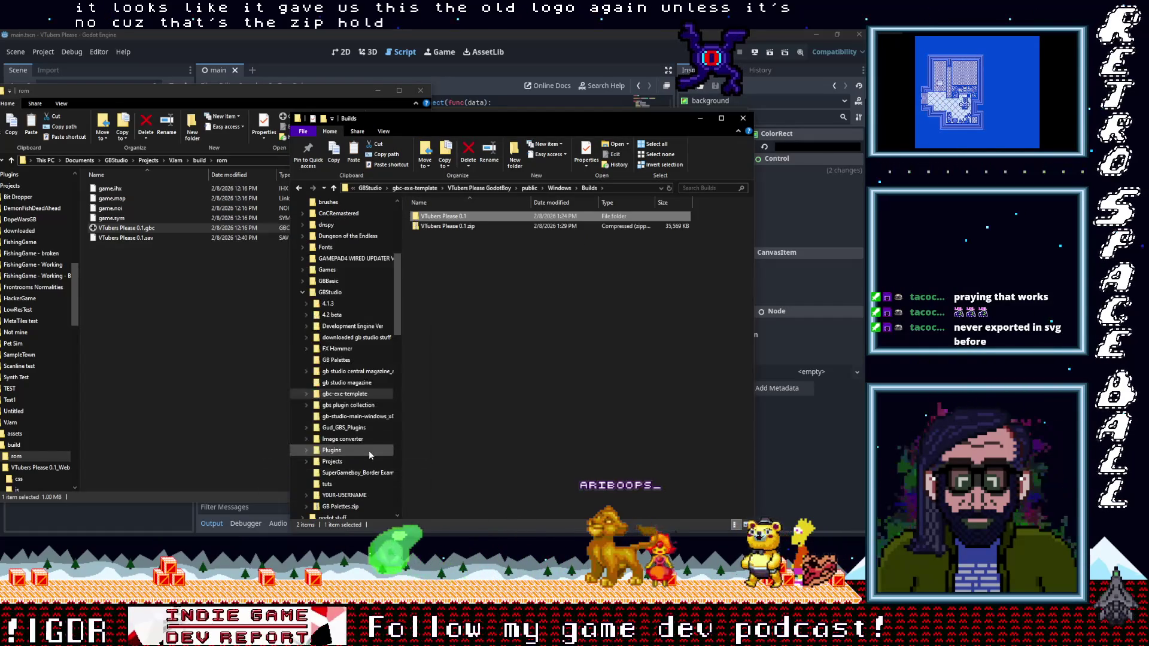
Set the Windows preset's Icon and Console Wrapper Icon to res://icon.svg.
{"action": "left_click", "coordinate": [473, 37]}
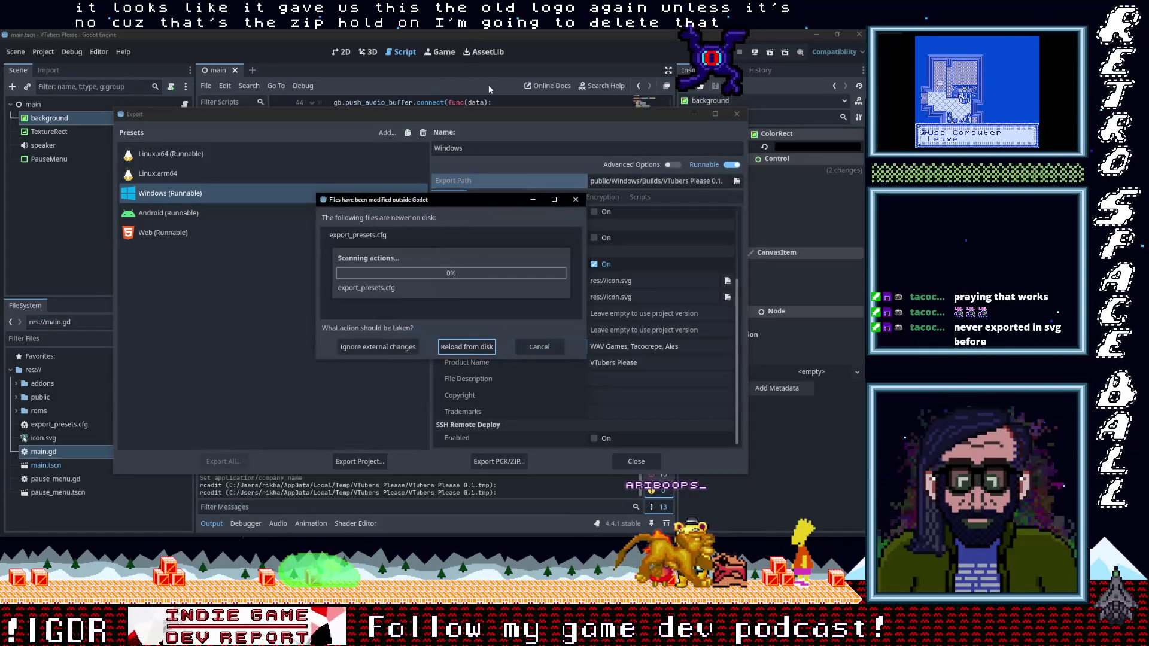
{"action": "left_click", "coordinate": [535, 347]}
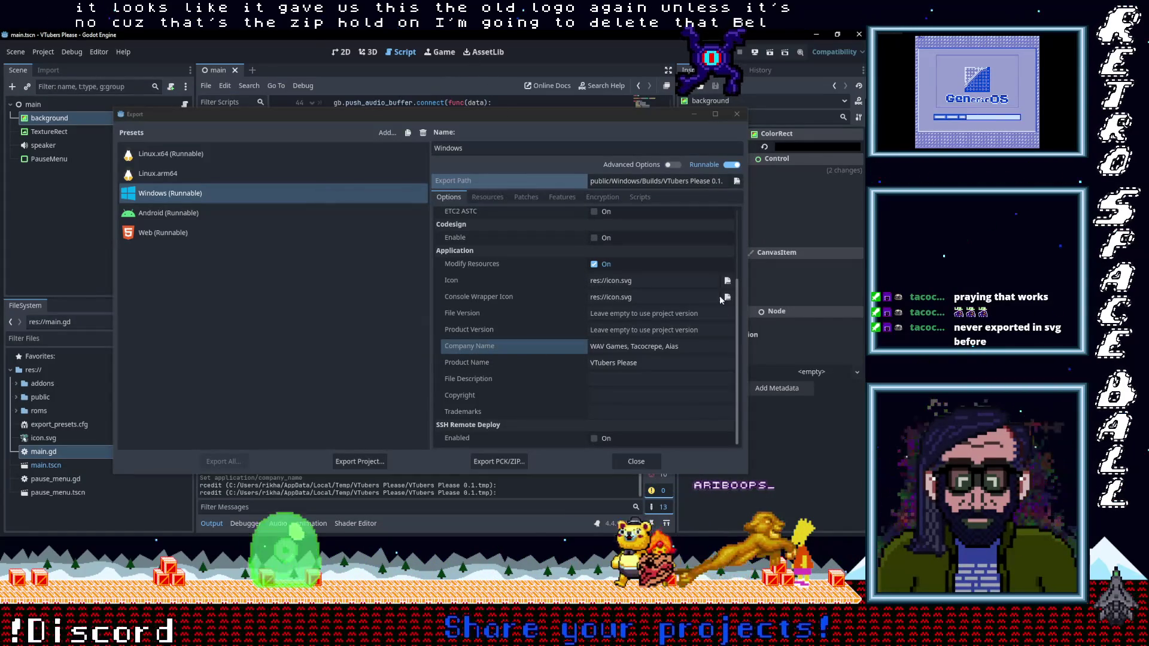
{"action": "left_click", "coordinate": [728, 281]}
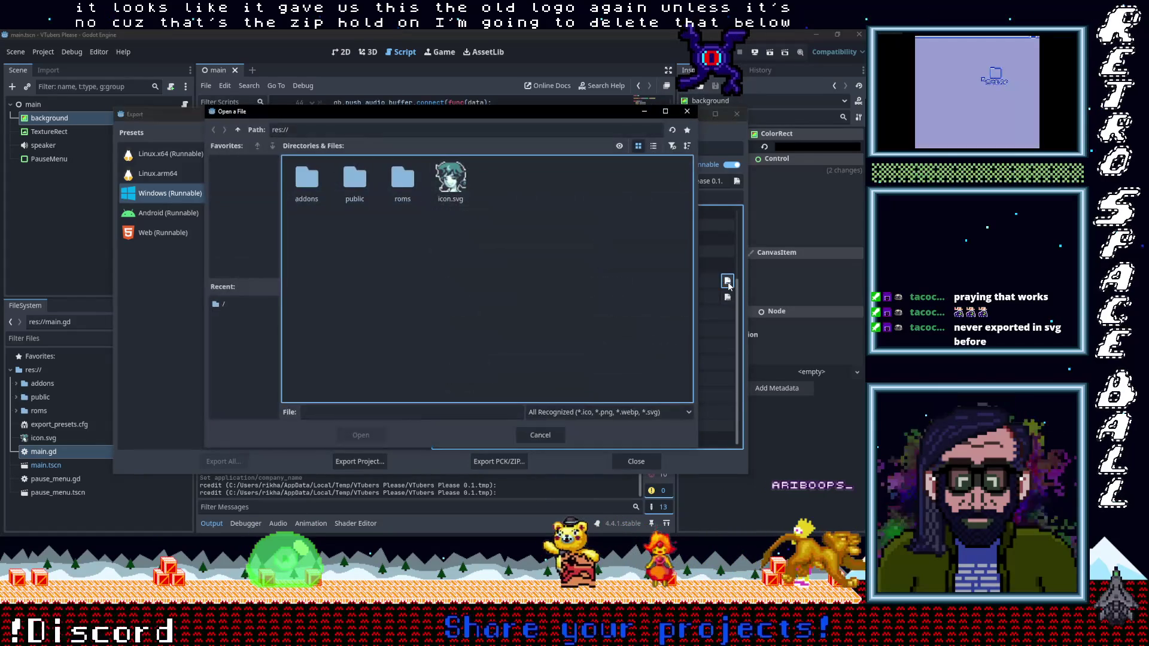
{"action": "double_click", "coordinate": [451, 182]}
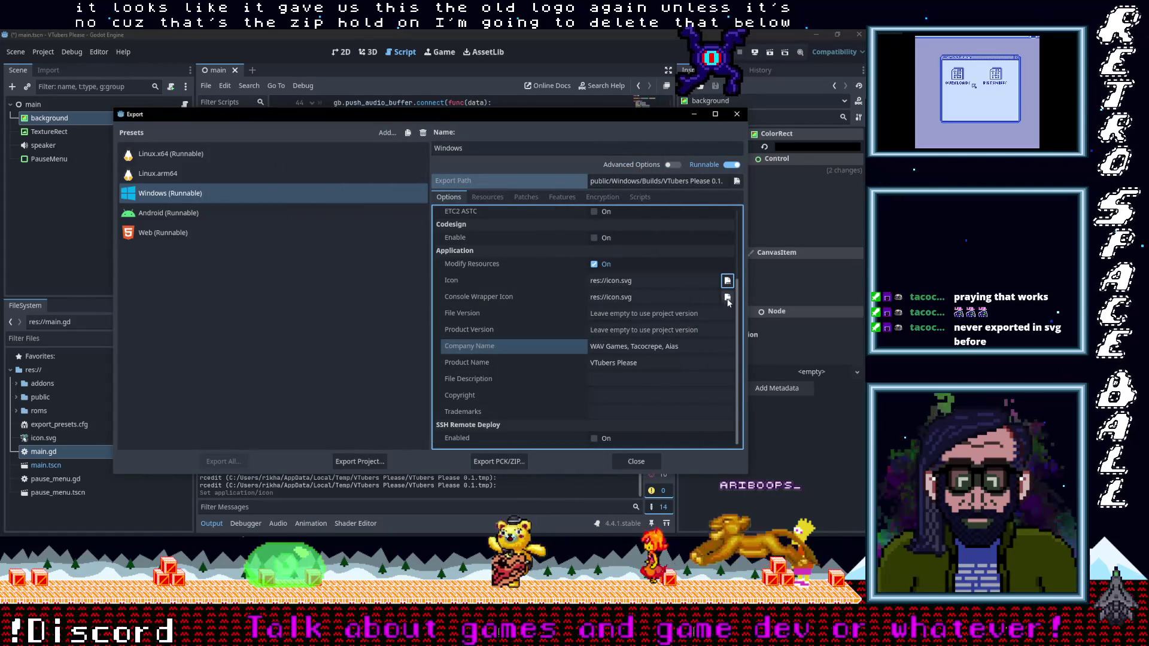
{"action": "left_click", "coordinate": [727, 297]}
{"action": "double_click", "coordinate": [451, 180]}
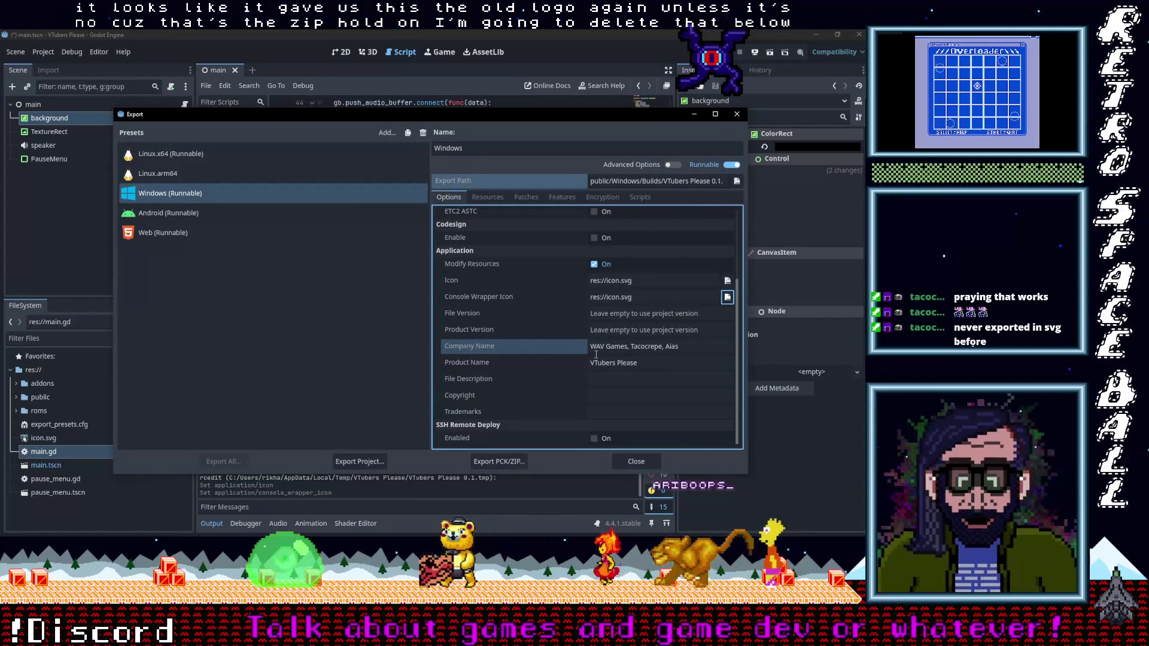
Export the Windows build, overwriting VTubers Please 0.1.zip.
{"action": "left_click", "coordinate": [362, 463]}
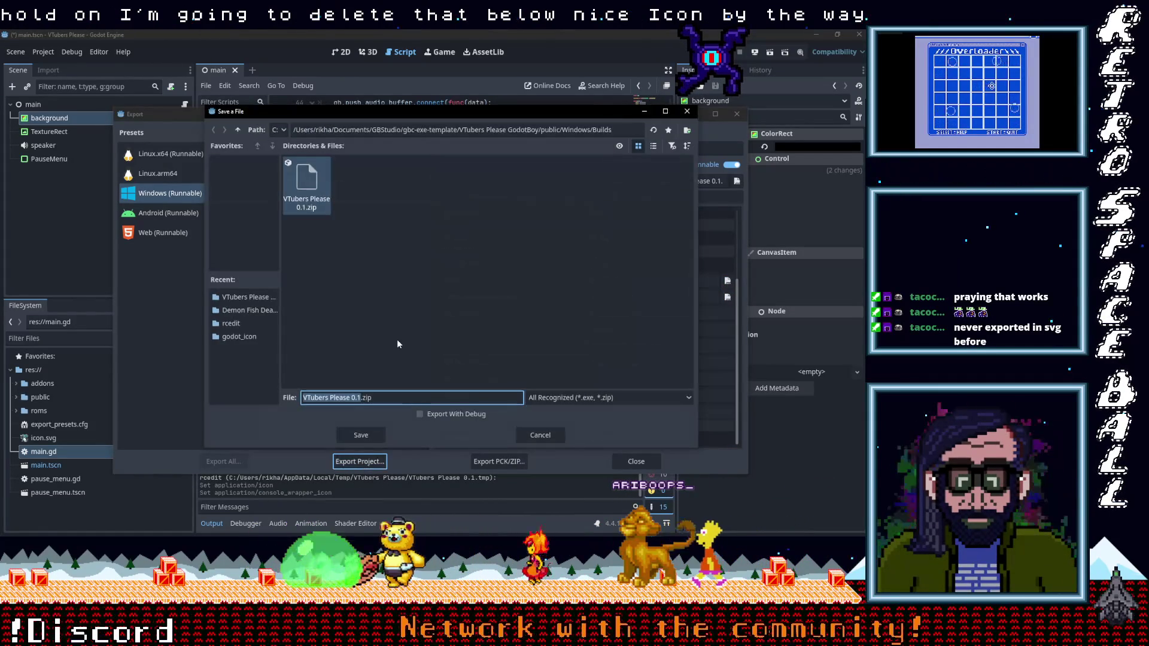
{"action": "left_click", "coordinate": [356, 380]}
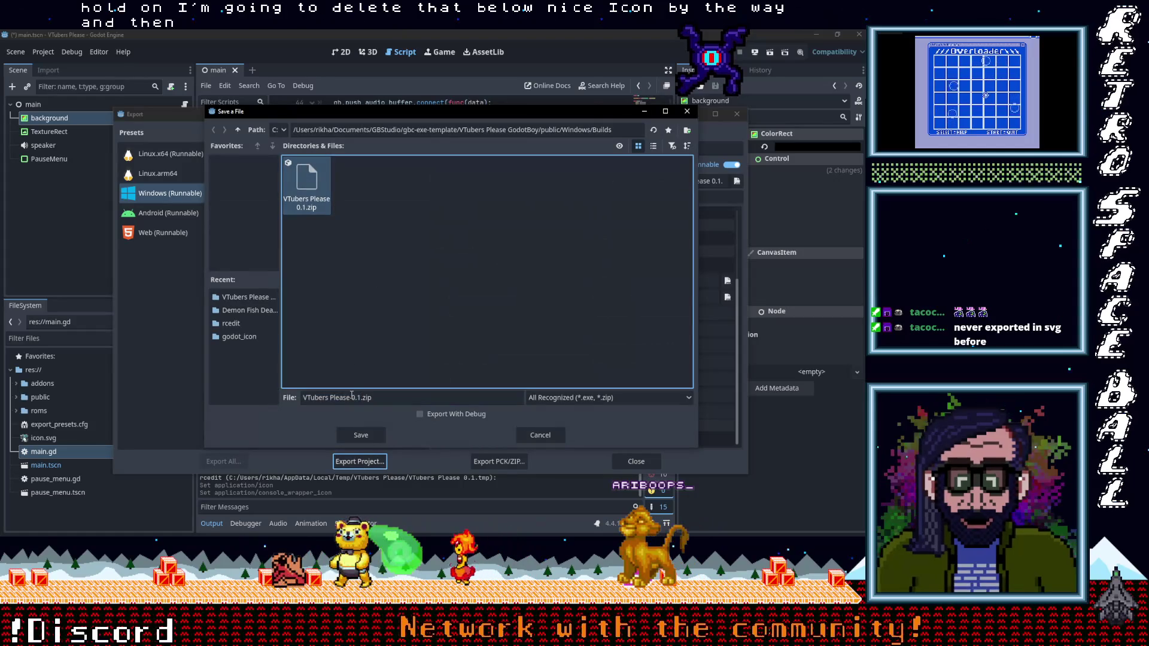
{"action": "left_click", "coordinate": [365, 435]}
{"action": "left_click", "coordinate": [366, 297]}
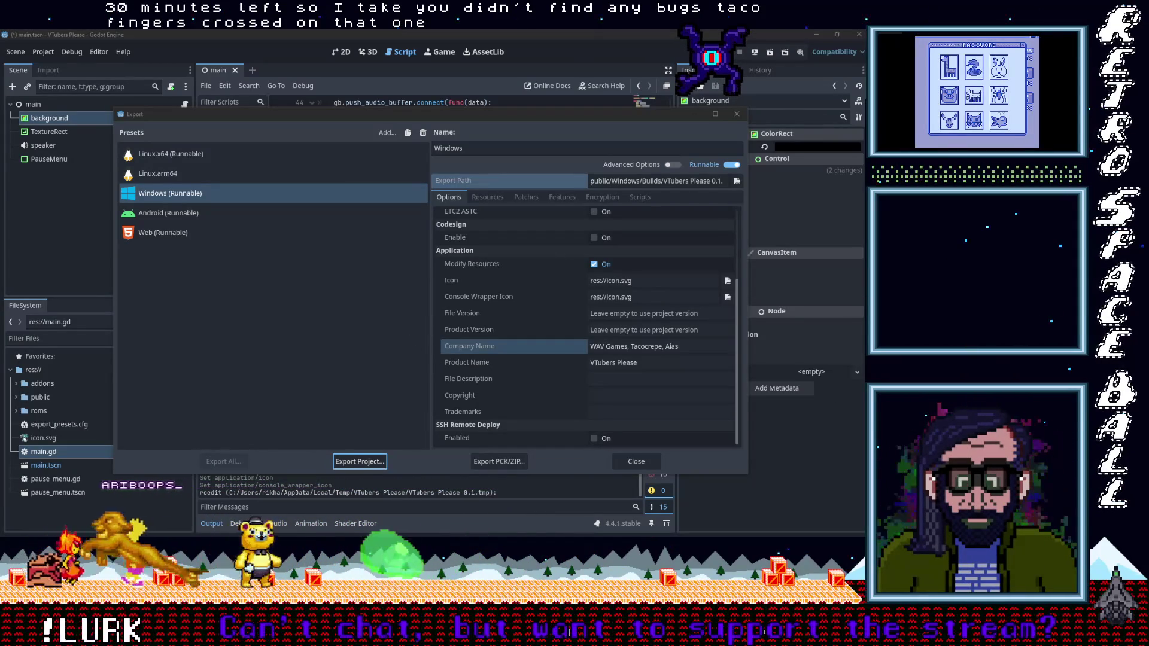
Extract VTubers Please 0.1.zip in the Builds folder into its own folder.
{"action": "mouse_move", "coordinate": [864, 252]}
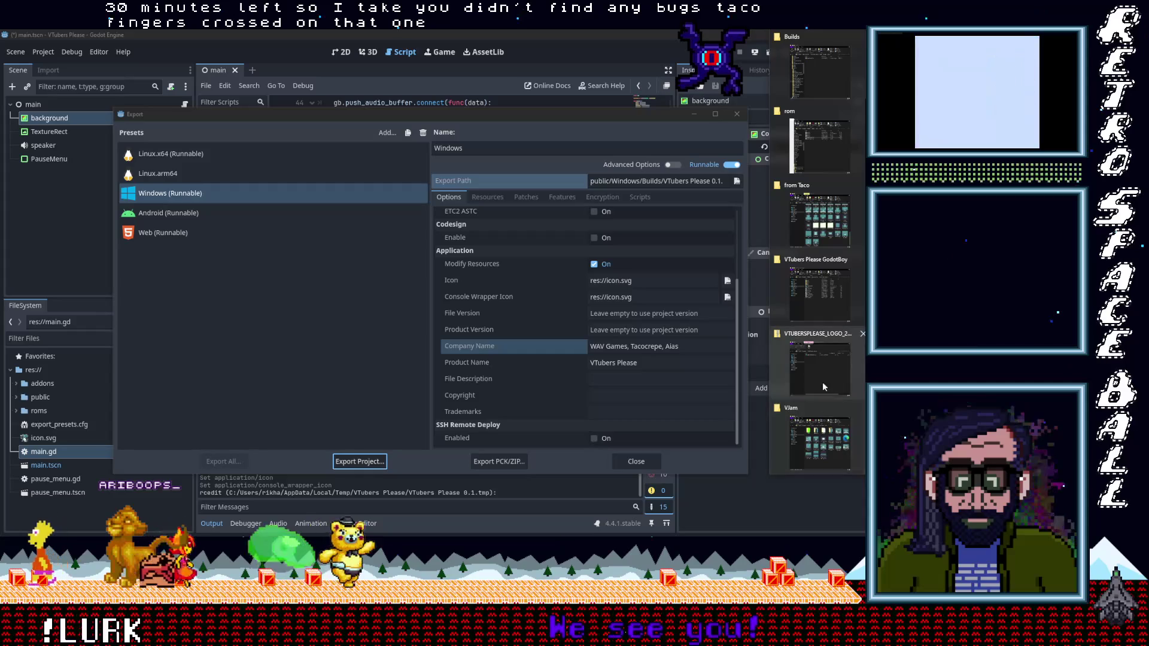
{"action": "mouse_move", "coordinate": [821, 338]}
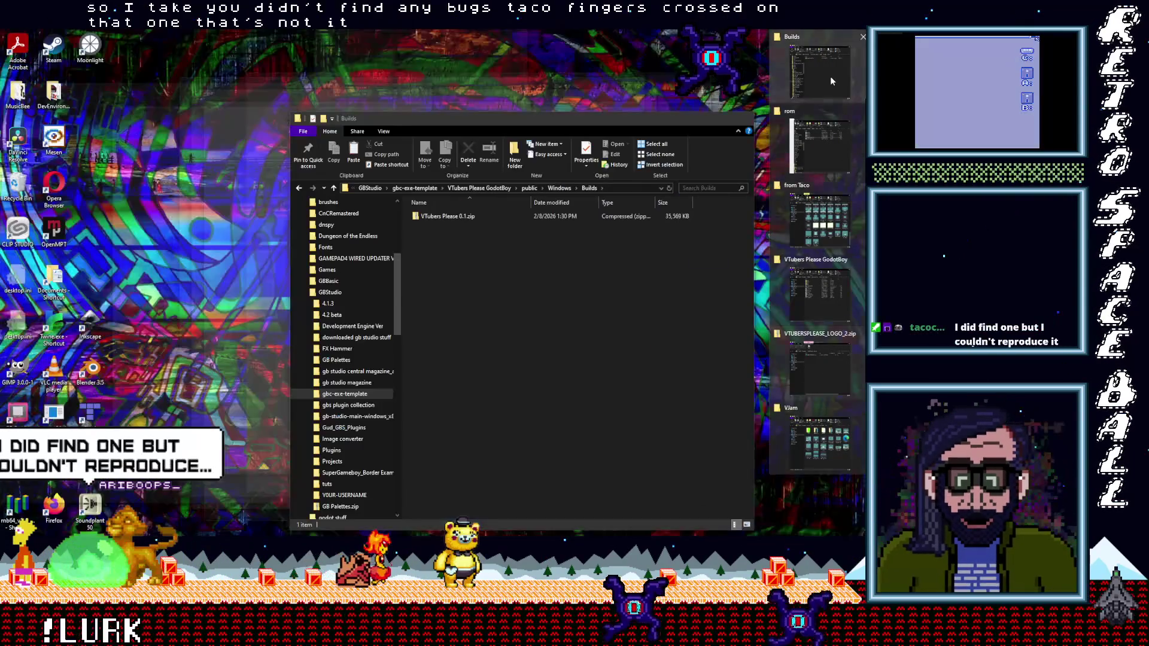
{"action": "left_click", "coordinate": [830, 77]}
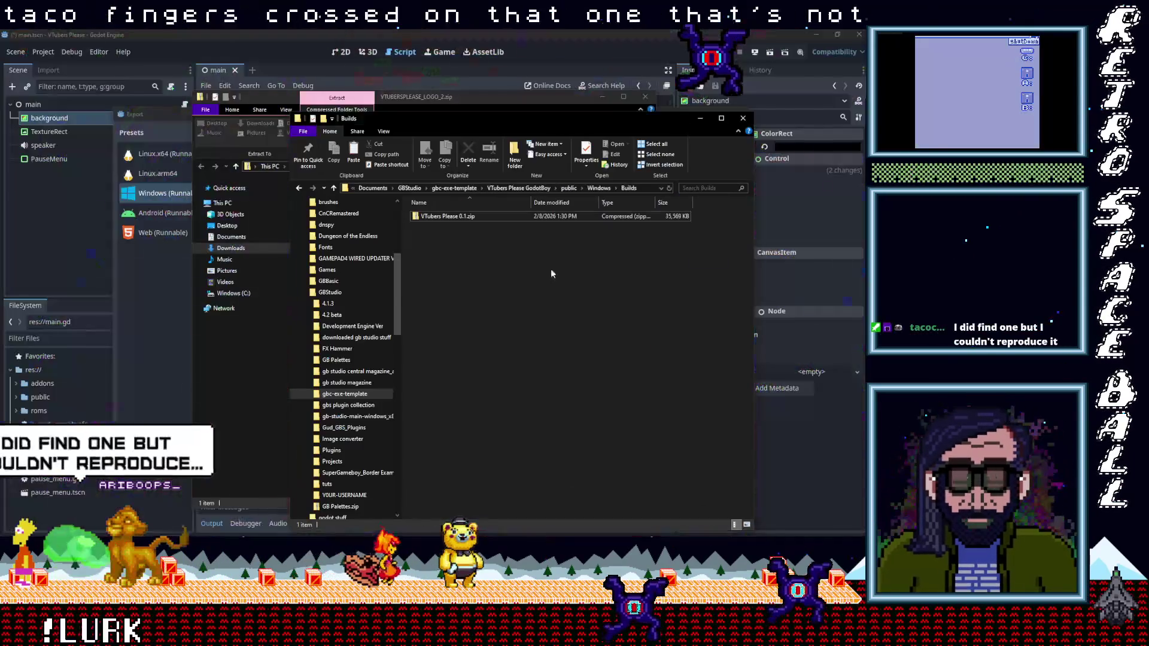
{"action": "left_click", "coordinate": [426, 221]}
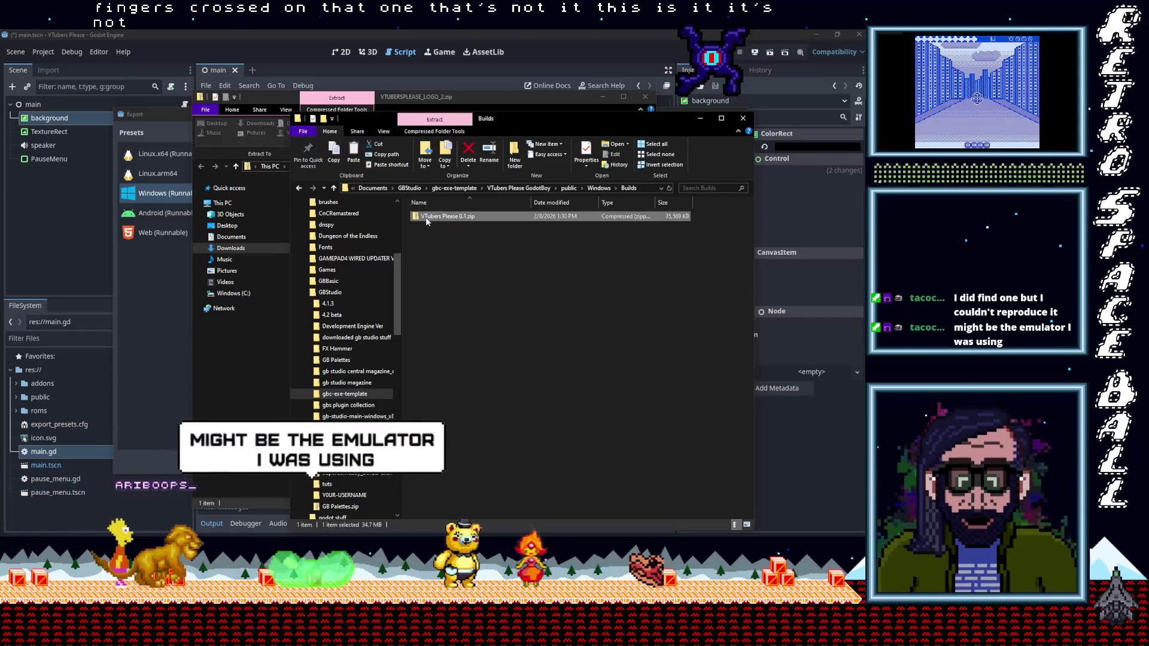
{"action": "right_click", "coordinate": [424, 221]}
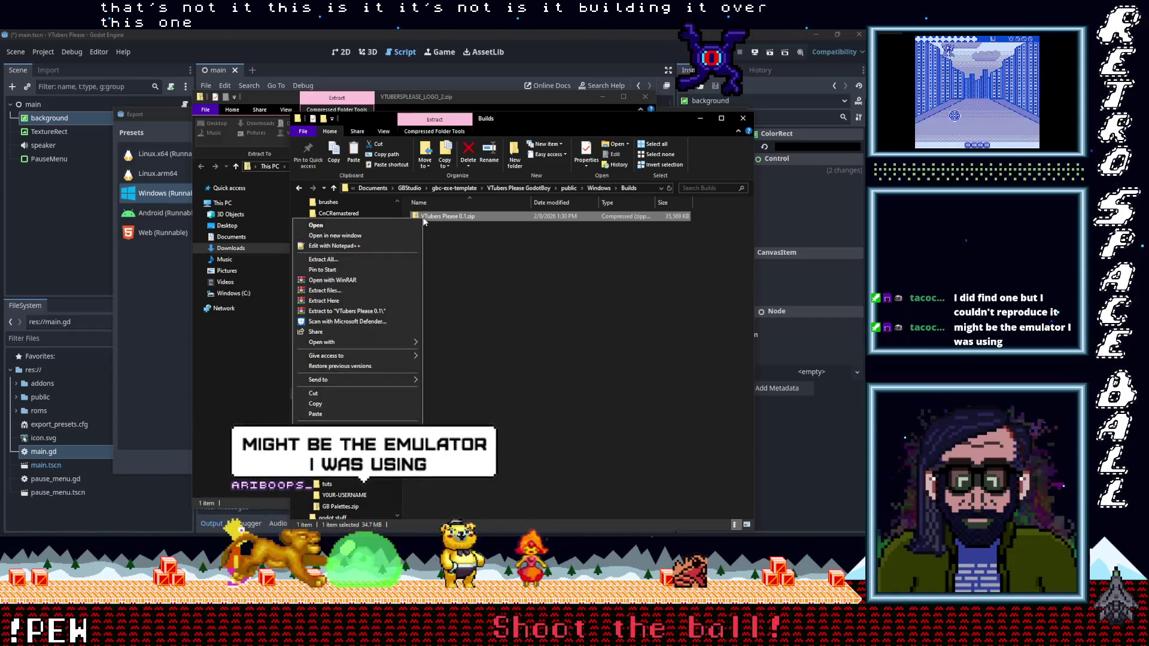
{"action": "left_click", "coordinate": [348, 263]}
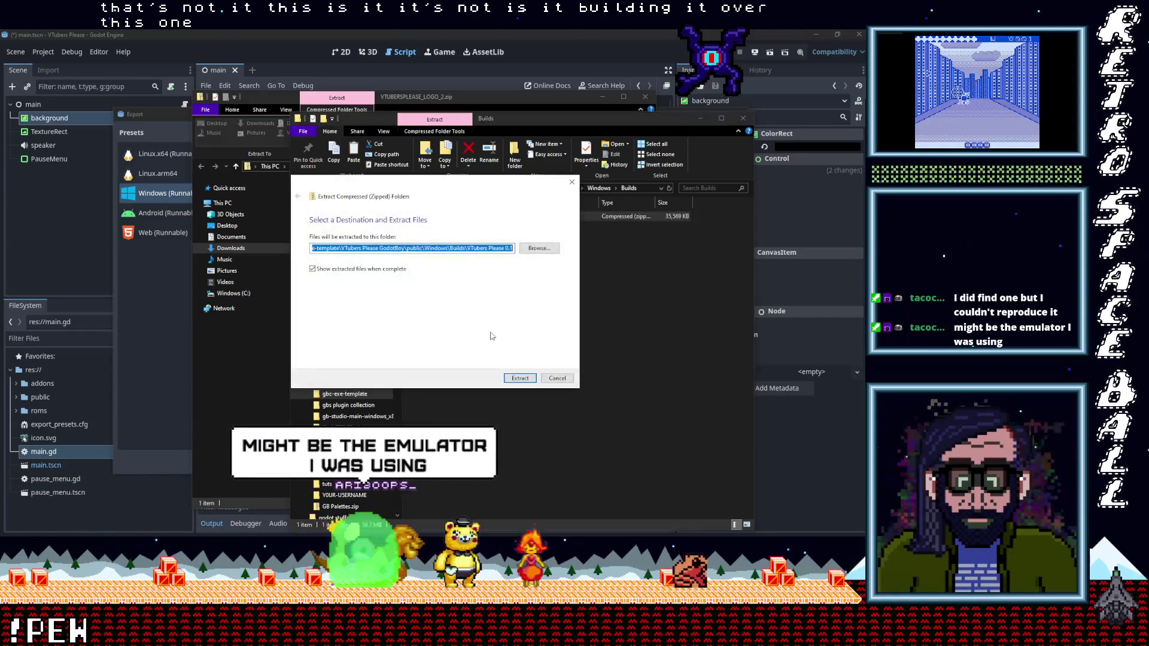
{"action": "left_click", "coordinate": [519, 378]}
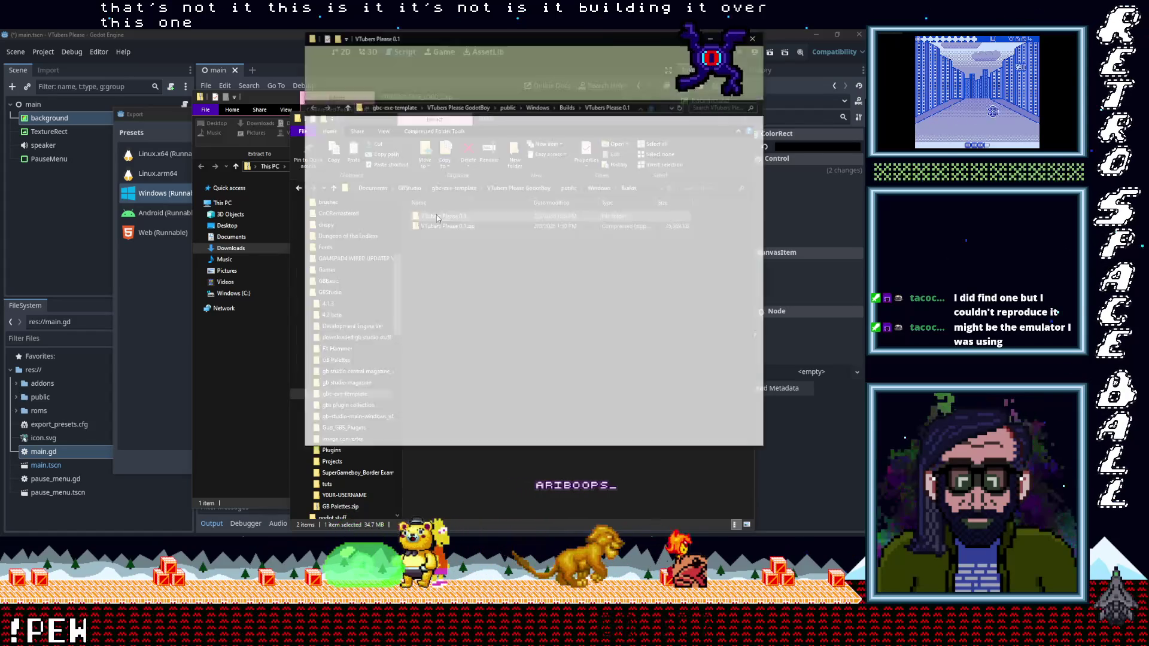
{"action": "left_click", "coordinate": [755, 36]}
Delete both the extracted folder and the zip, leaving Builds empty.
{"action": "left_click_drag", "start_coordinate": [445, 258], "coordinate": [443, 216]}
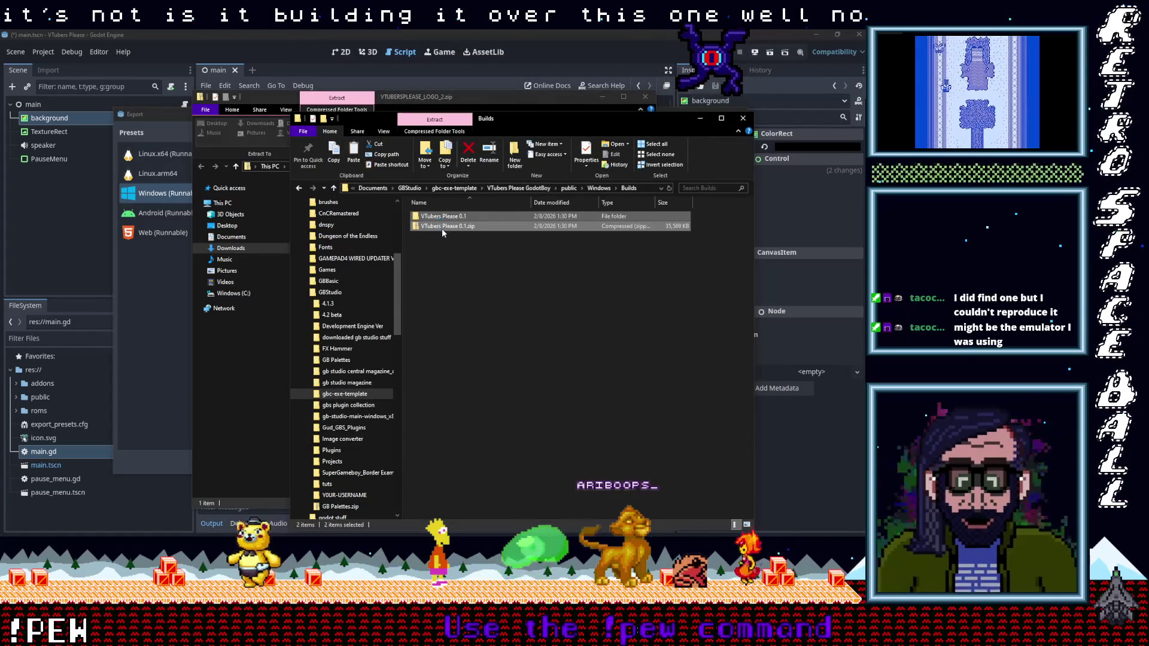
{"action": "right_click", "coordinate": [441, 228]}
{"action": "left_click", "coordinate": [363, 421]}
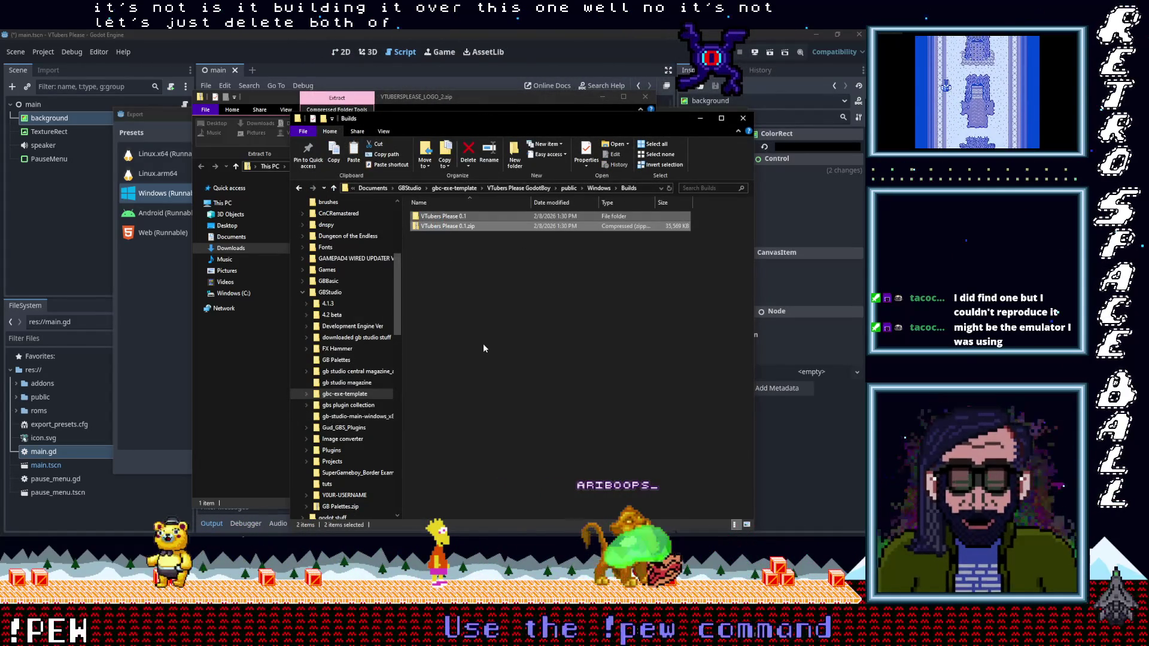
{"action": "left_click", "coordinate": [379, 36]}
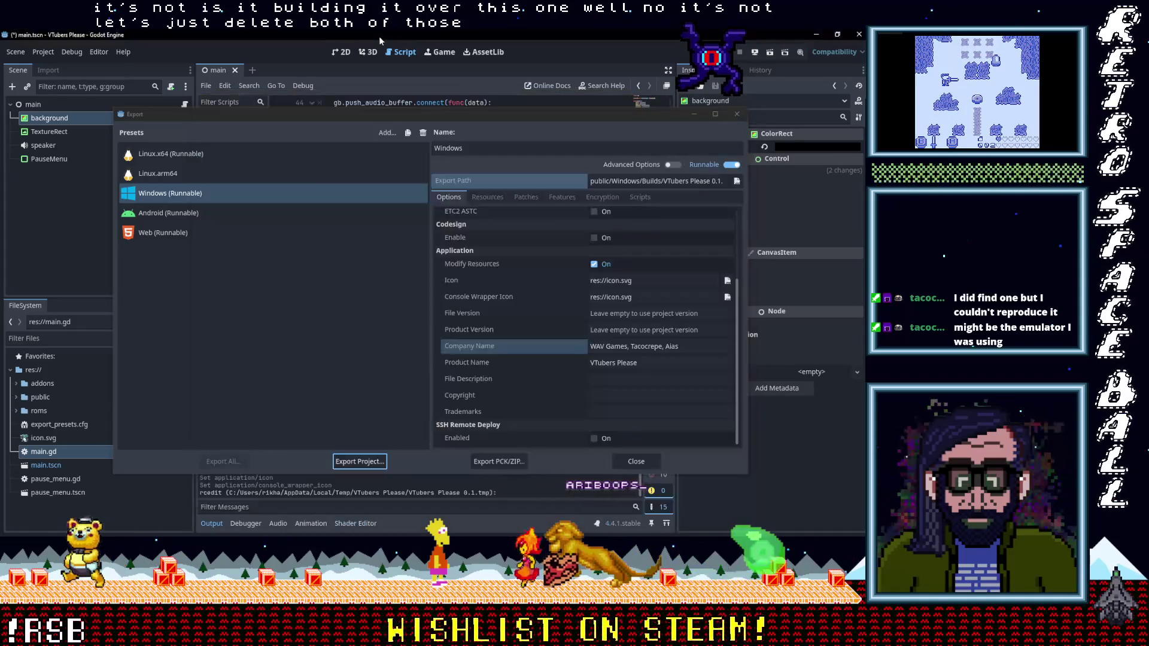
Reload the changed project files and point the Windows export path at public/Windows/Builds.
{"action": "left_click", "coordinate": [458, 348]}
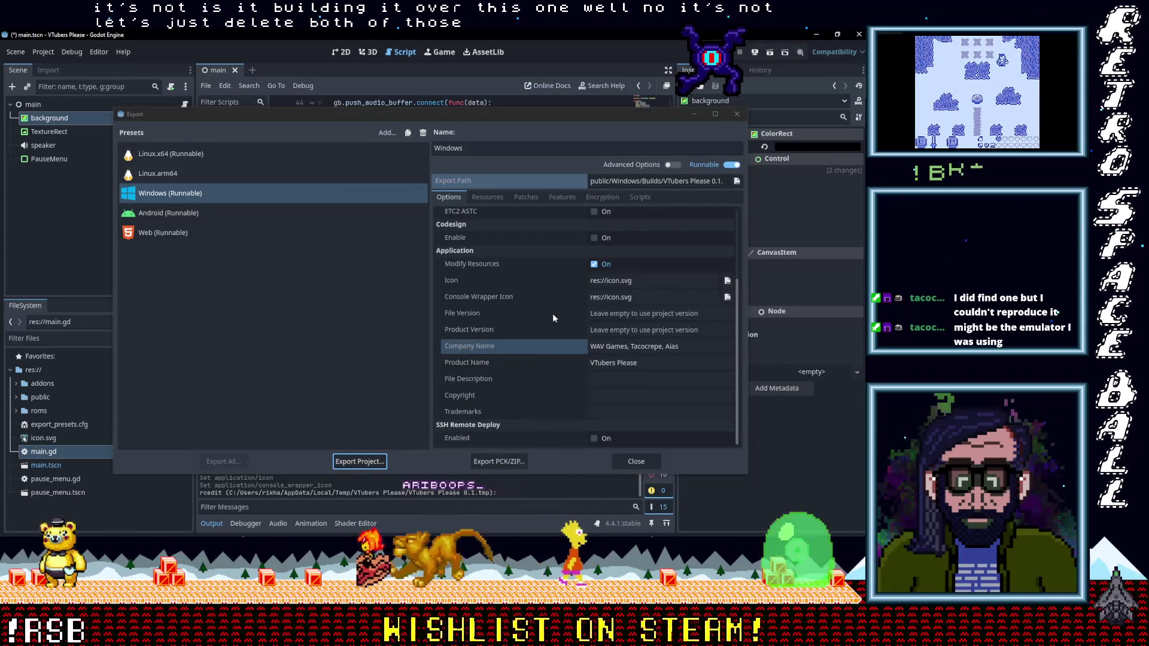
{"action": "scroll", "coordinate": [557, 338], "scroll_direction": "up", "scroll_amount": 3}
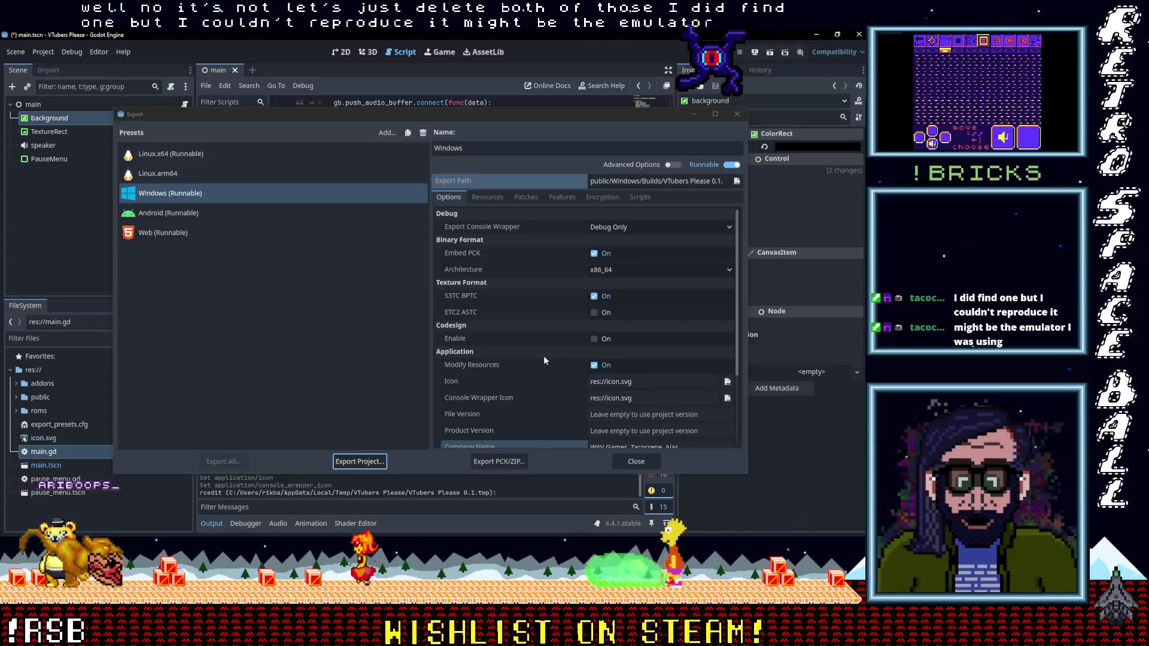
{"action": "left_click", "coordinate": [631, 183]}
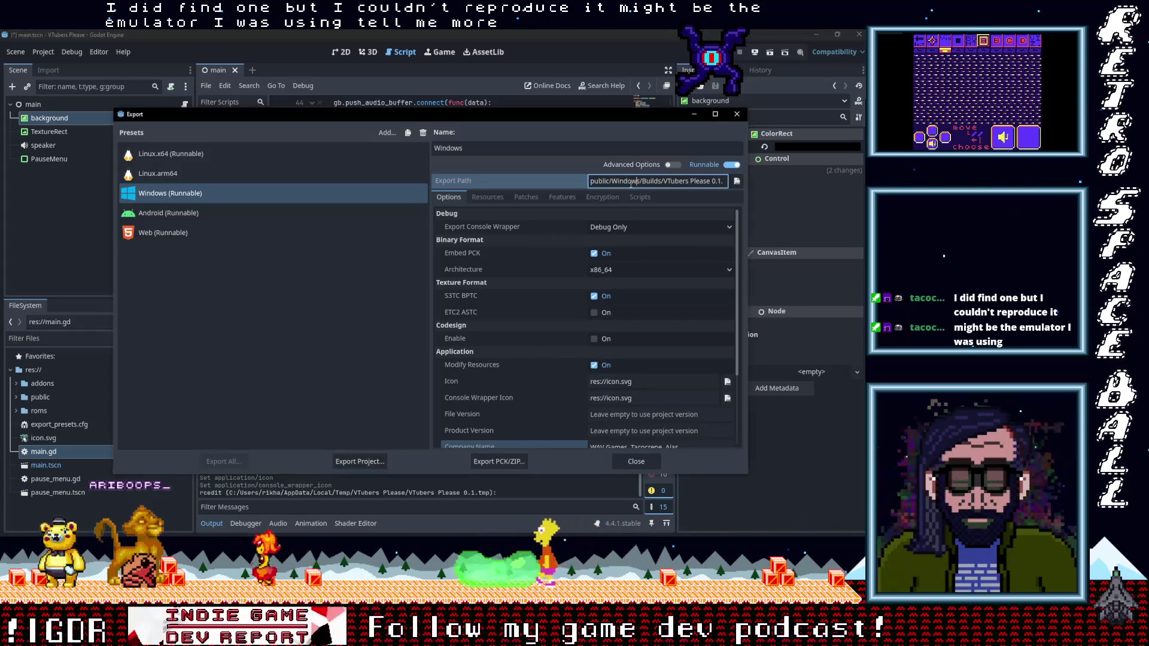
{"action": "left_click", "coordinate": [737, 182]}
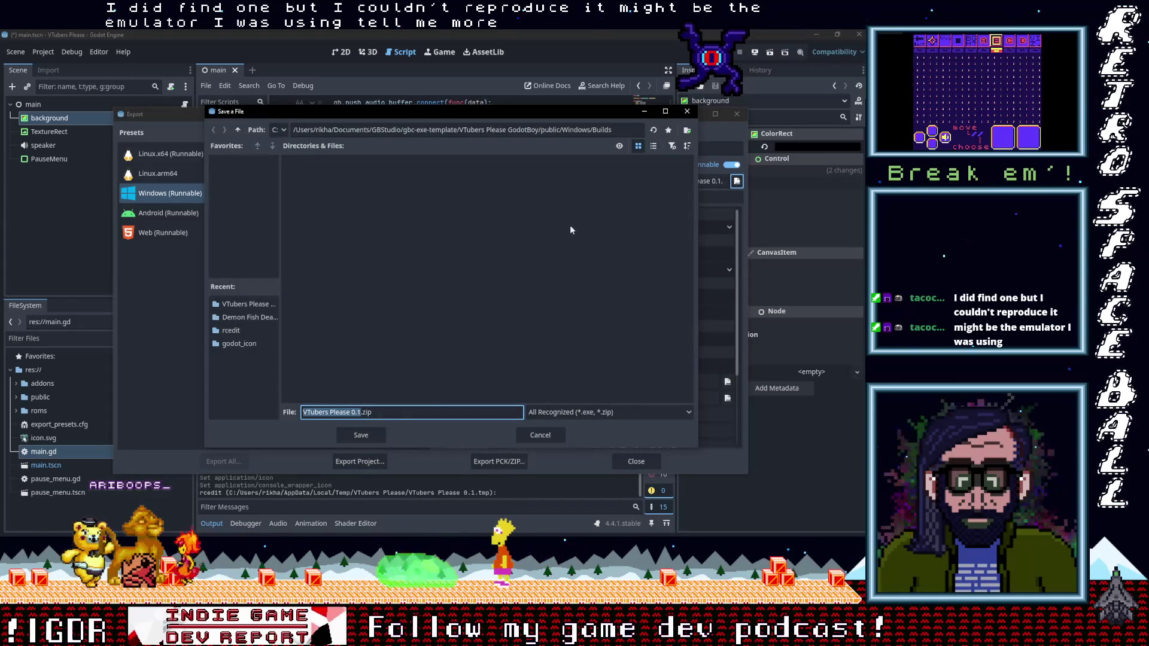
{"action": "left_click", "coordinate": [376, 436]}
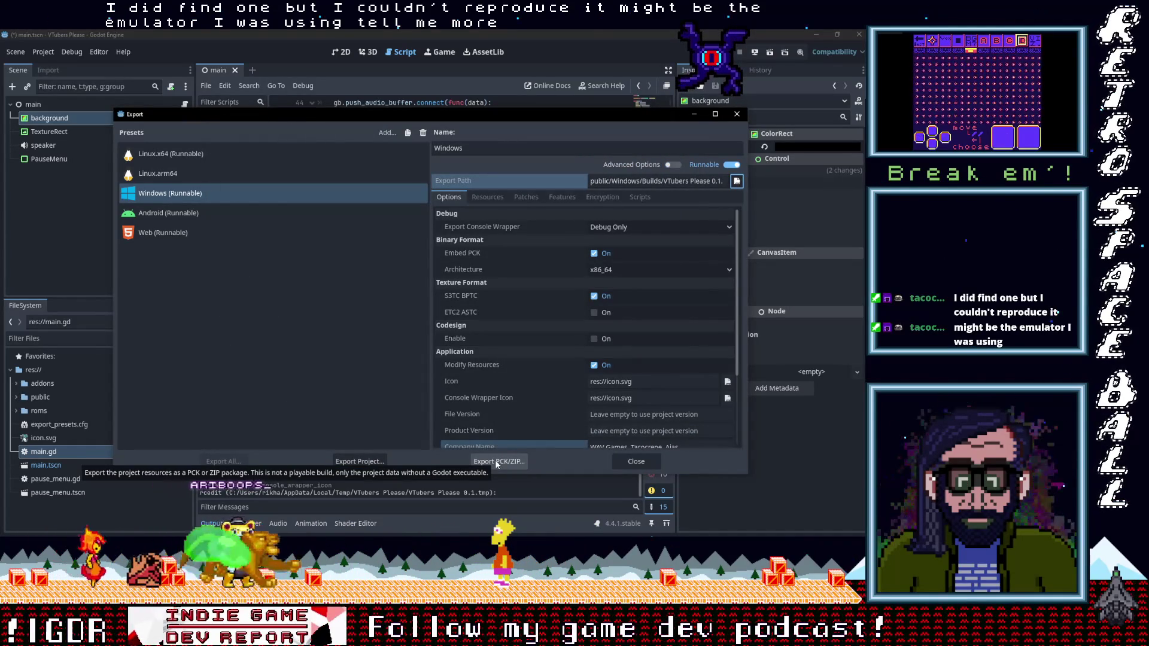
Save a PCK/ZIP export named 'VTubers Please' into public/Windows/Builds.
{"action": "left_click", "coordinate": [496, 462]}
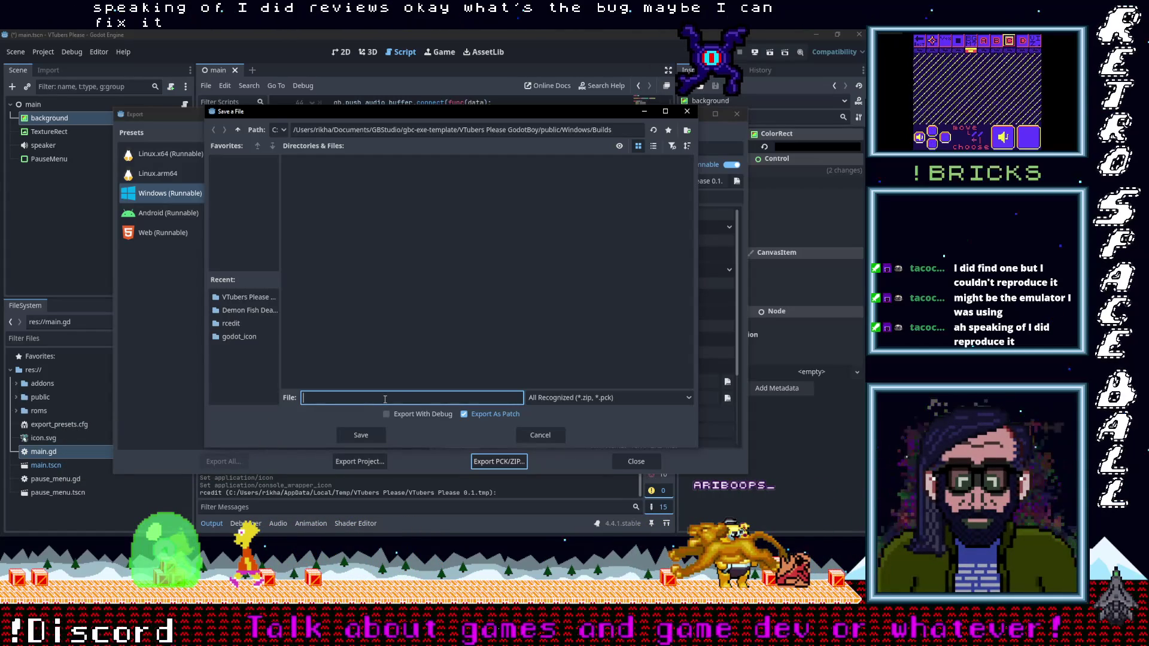
{"action": "type", "text": "VTubers"}
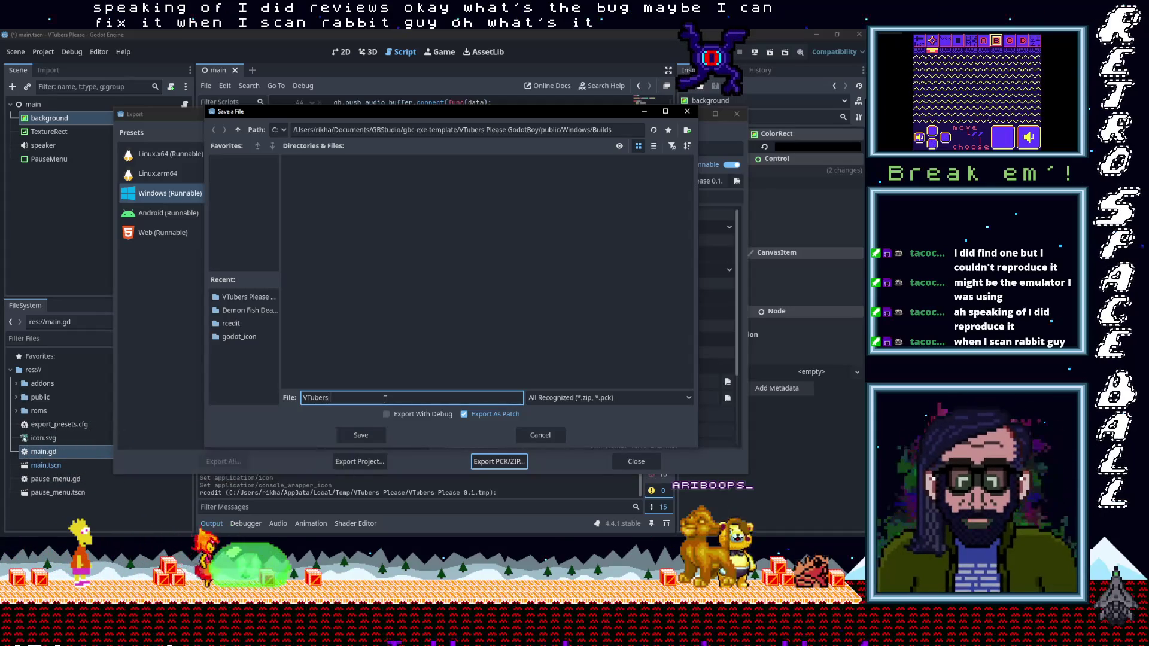
{"action": "type", "text": "Please"}
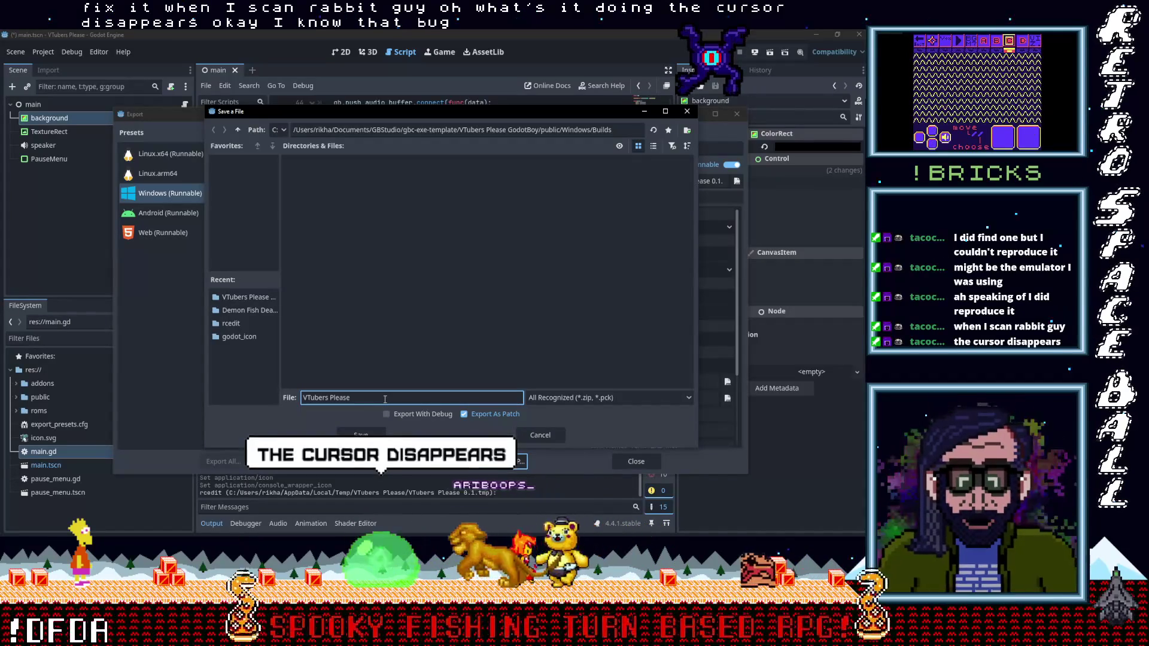
{"action": "left_click", "coordinate": [365, 436]}
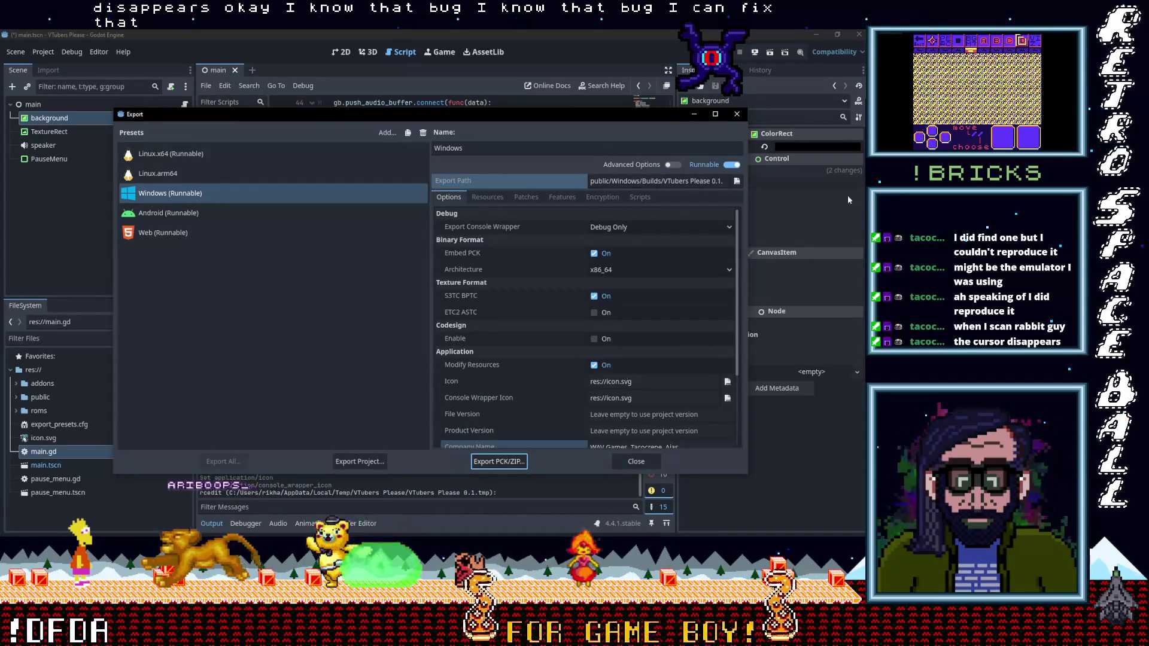
Switch to GB Studio and bring the NPC 18 Scan scene into view and select it.
{"action": "key", "text": "alt+Tab"}
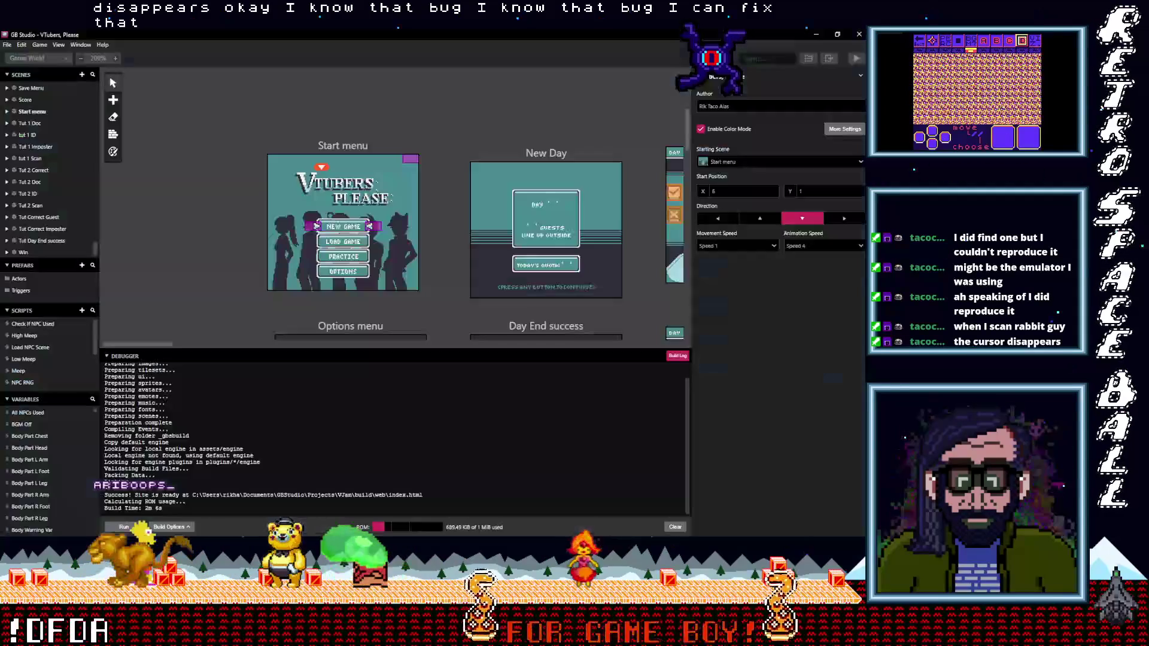
{"action": "scroll", "coordinate": [426, 270], "scroll_direction": "down", "scroll_amount": 6}
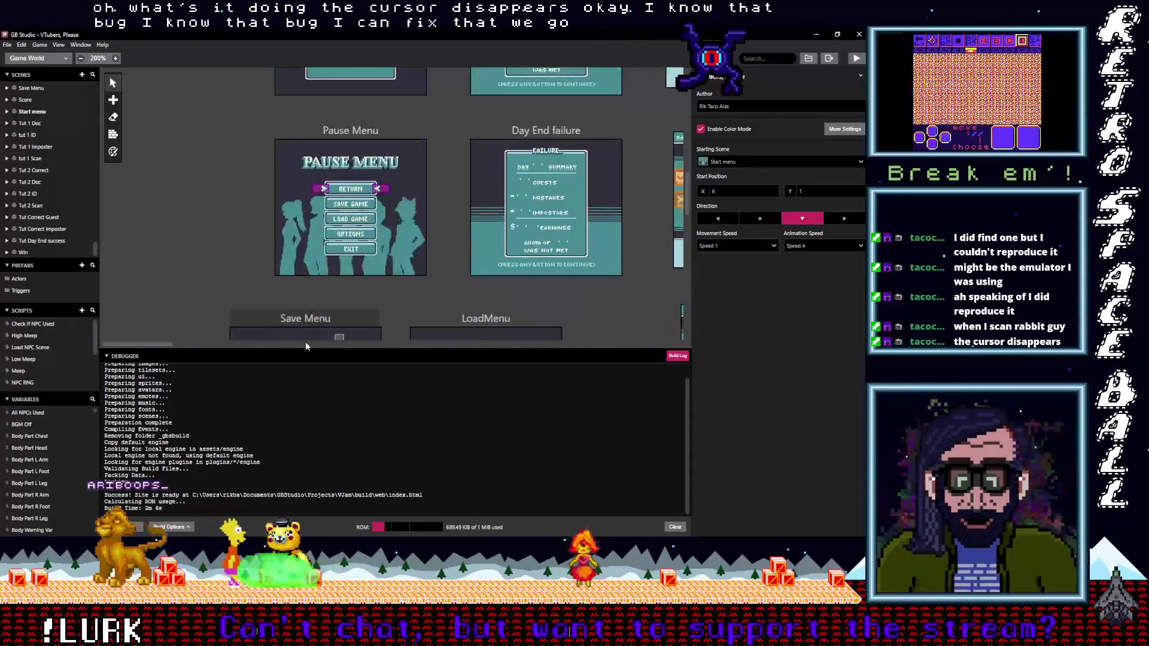
{"action": "left_click_drag", "start_coordinate": [213, 343], "coordinate": [555, 336]}
{"action": "scroll", "coordinate": [516, 279], "scroll_direction": "down", "scroll_amount": 3}
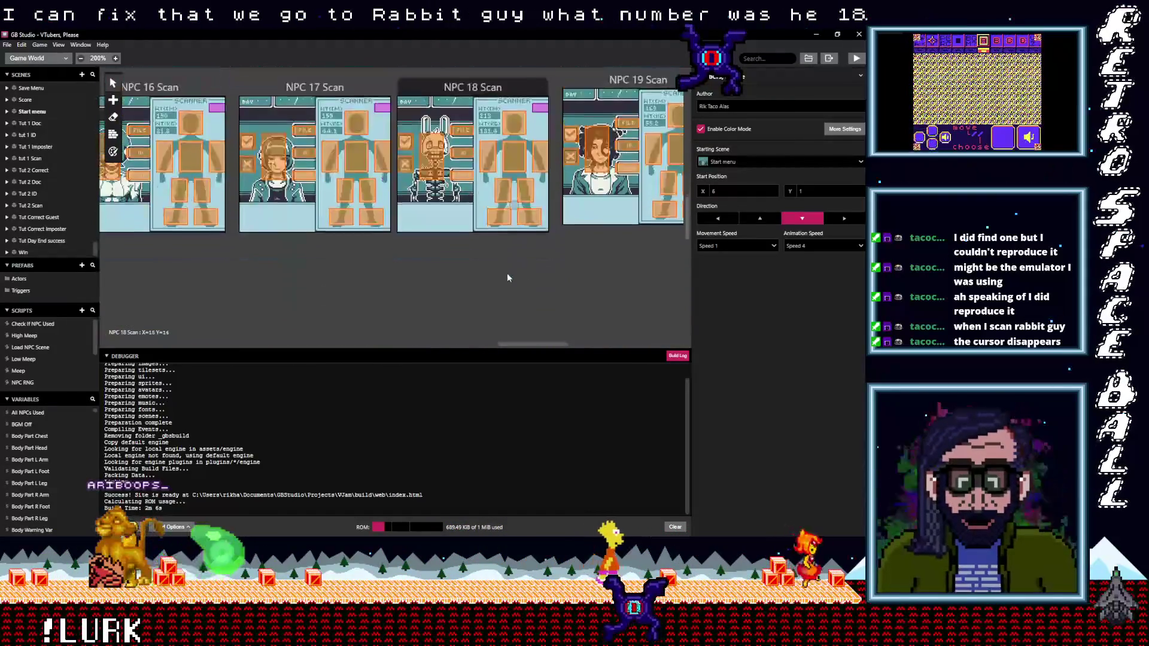
{"action": "left_click", "coordinate": [521, 203]}
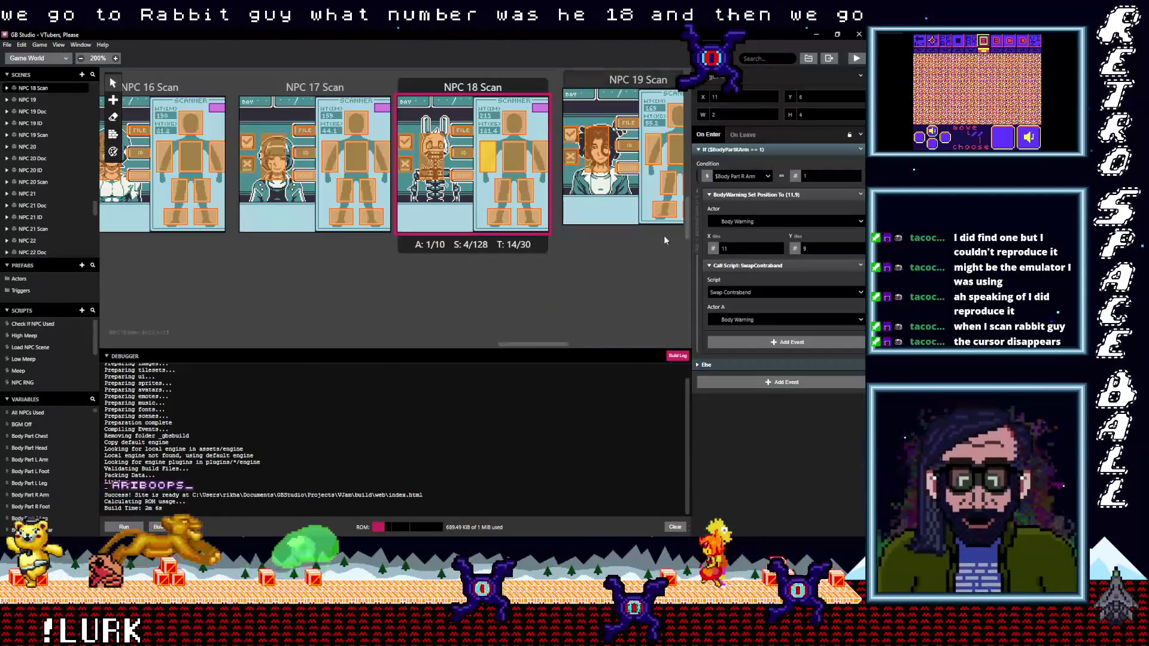
Inspect the chest, head and left-side triggers' scripts, including the On Leave script.
{"action": "left_click", "coordinate": [514, 159]}
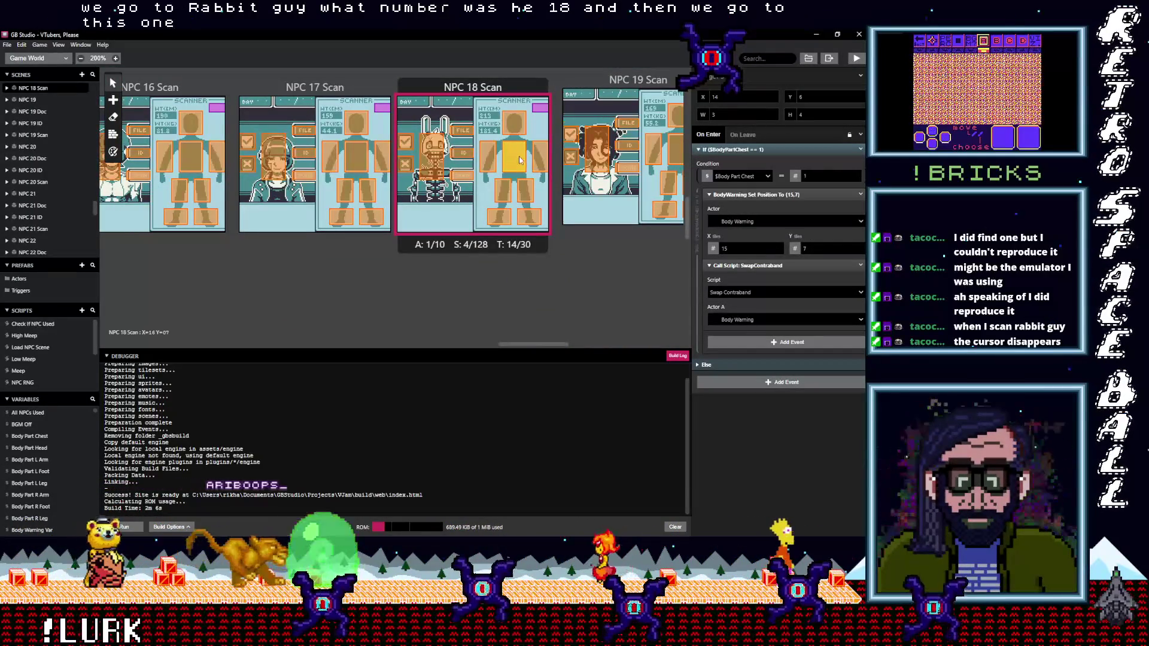
{"action": "left_click", "coordinate": [514, 123]}
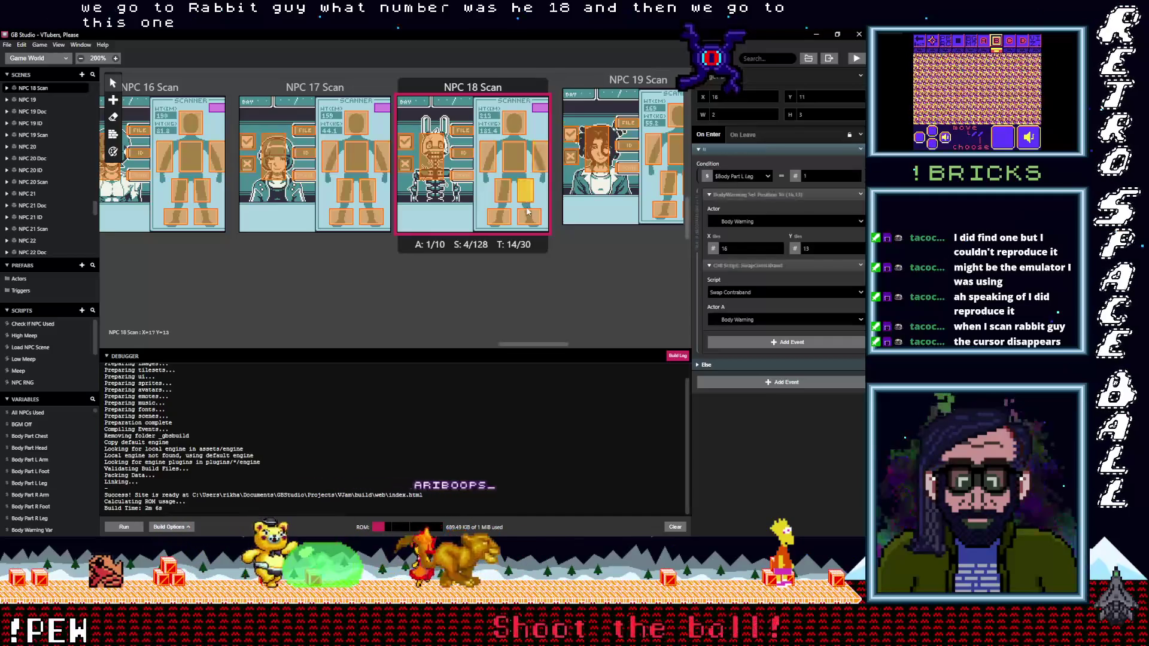
{"action": "left_click", "coordinate": [463, 177]}
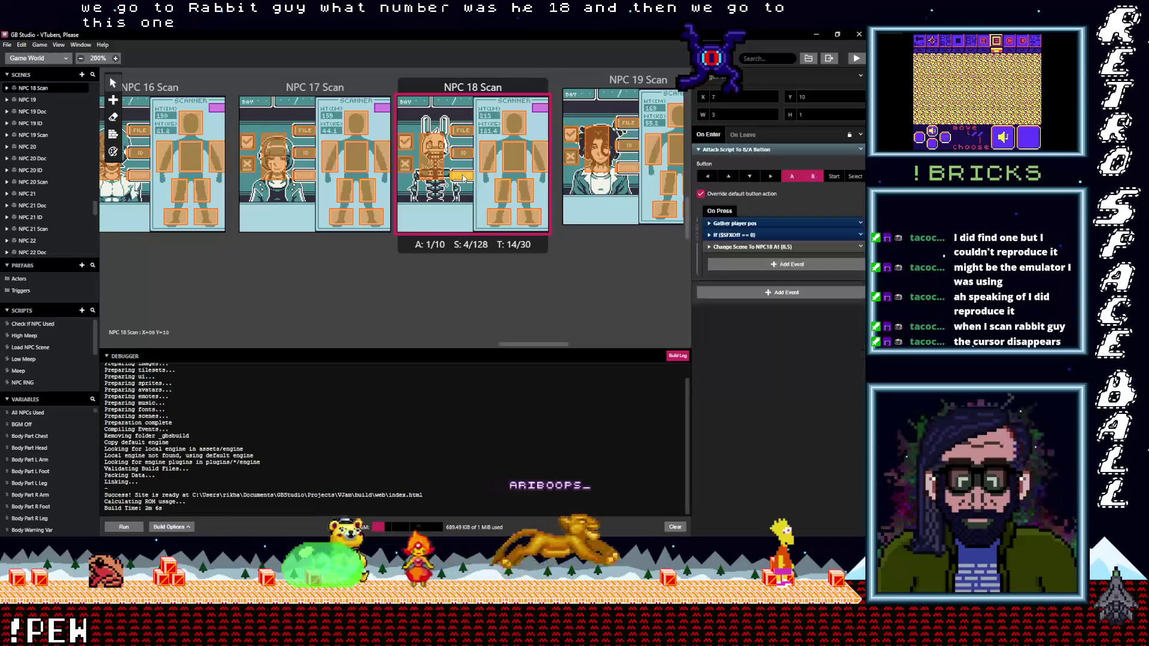
{"action": "left_click", "coordinate": [744, 135]}
{"action": "left_click_drag", "start_coordinate": [462, 177], "coordinate": [468, 133]}
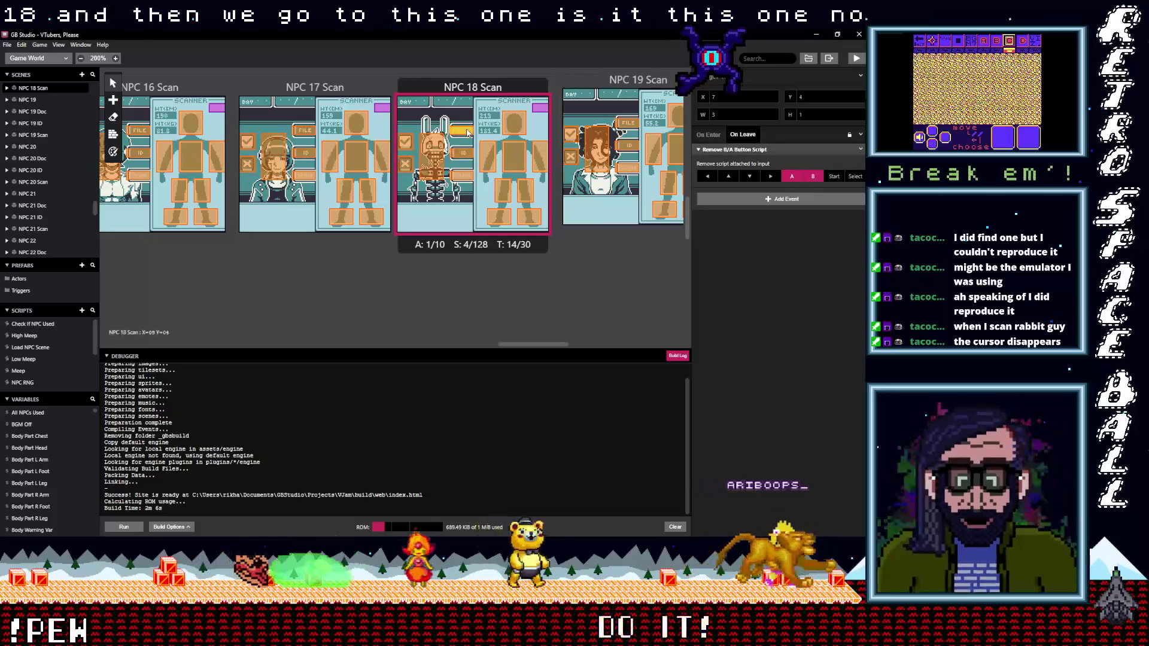
Inspect the character, check-mark, chest, foot and arm triggers' events in NPC 18 Scan.
{"action": "left_click", "coordinate": [429, 166]}
{"action": "left_click", "coordinate": [405, 142]}
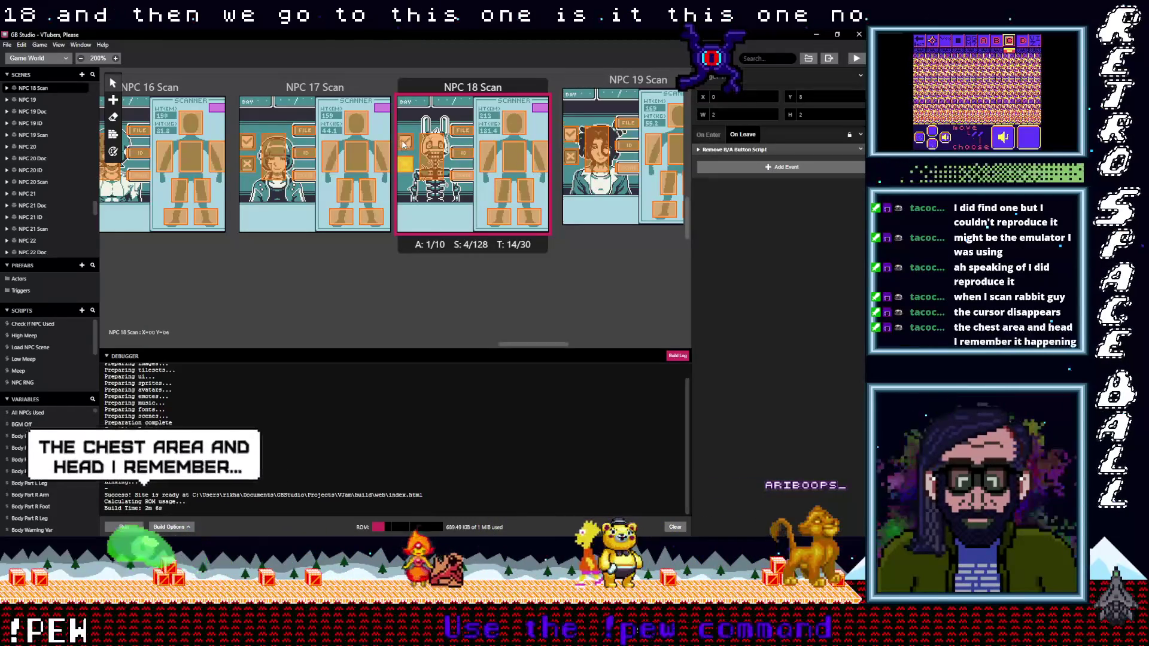
{"action": "left_click", "coordinate": [502, 193]}
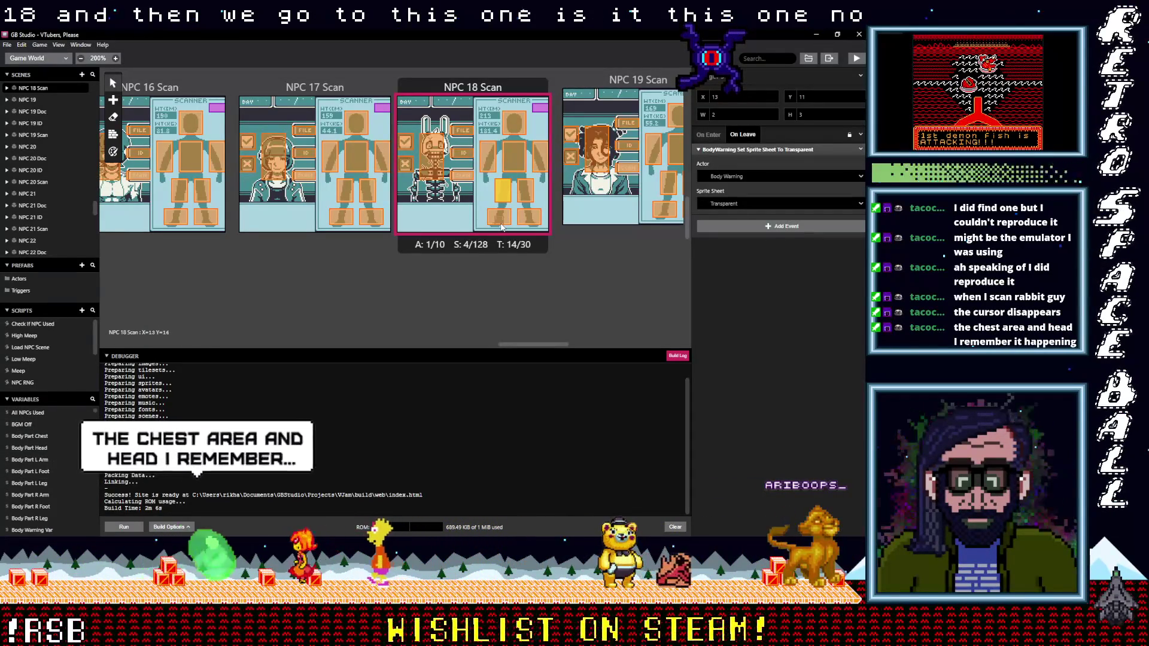
{"action": "left_click", "coordinate": [502, 225]}
{"action": "left_click", "coordinate": [528, 217]}
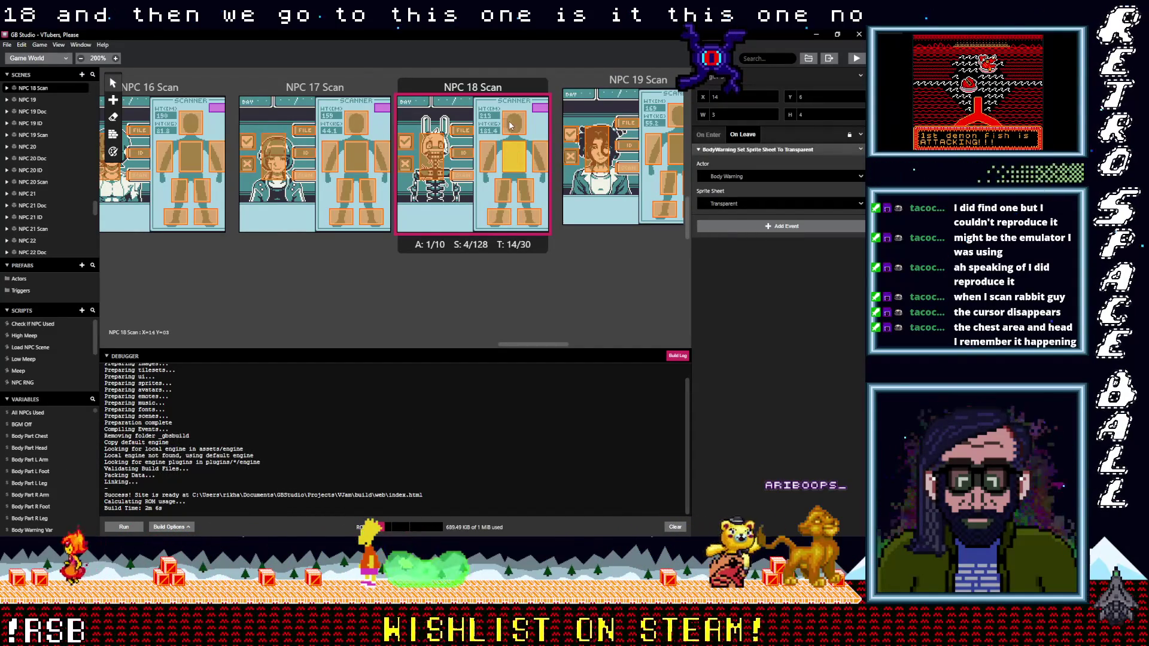
{"action": "left_click", "coordinate": [491, 155]}
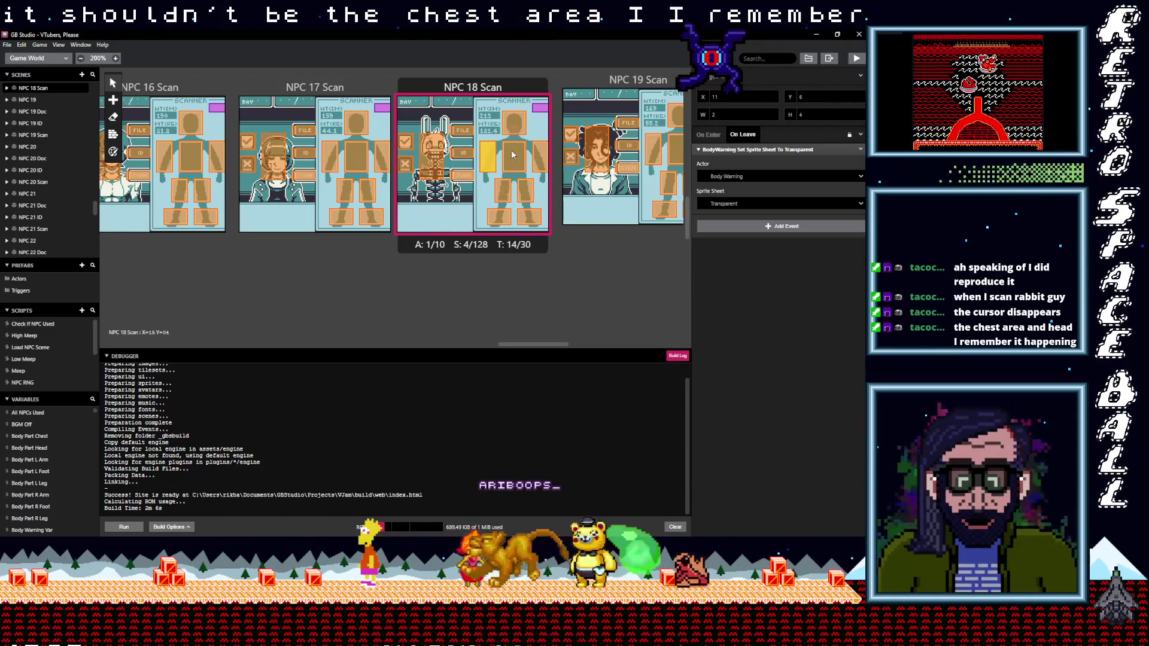
{"action": "left_click", "coordinate": [517, 127]}
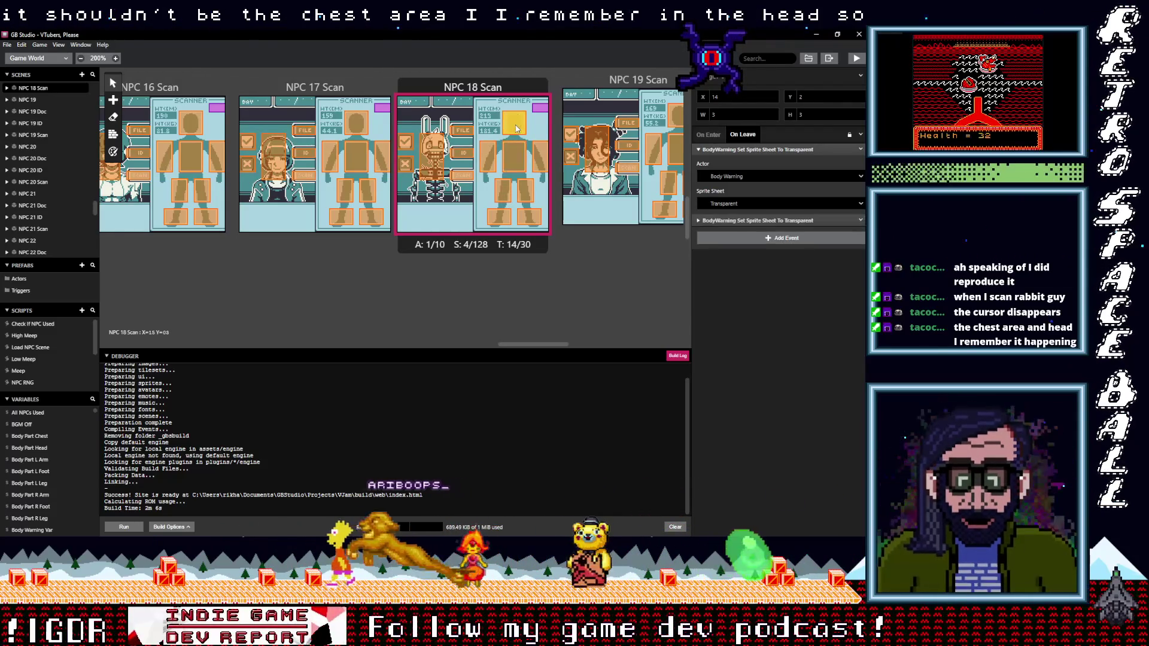
Compare the head trigger's two events against the chest trigger's single event.
{"action": "left_click", "coordinate": [775, 220]}
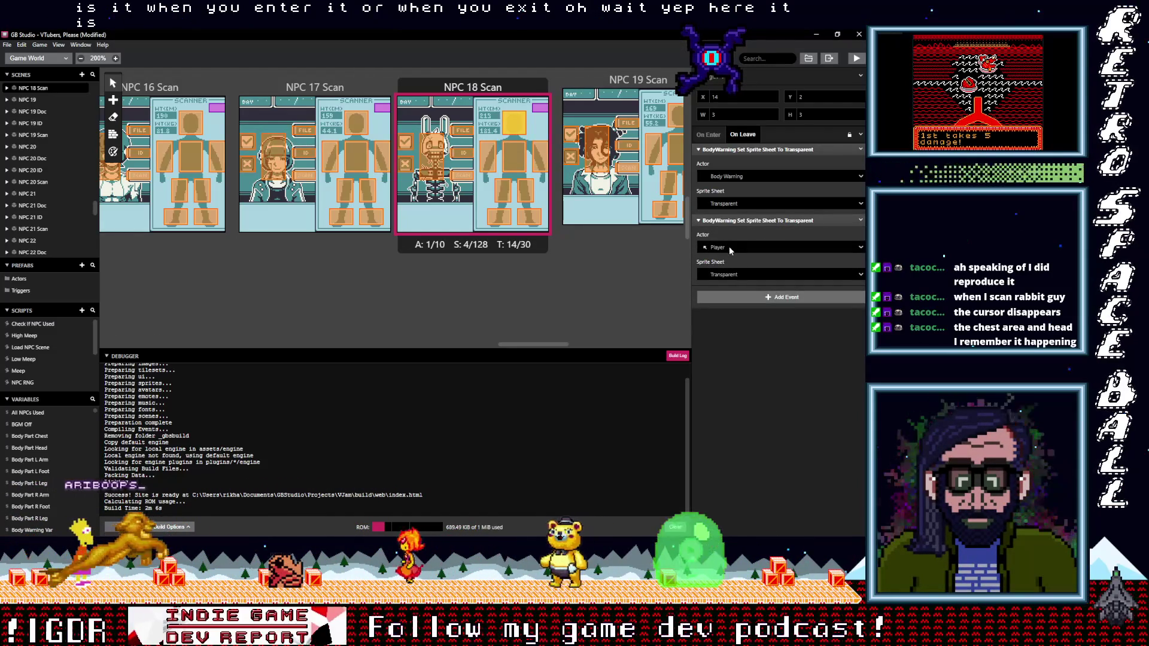
{"action": "left_click", "coordinate": [513, 156]}
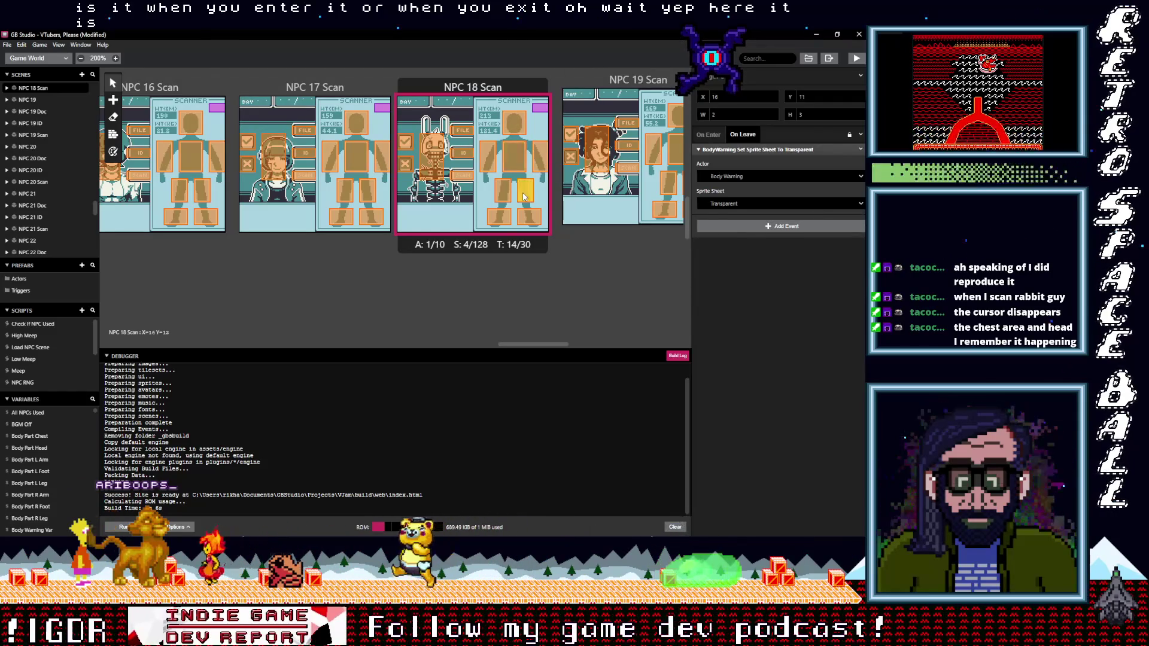
{"action": "left_click", "coordinate": [514, 157]}
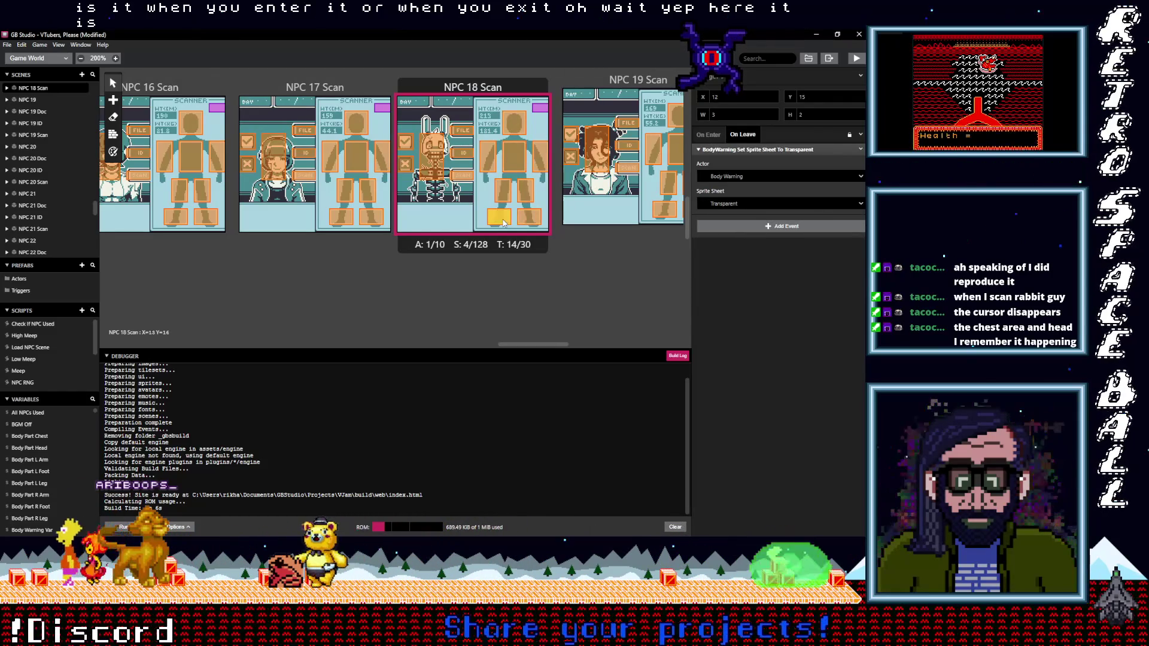
{"action": "left_click", "coordinate": [513, 123]}
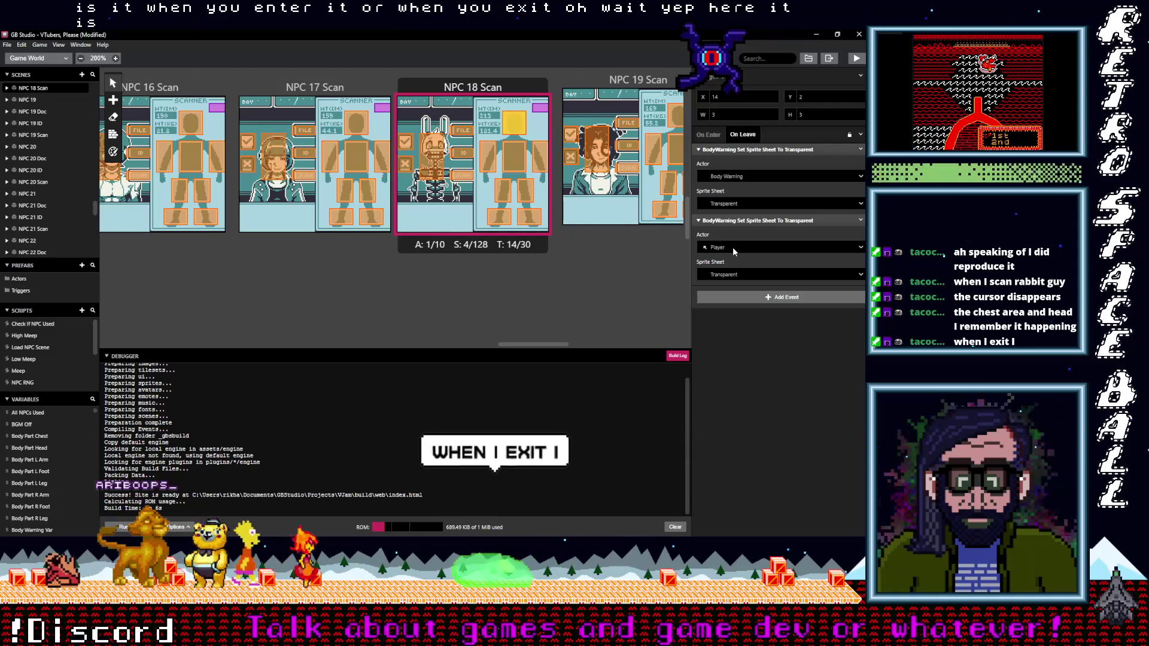
{"action": "left_click", "coordinate": [510, 154]}
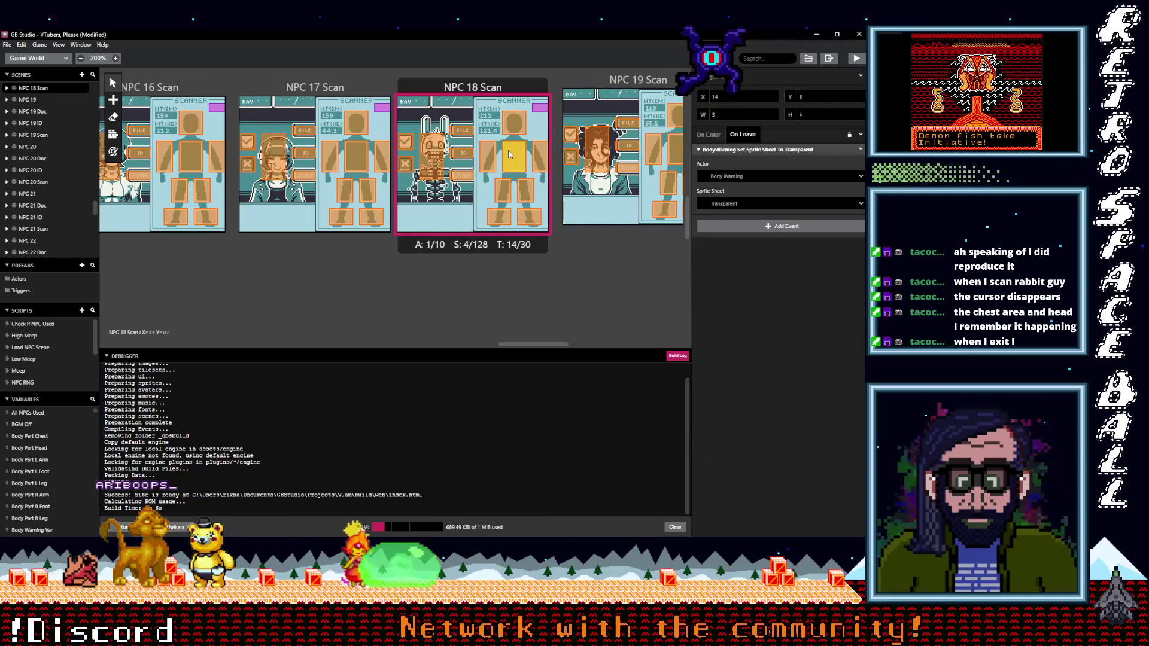
{"action": "left_click", "coordinate": [517, 127]}
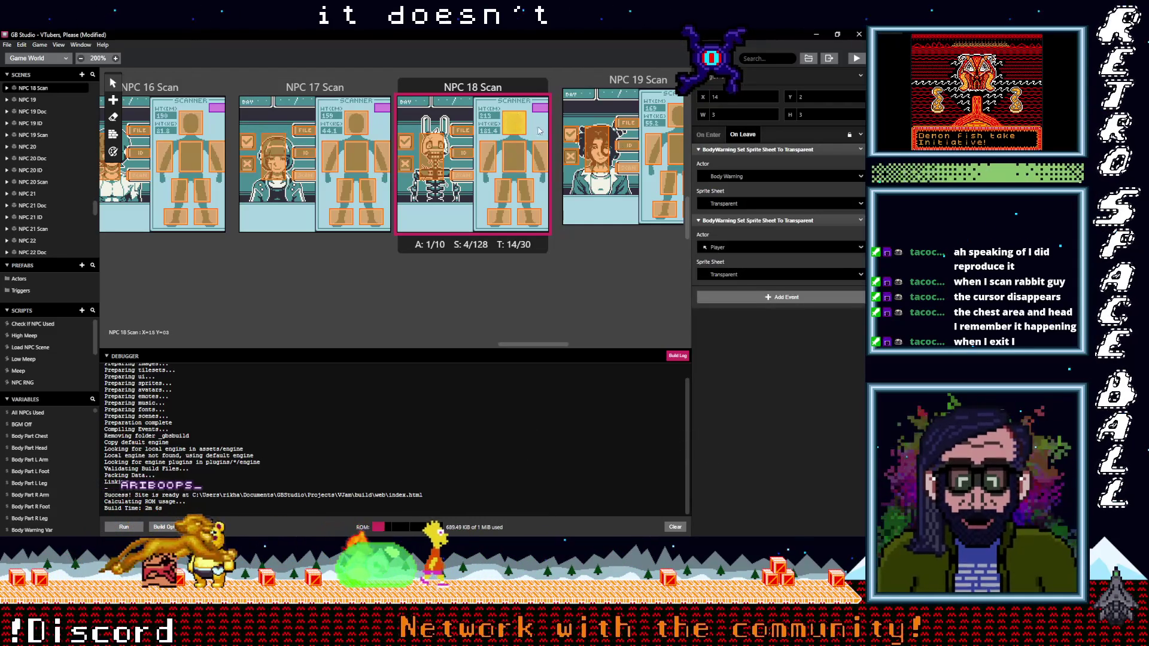
{"action": "left_click", "coordinate": [512, 155]}
{"action": "left_click", "coordinate": [518, 132]}
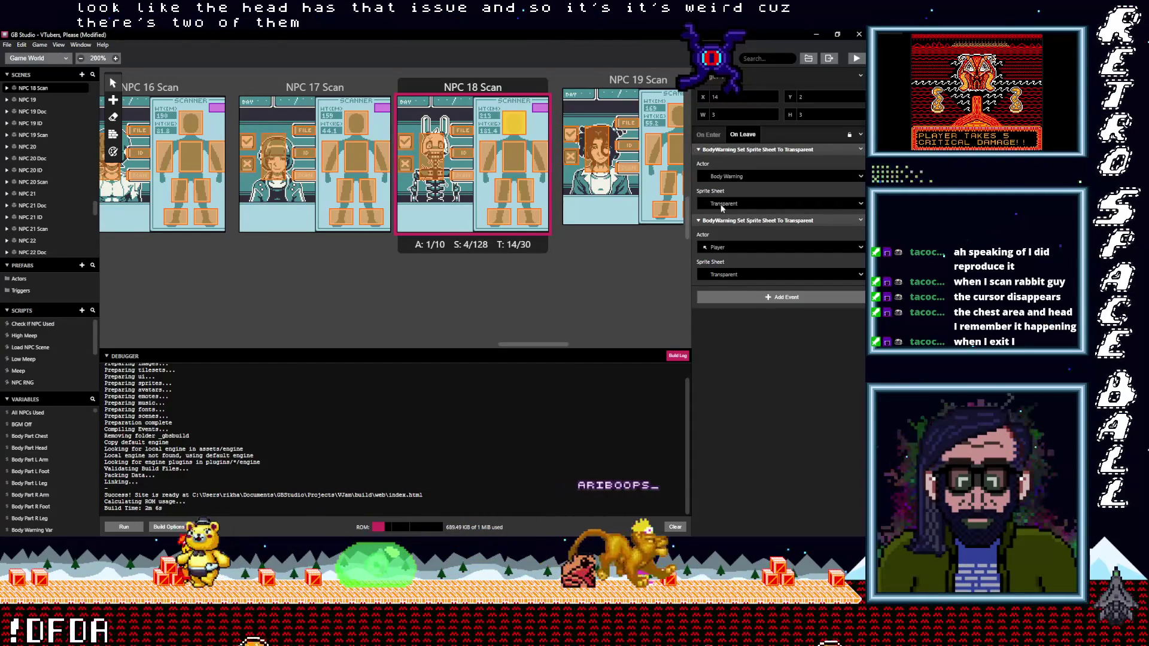
Delete the head trigger's duplicate Player transparent-sprite event, then recheck the other triggers.
{"action": "left_click", "coordinate": [860, 220]}
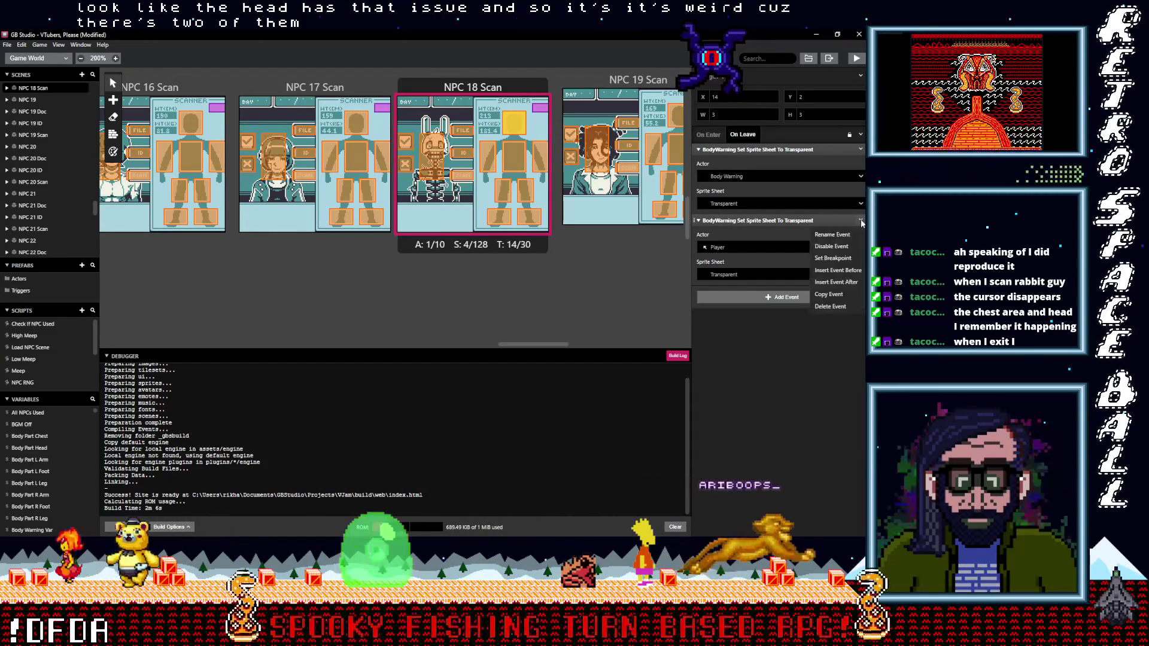
{"action": "left_click", "coordinate": [836, 307]}
{"action": "left_click", "coordinate": [536, 161]}
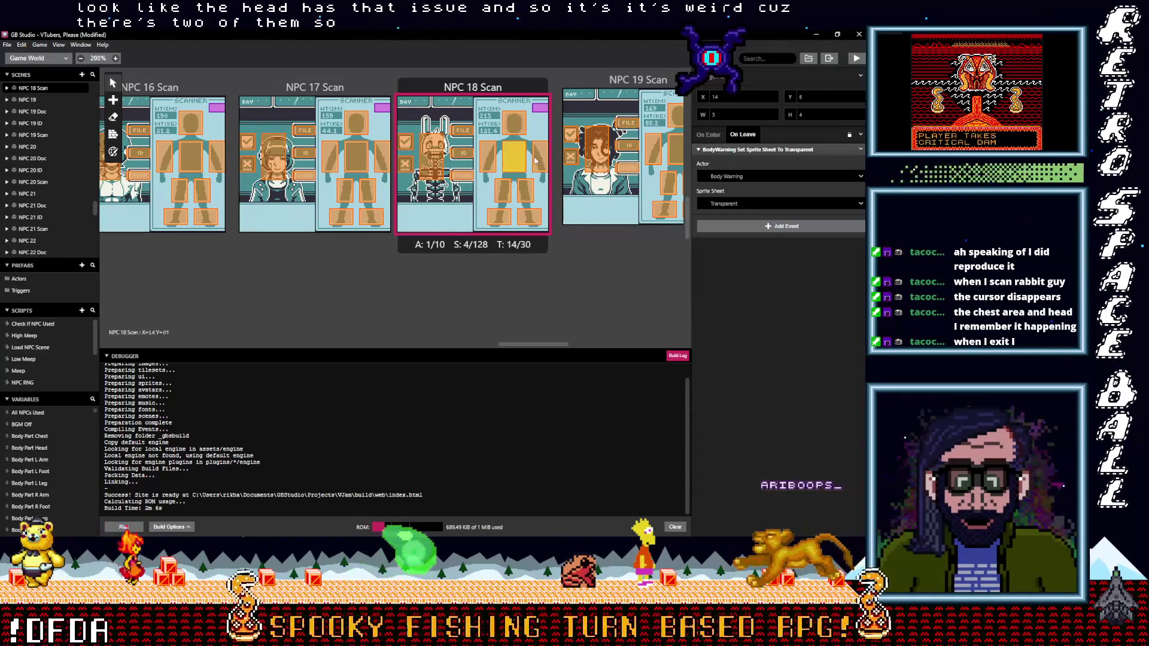
{"action": "left_click", "coordinate": [488, 157]}
{"action": "left_click", "coordinate": [499, 217]}
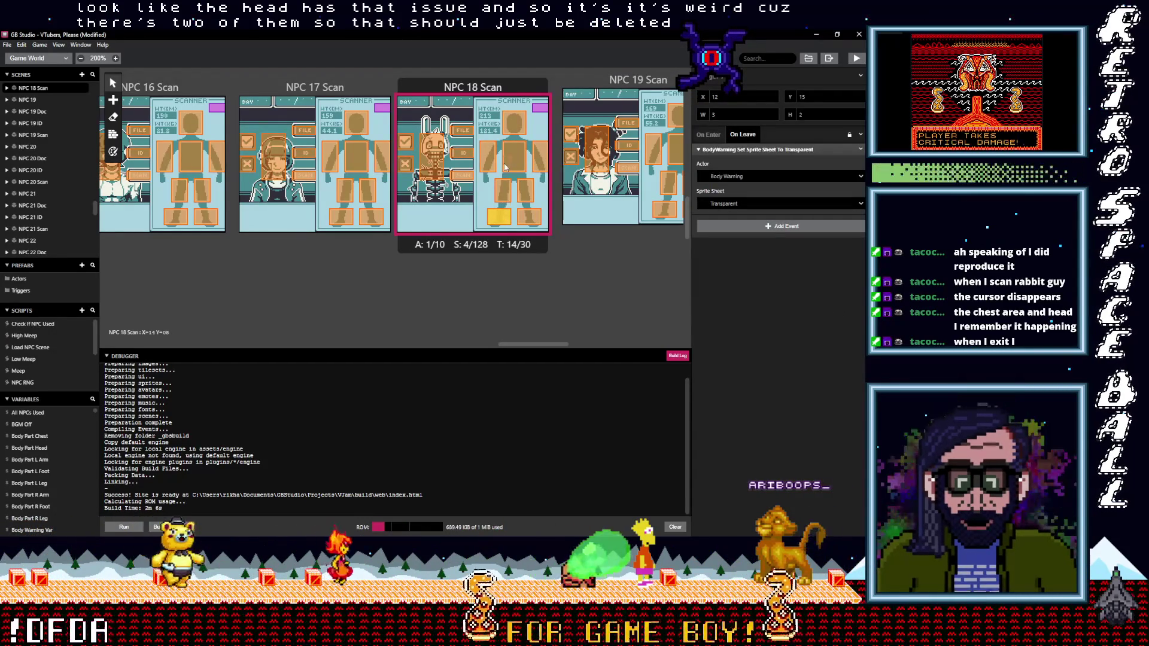
{"action": "left_click", "coordinate": [8, 45]}
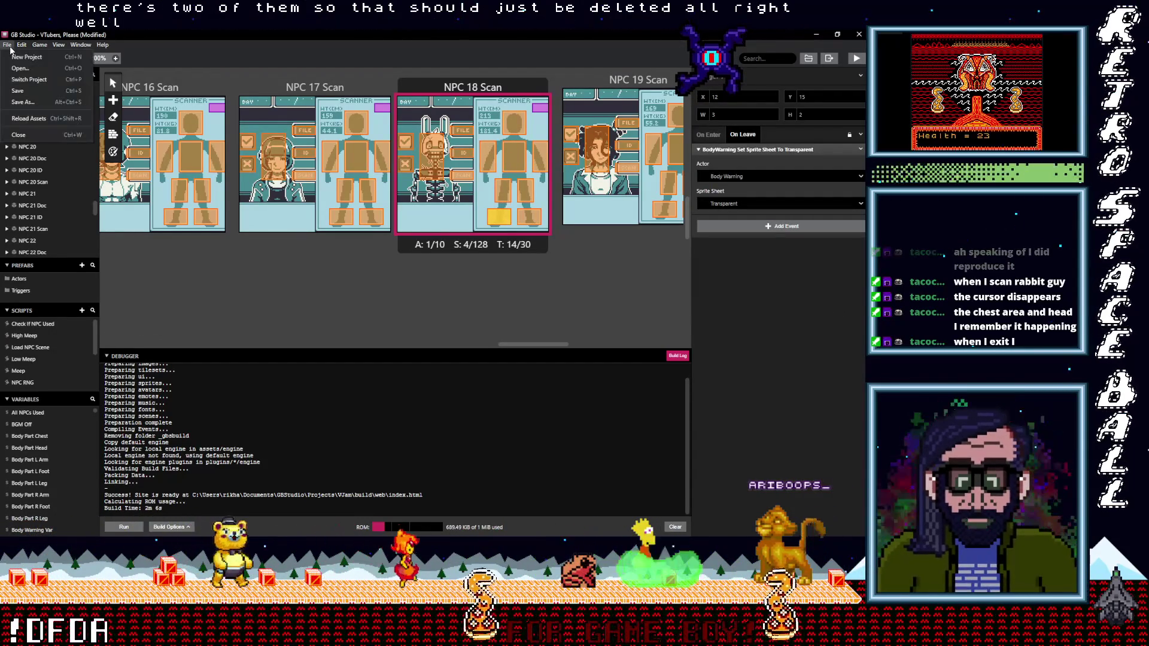
Save the project, start a new Export As build, then select the head trigger.
{"action": "left_click", "coordinate": [24, 92]}
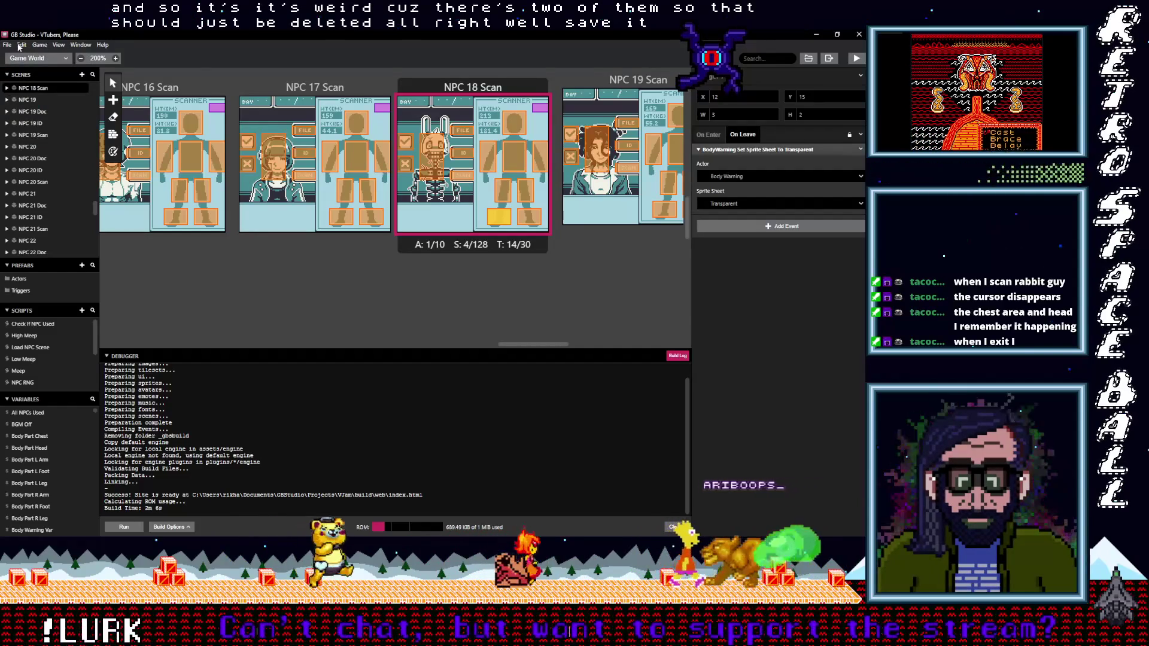
{"action": "left_click", "coordinate": [58, 45]}
{"action": "left_click", "coordinate": [39, 45]}
{"action": "mouse_move", "coordinate": [60, 79]}
{"action": "left_click", "coordinate": [150, 77]}
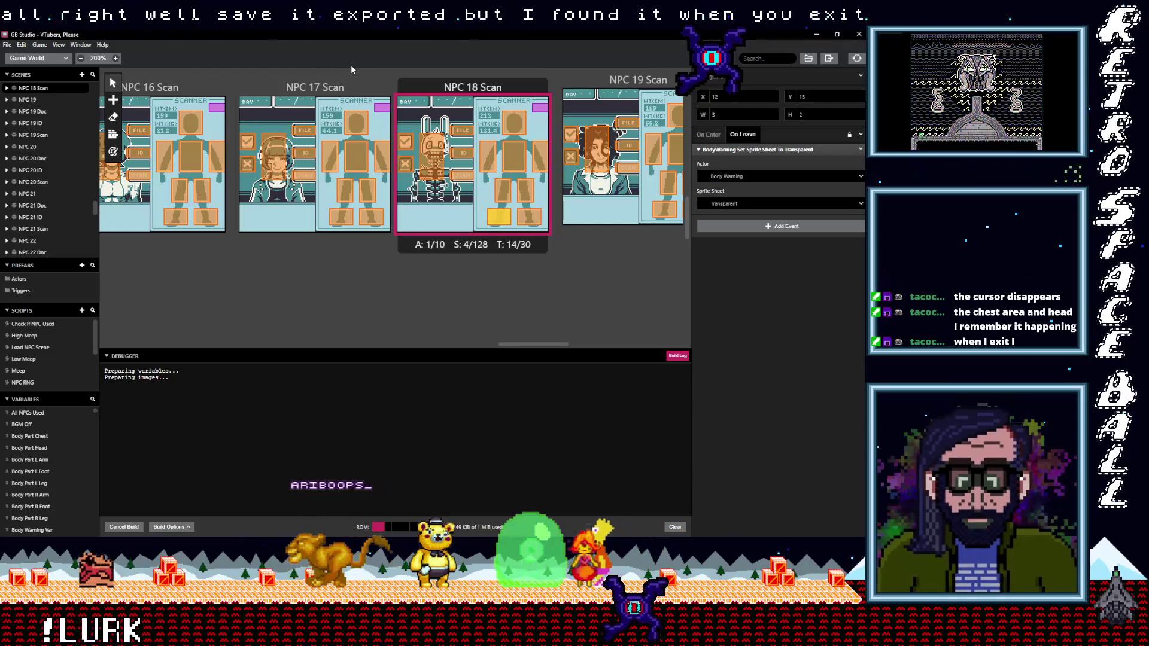
{"action": "left_click", "coordinate": [507, 123]}
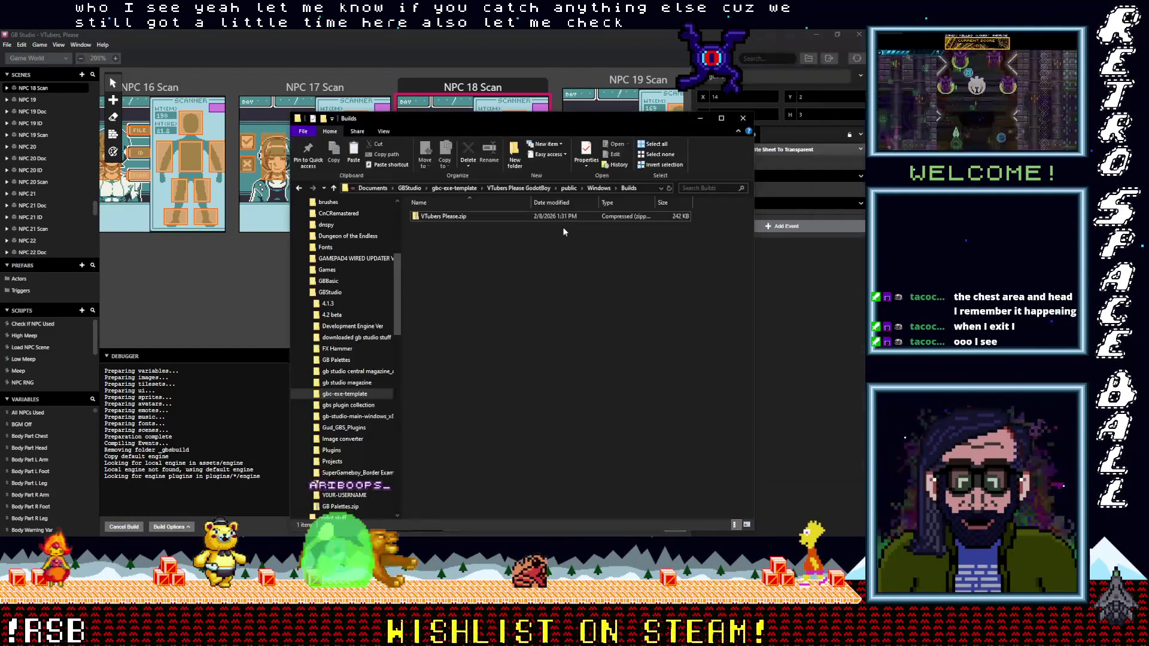
Look inside the old VTubers Please.zip and extract it into the suggested folder.
{"action": "left_click", "coordinate": [446, 216]}
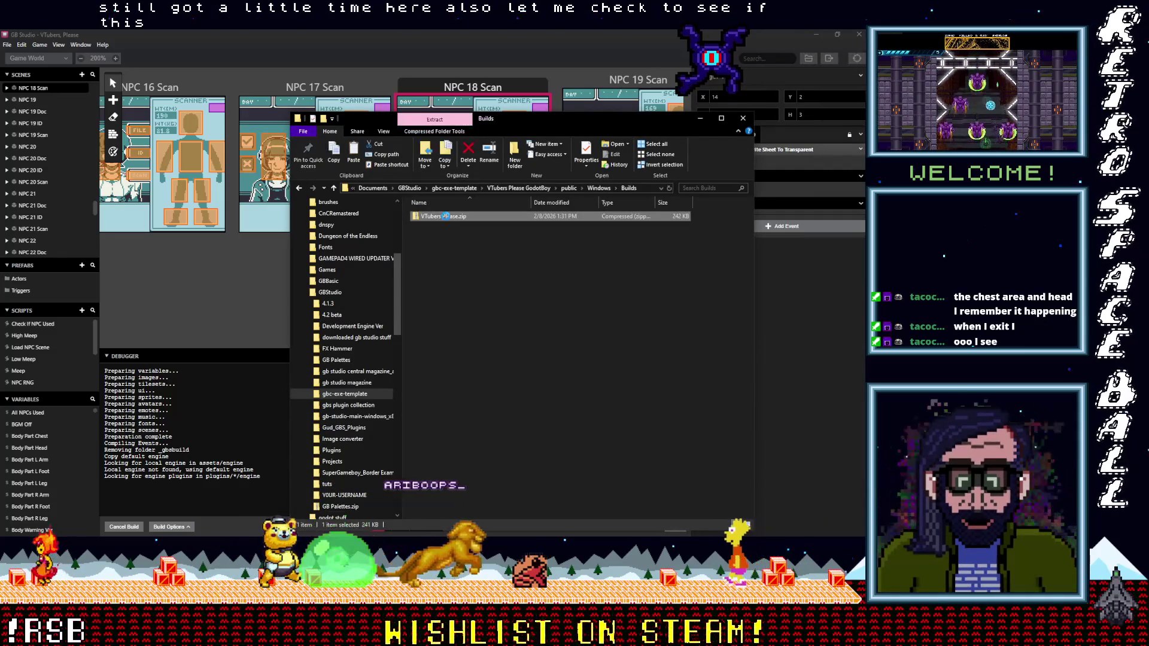
{"action": "double_click", "coordinate": [446, 216]}
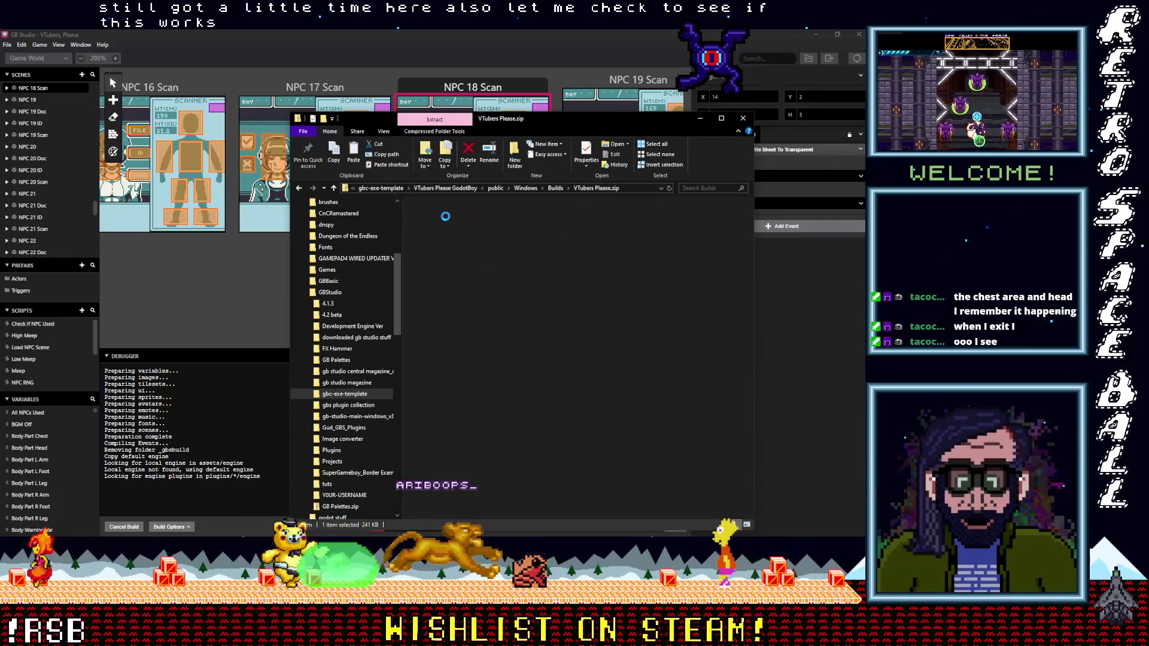
{"action": "left_click", "coordinate": [336, 191]}
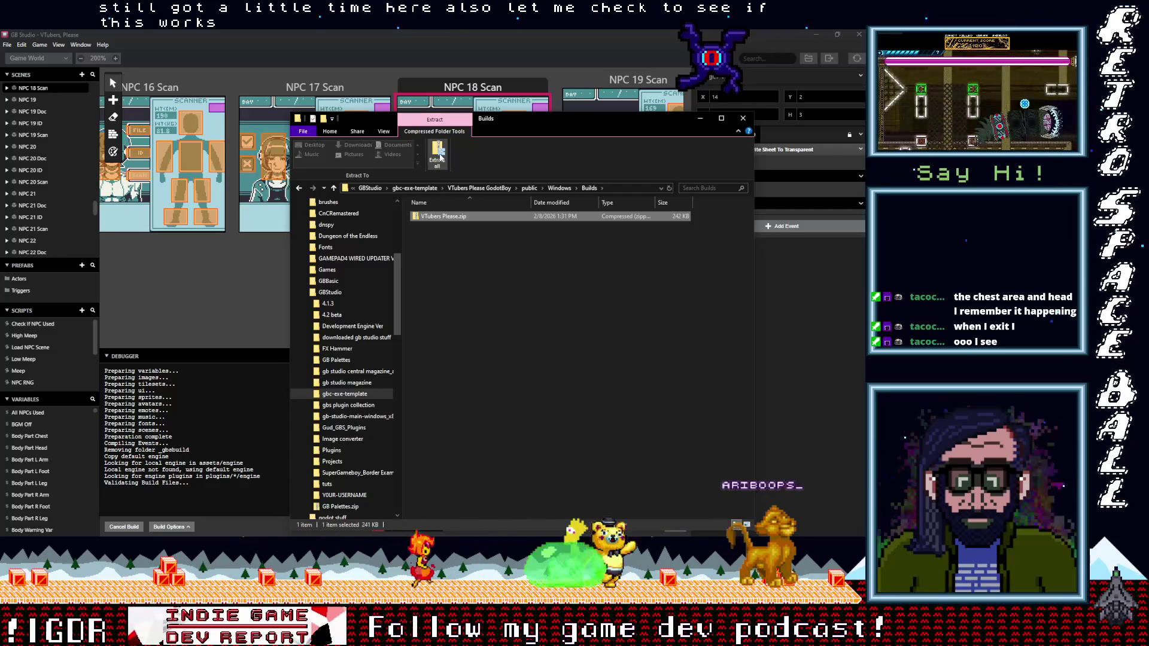
{"action": "left_click", "coordinate": [440, 158]}
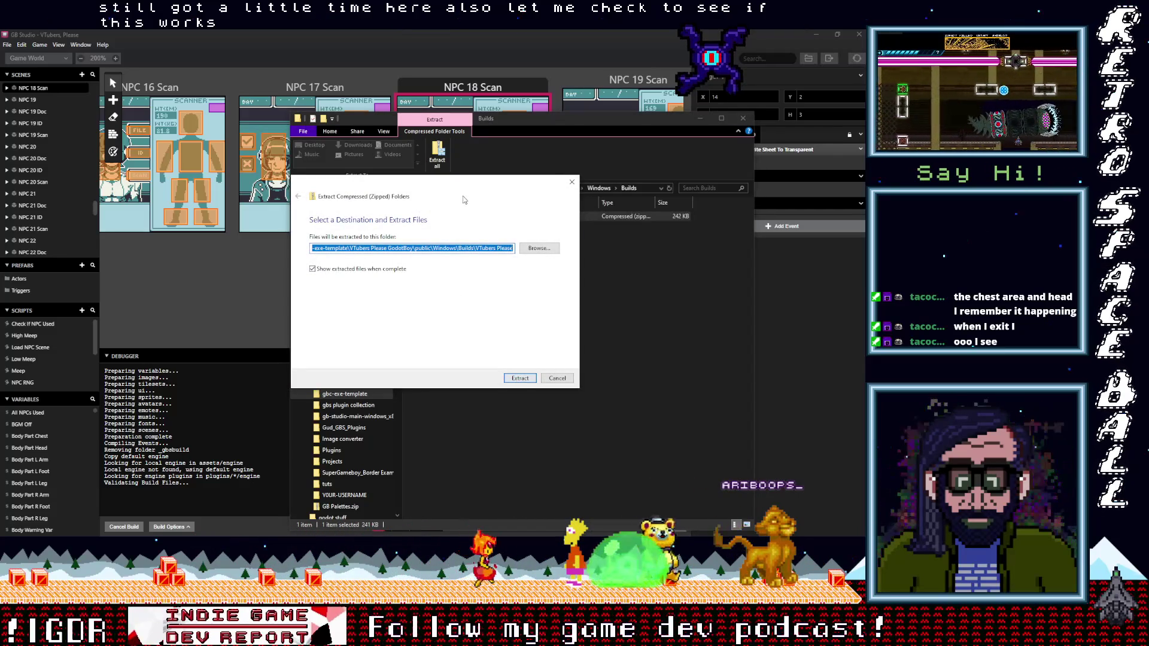
{"action": "left_click", "coordinate": [590, 361]}
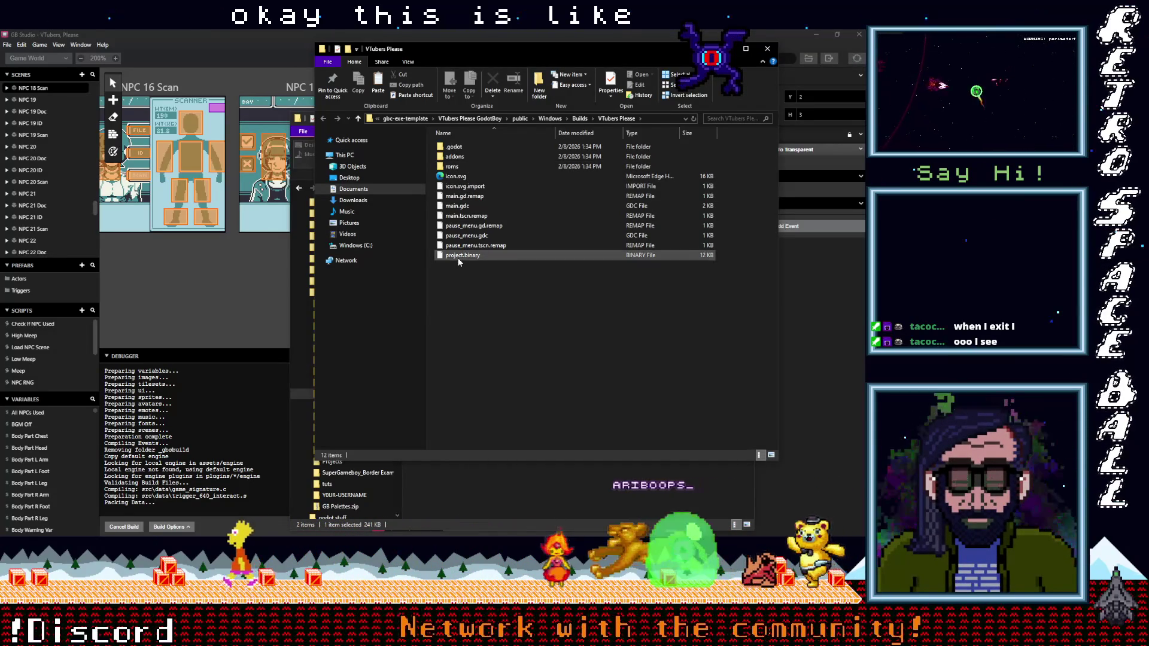
Delete both the old VTubers Please build folder and its zip from Builds.
{"action": "left_click", "coordinate": [359, 120]}
{"action": "left_click_drag", "start_coordinate": [455, 180], "coordinate": [448, 151]}
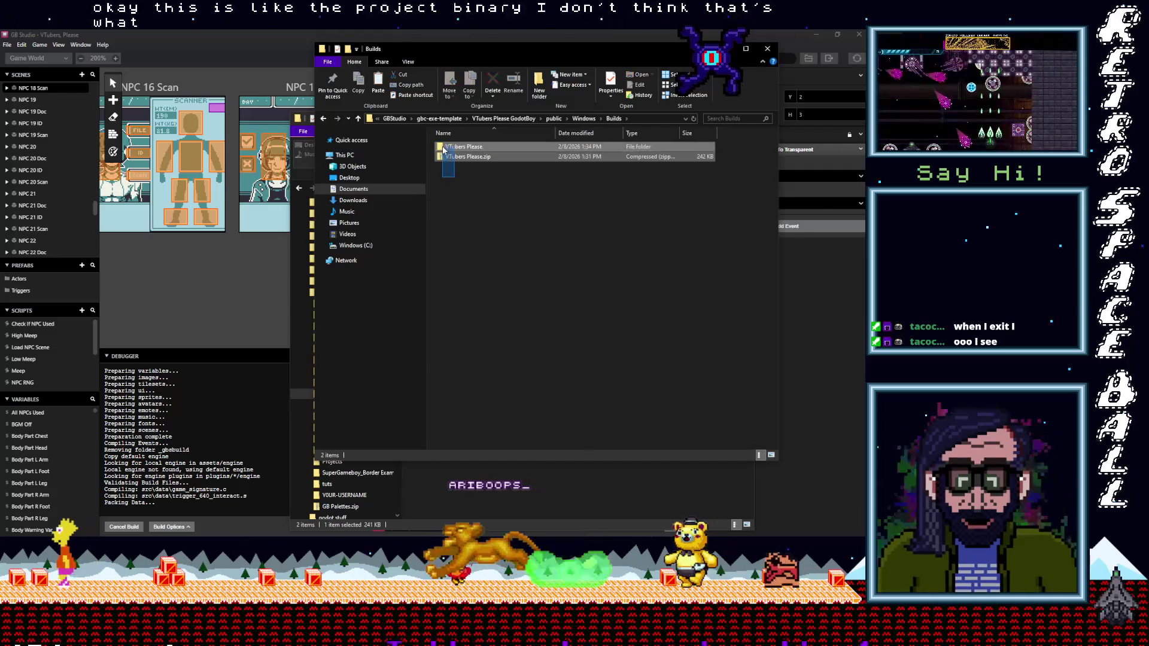
{"action": "right_click", "coordinate": [448, 151]}
{"action": "left_click", "coordinate": [358, 332]}
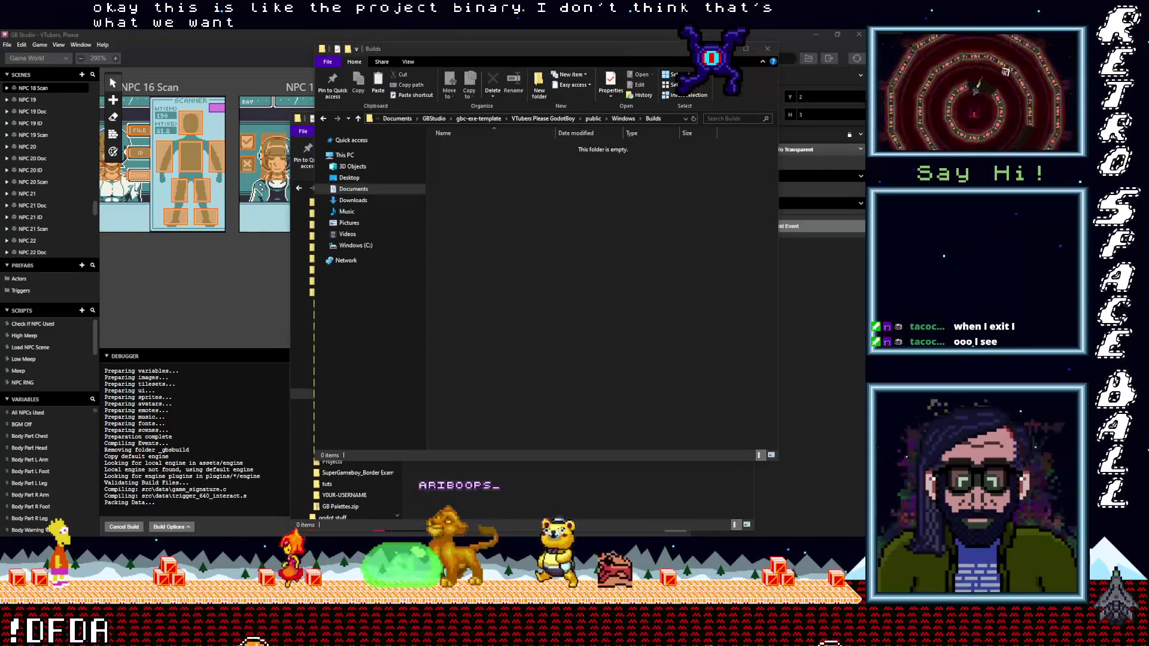
{"action": "key", "text": "alt+Tab"}
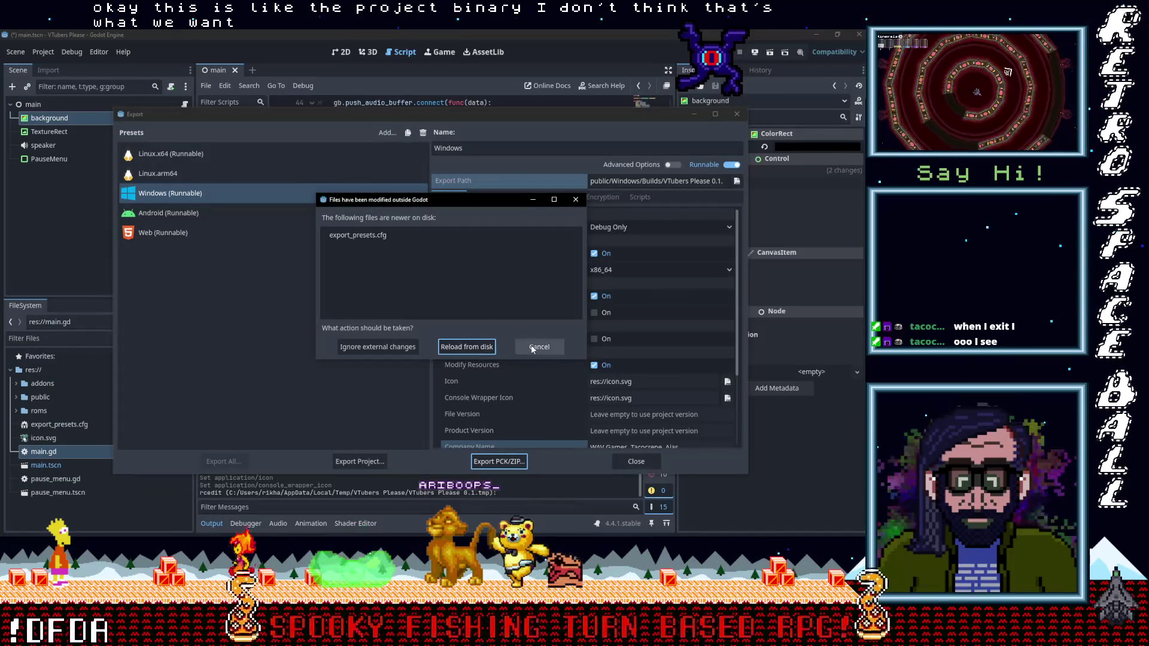
Reload the export presets from disk and export Windows (Runnable) as VTubers Please 0.1.zip.
{"action": "left_click", "coordinate": [477, 347]}
{"action": "left_click", "coordinate": [360, 462]}
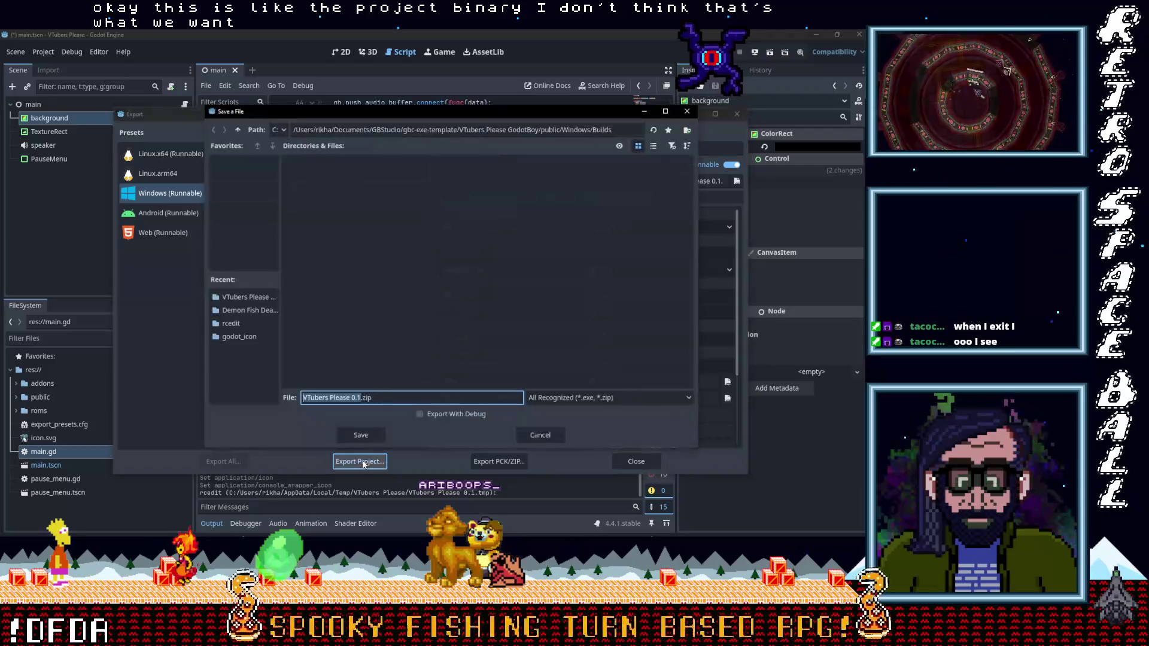
{"action": "left_click", "coordinate": [547, 435]}
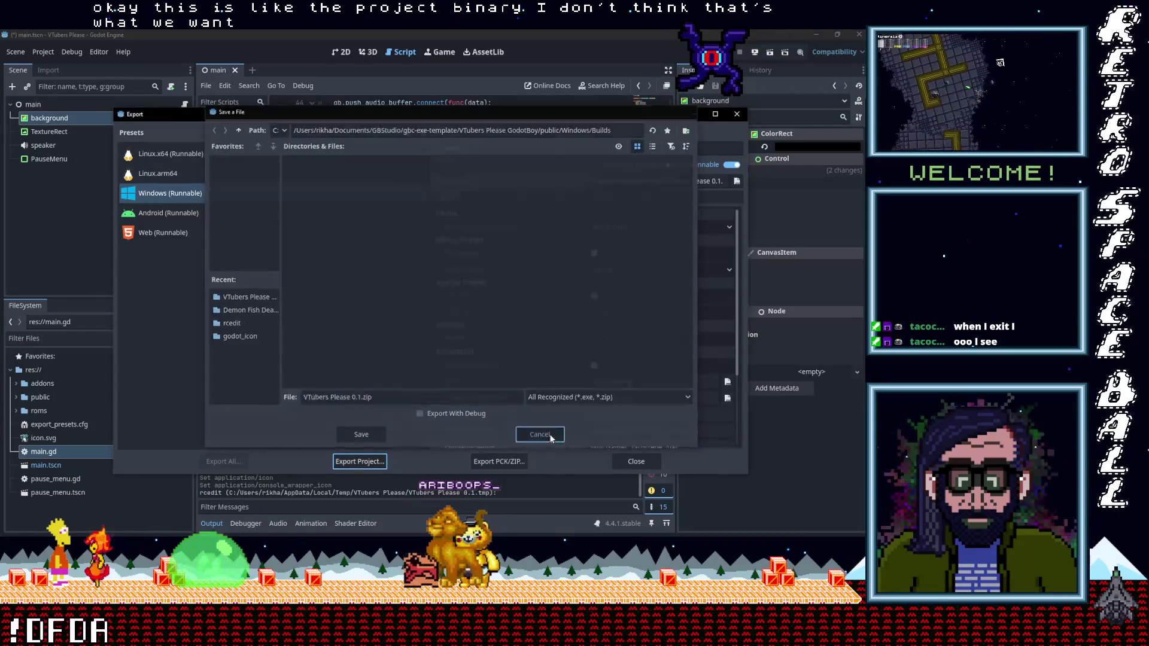
{"action": "left_click", "coordinate": [243, 198]}
{"action": "left_click", "coordinate": [352, 462]}
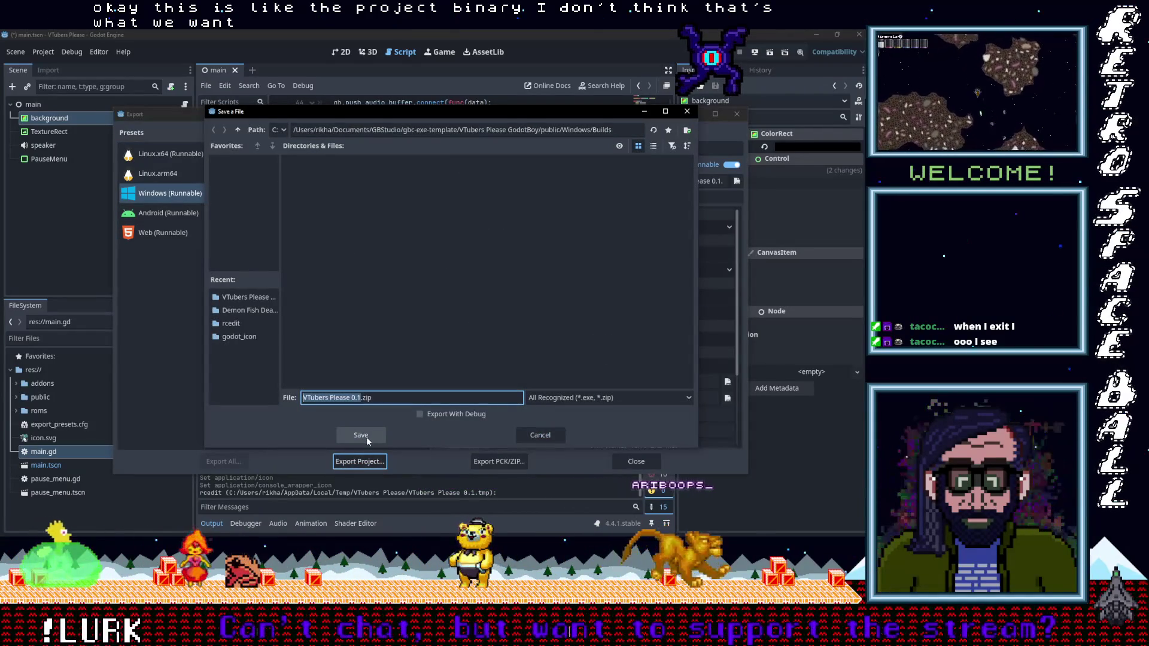
{"action": "left_click", "coordinate": [366, 437]}
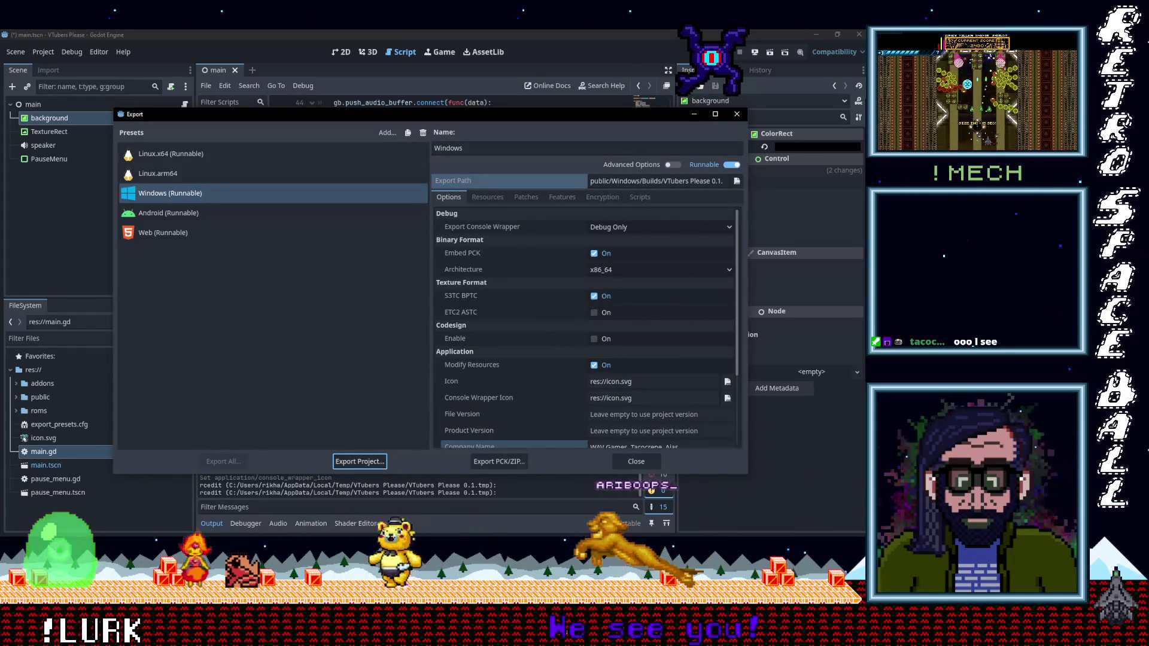
{"action": "mouse_move", "coordinate": [824, 160]}
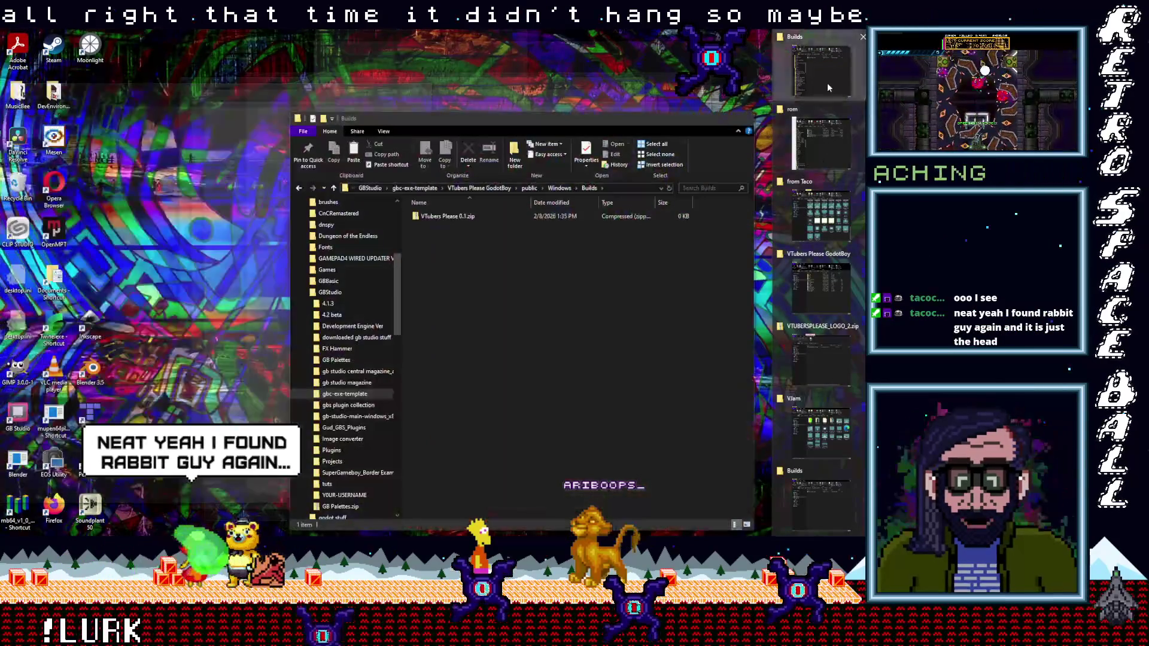
Extract all contents of VTubers Please 0.1.zip in the Builds folder.
{"action": "left_click", "coordinate": [827, 83]}
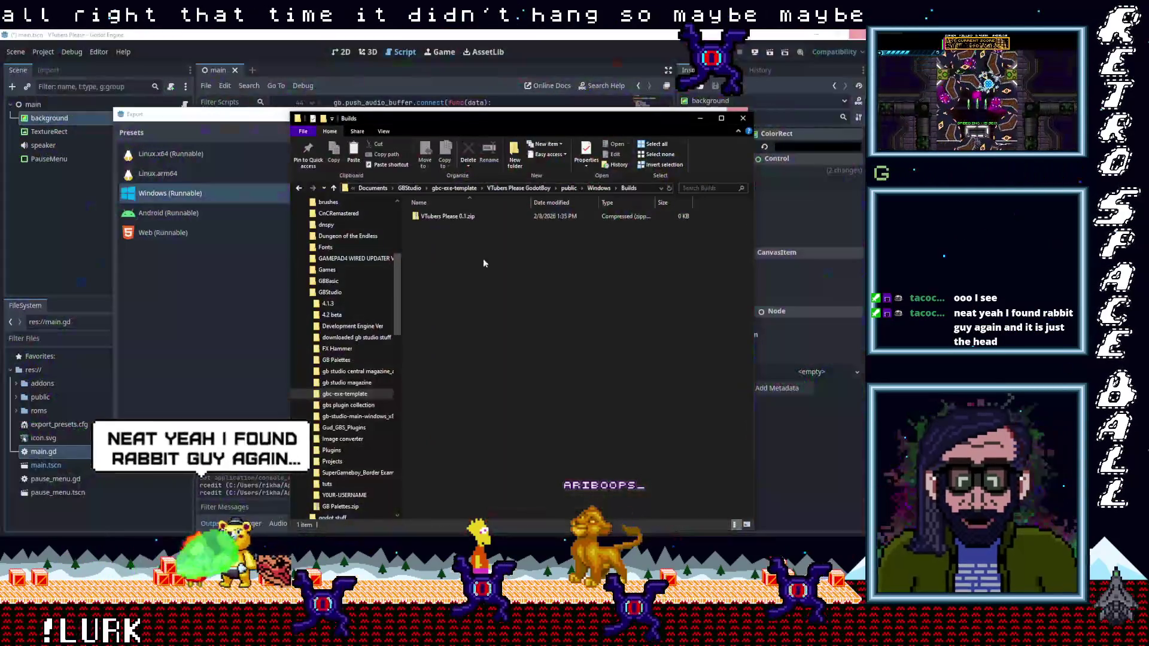
{"action": "double_click", "coordinate": [447, 216]}
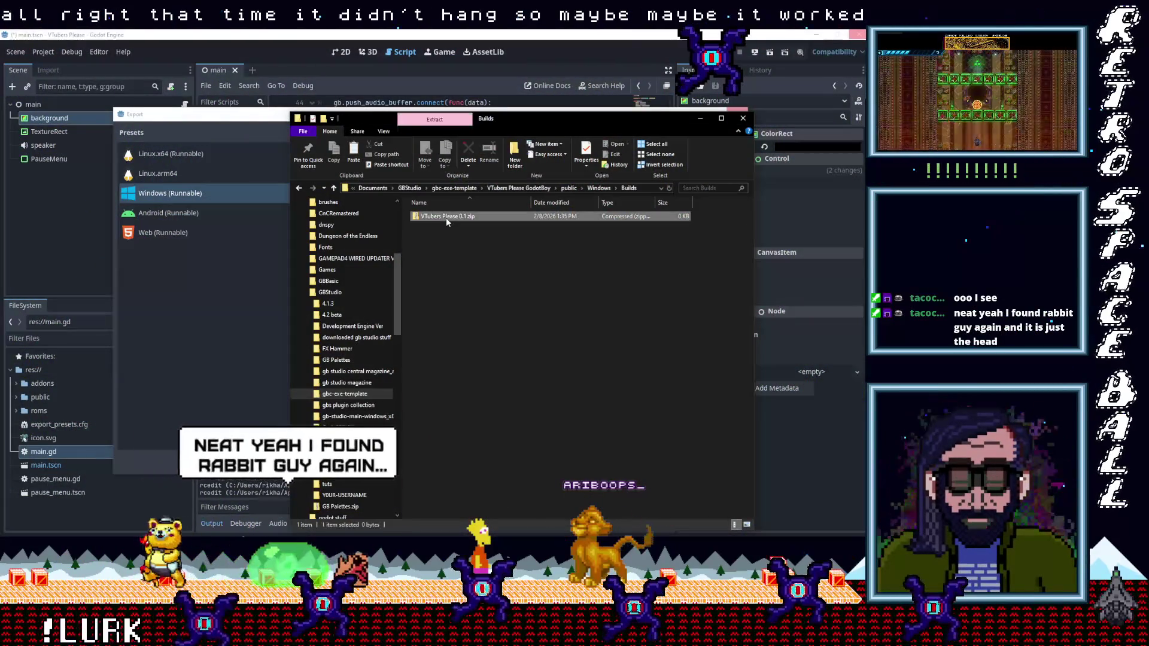
{"action": "left_click", "coordinate": [334, 189]}
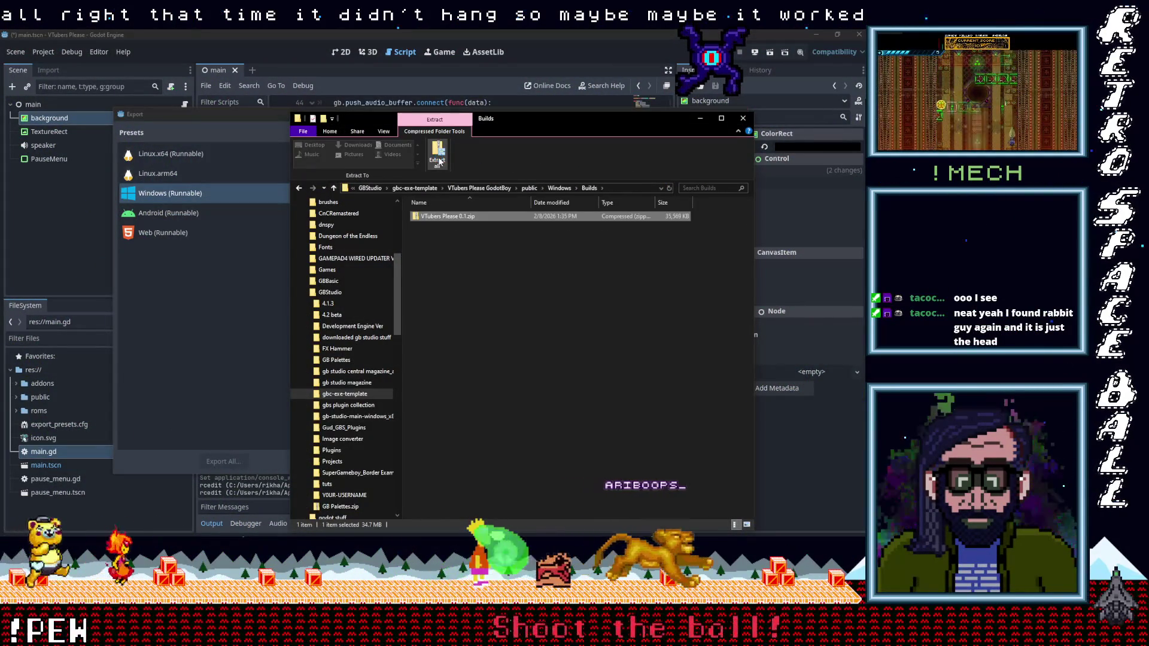
{"action": "left_click", "coordinate": [450, 270]}
{"action": "left_click", "coordinate": [433, 218]}
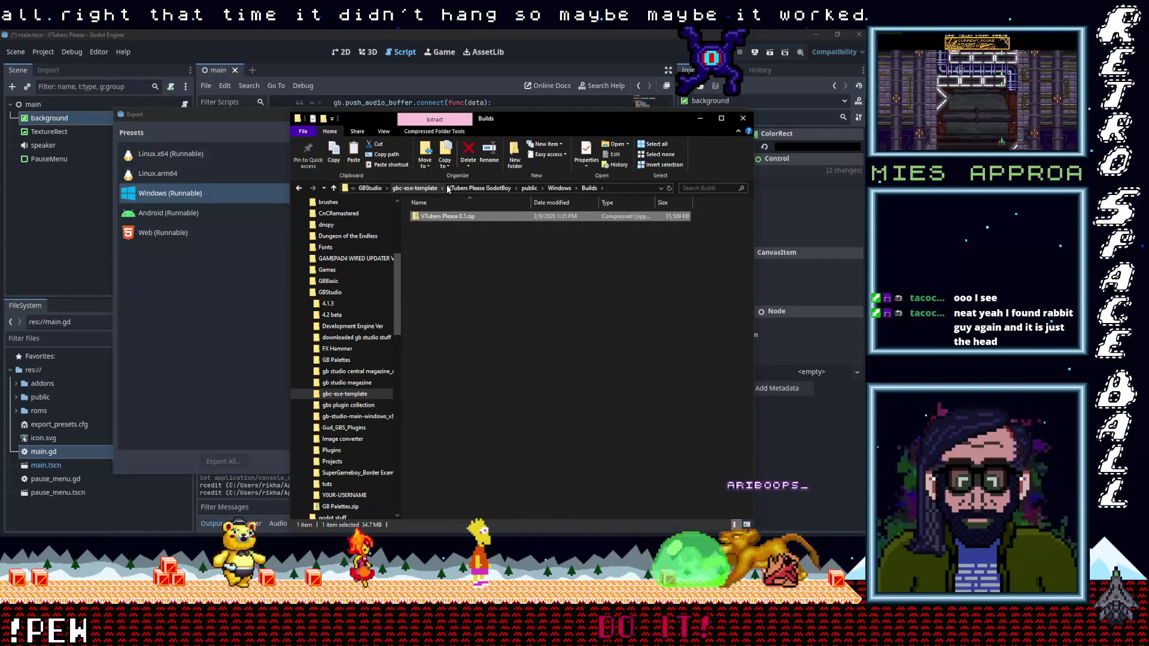
{"action": "left_click", "coordinate": [434, 239]}
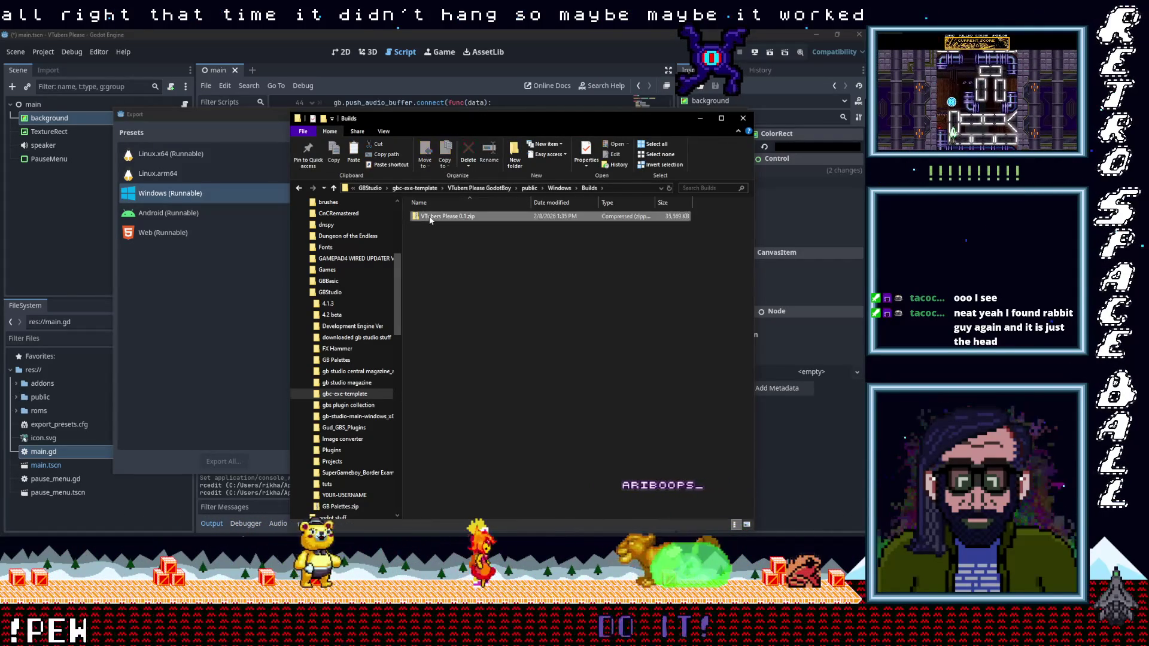
{"action": "left_click", "coordinate": [430, 219]}
{"action": "right_click", "coordinate": [430, 219]}
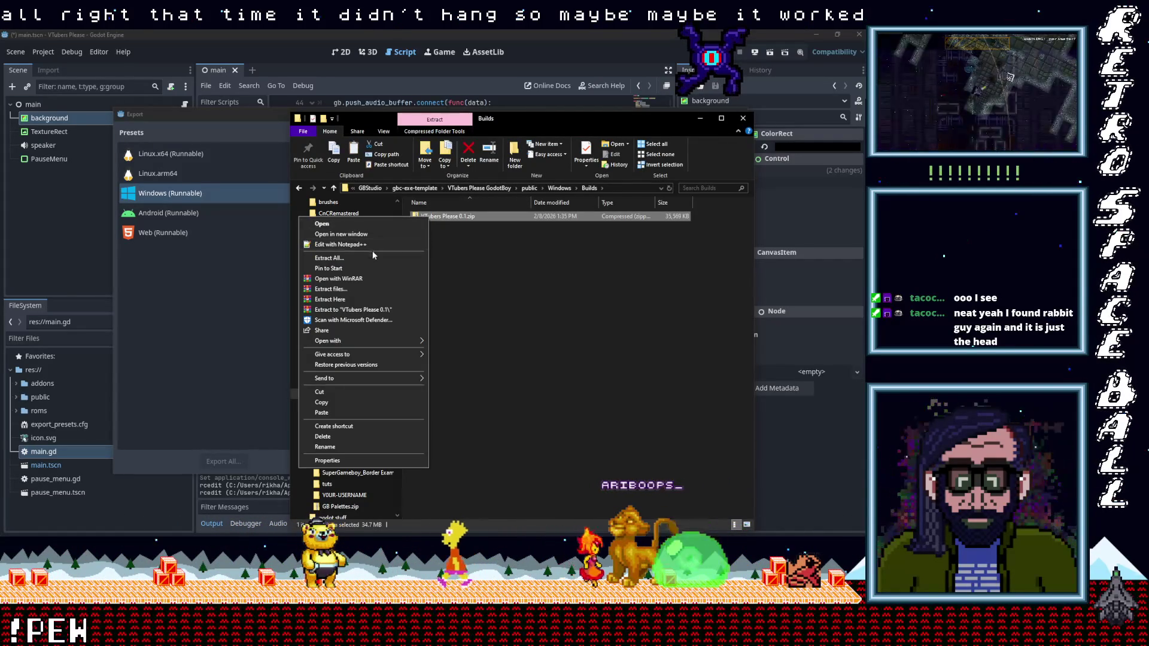
{"action": "left_click", "coordinate": [355, 259]}
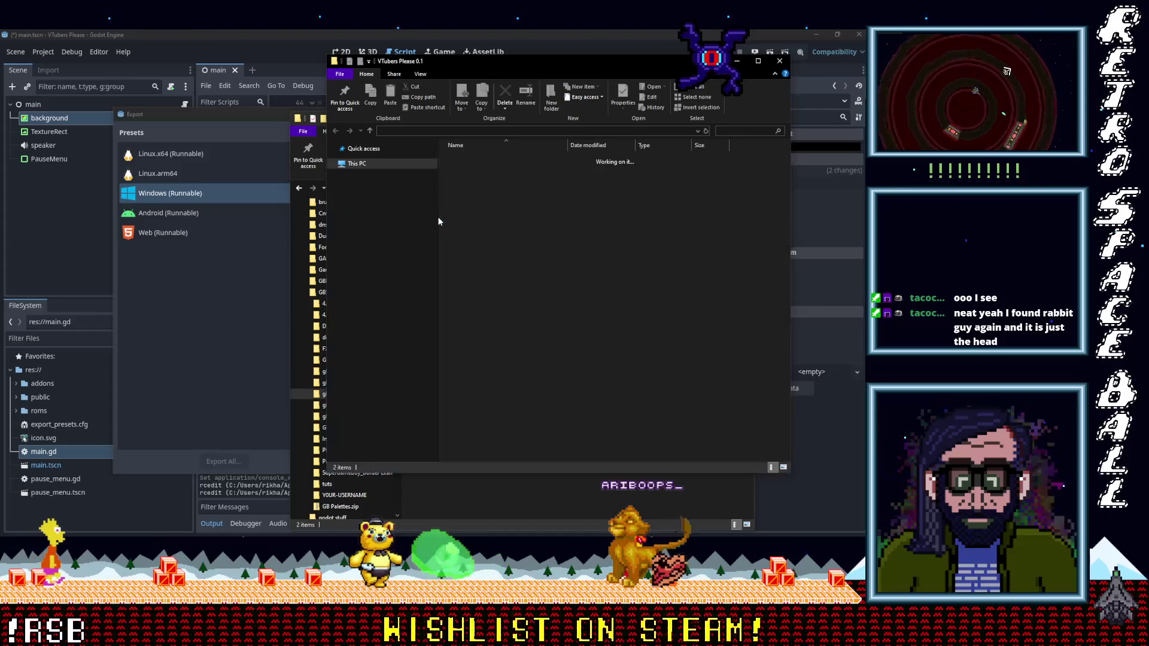
Run VTubers Please 0.1.exe to its title screen, then close the game and folder.
{"action": "left_click", "coordinate": [486, 170]}
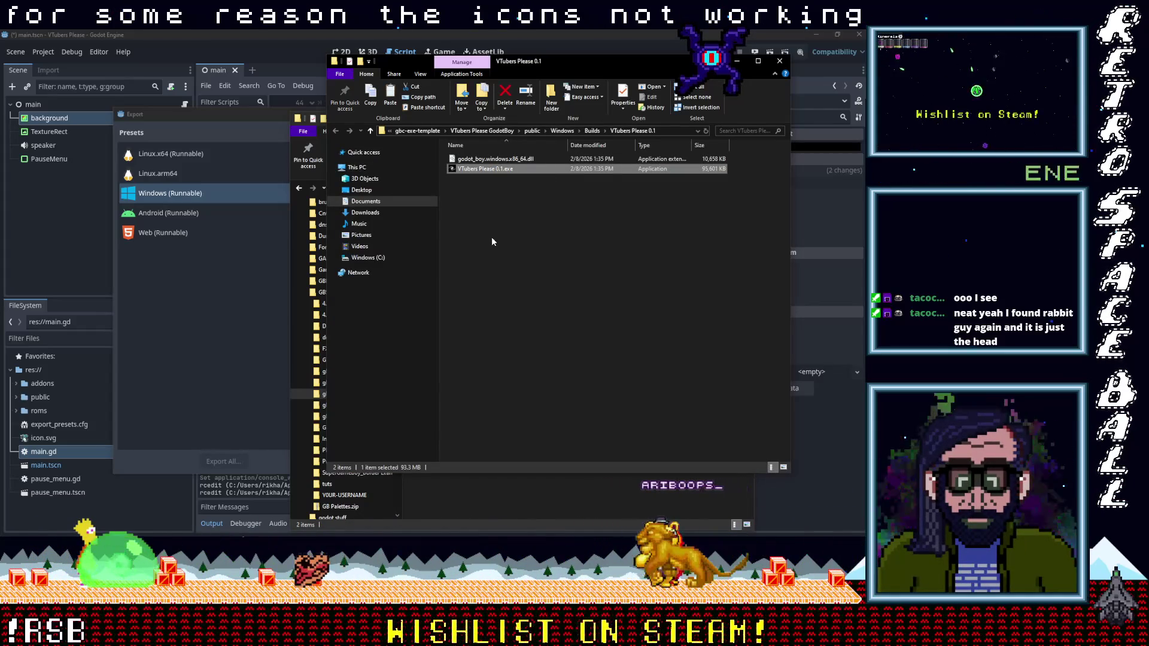
{"action": "key", "text": "Return"}
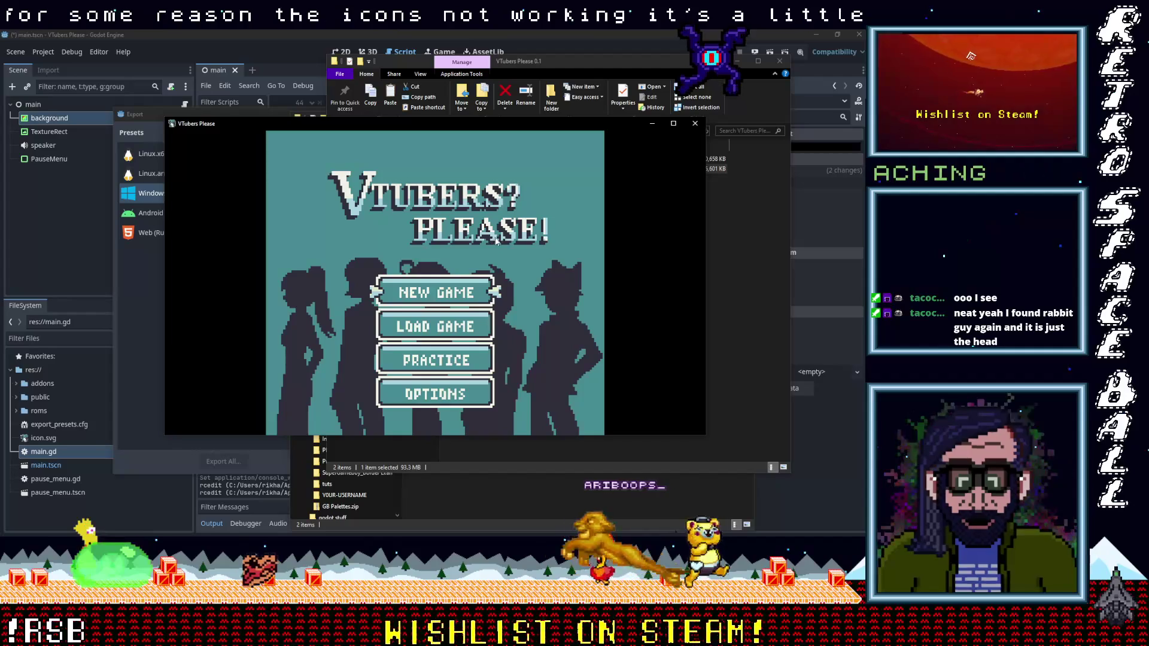
{"action": "left_click", "coordinate": [694, 125]}
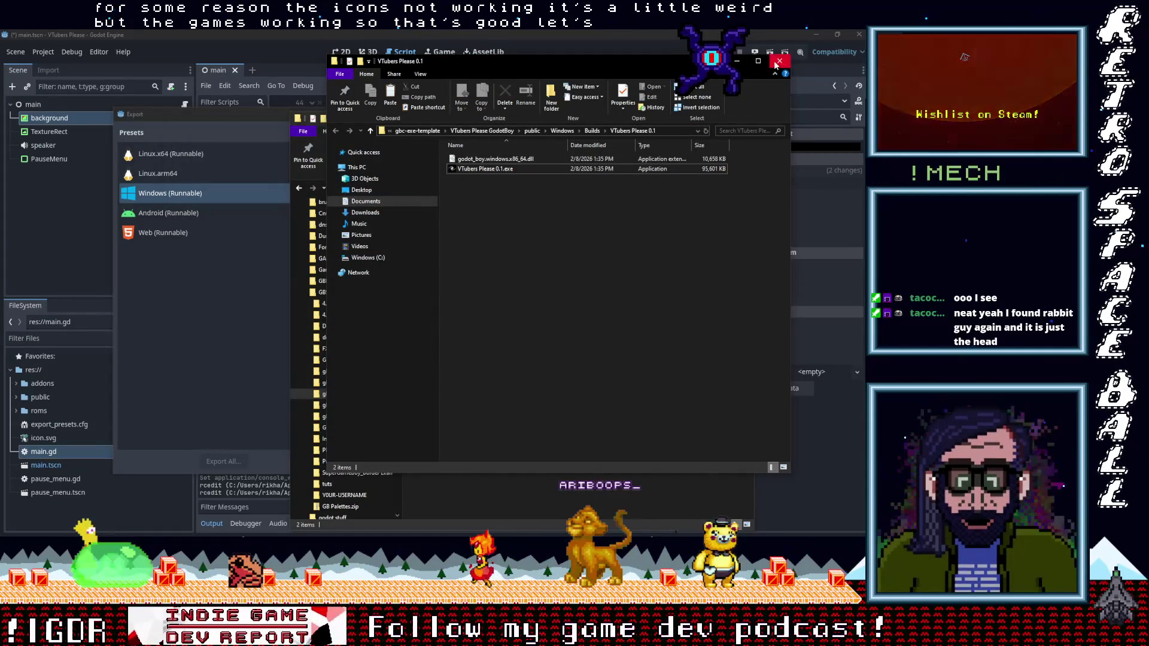
{"action": "left_click", "coordinate": [777, 62]}
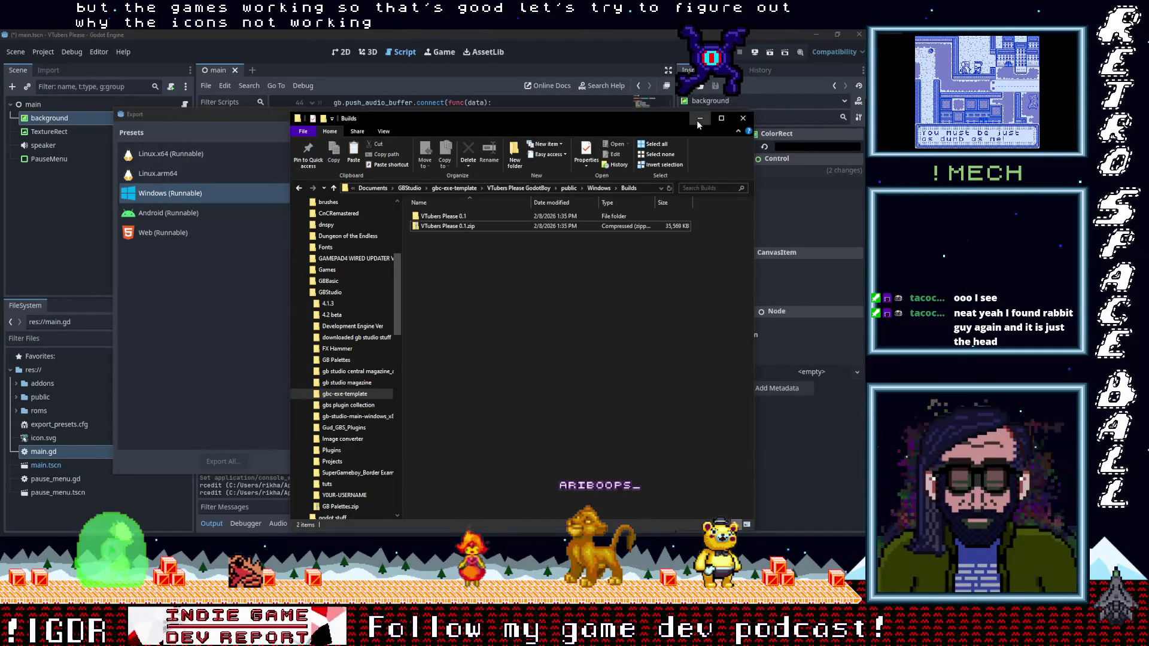
Cancel Godot's outside-changes prompt, scroll the Windows preset's export options, and return to the rom folder.
{"action": "left_click", "coordinate": [699, 119]}
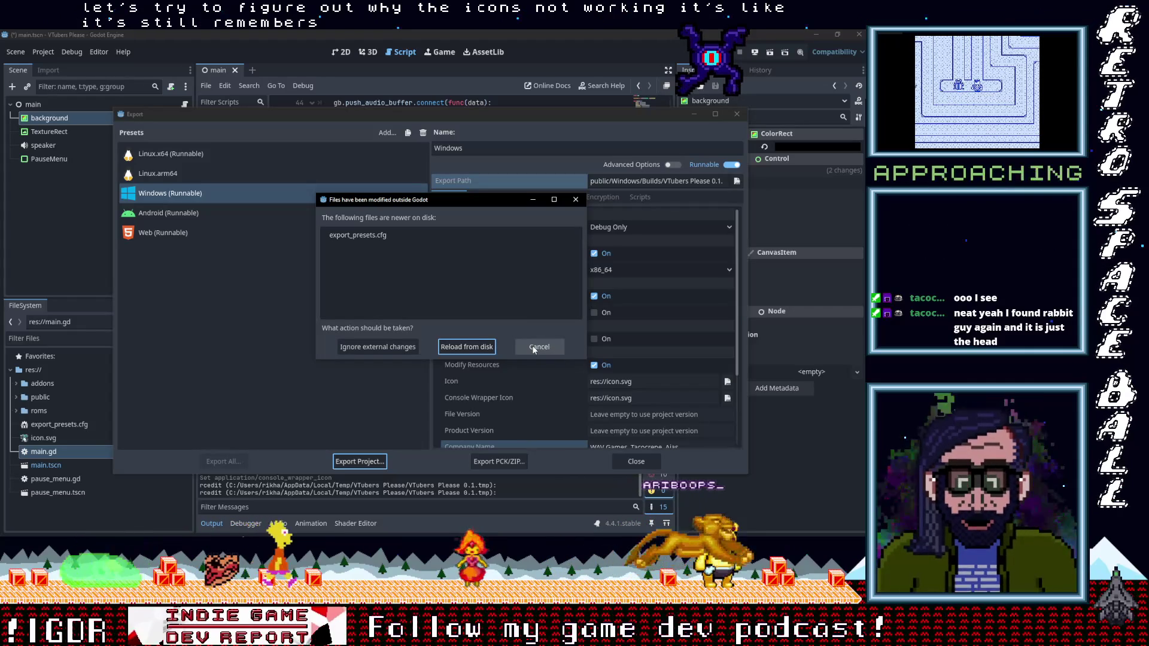
{"action": "left_click", "coordinate": [534, 348]}
{"action": "scroll", "coordinate": [540, 311], "scroll_direction": "down", "scroll_amount": 5}
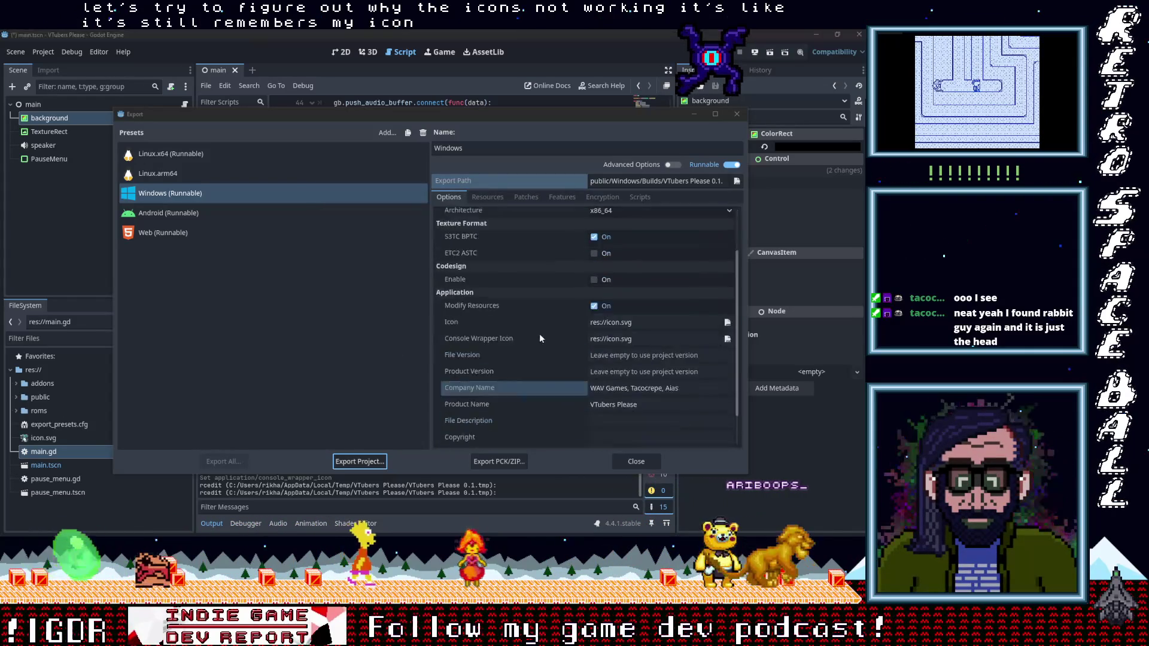
{"action": "key", "text": "alt+Tab"}
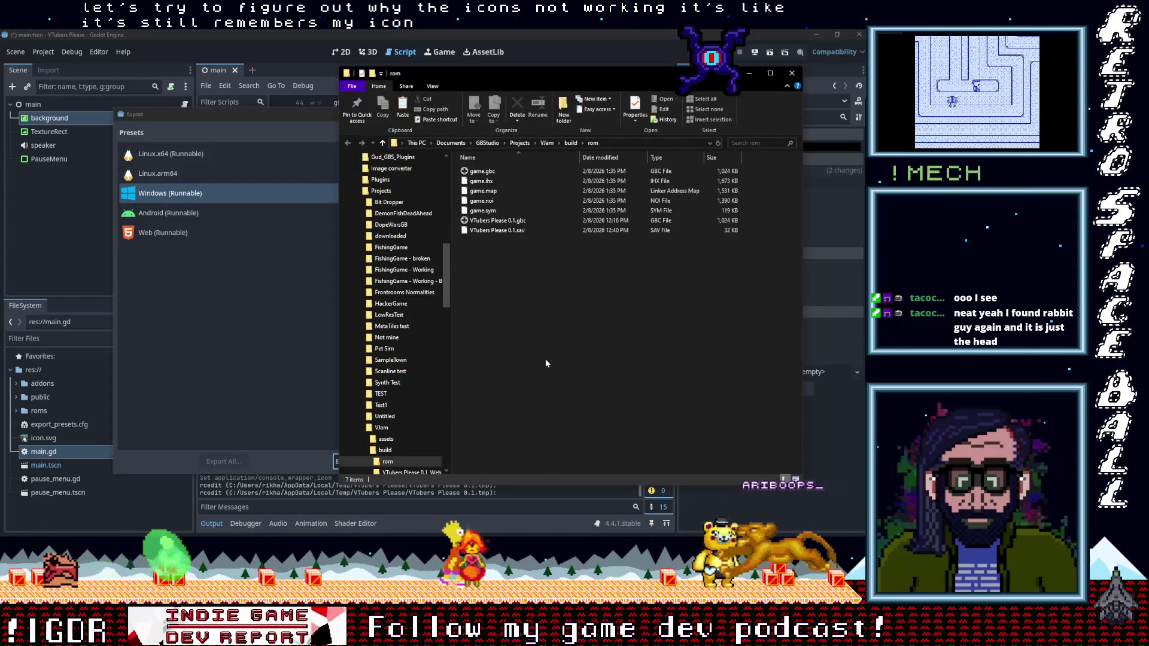
Test-launch VTubers Please 0.1.gbc in the emulator, then close the emulator.
{"action": "left_click", "coordinate": [497, 223]}
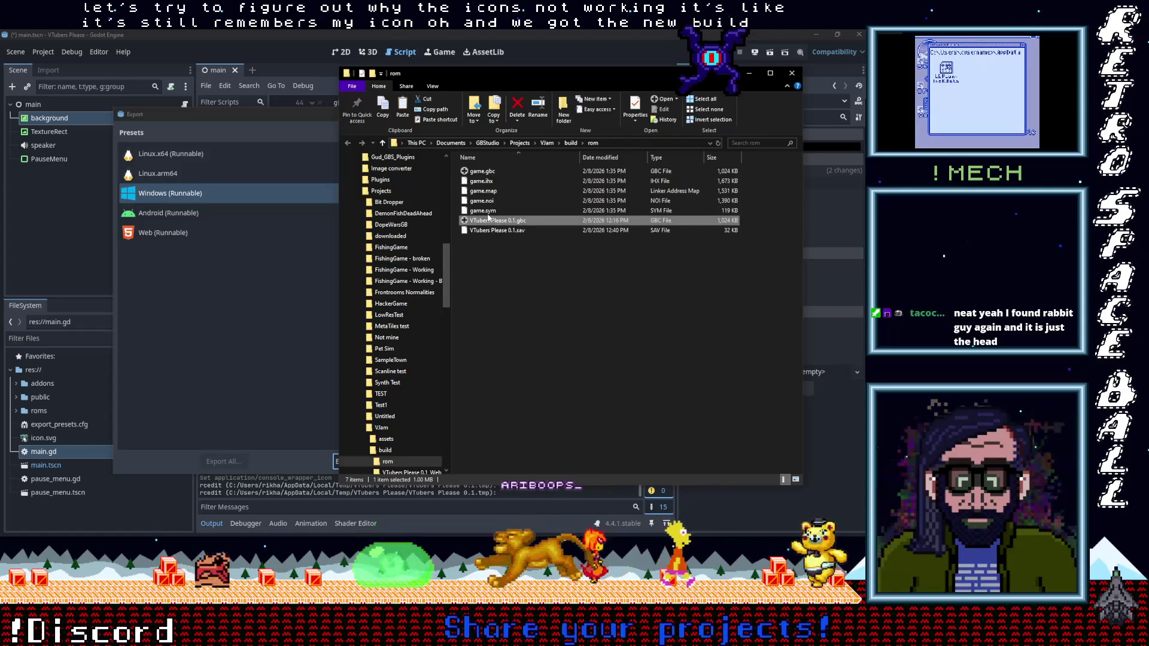
{"action": "left_click", "coordinate": [476, 173]}
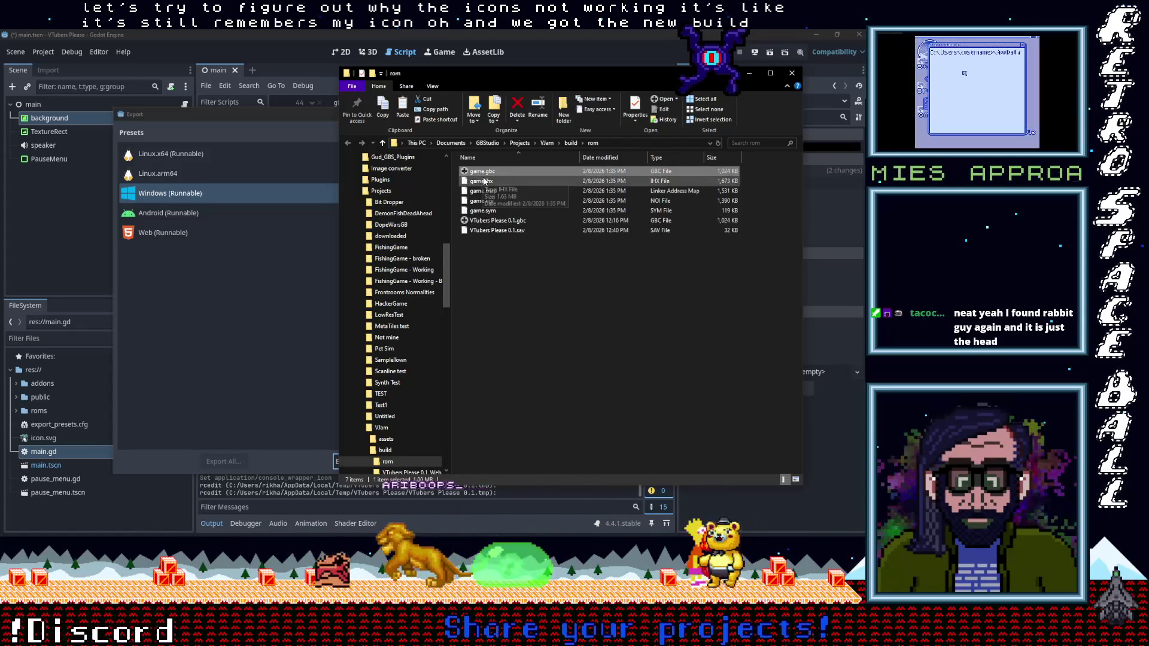
{"action": "left_click", "coordinate": [484, 223]}
{"action": "double_click", "coordinate": [485, 224]}
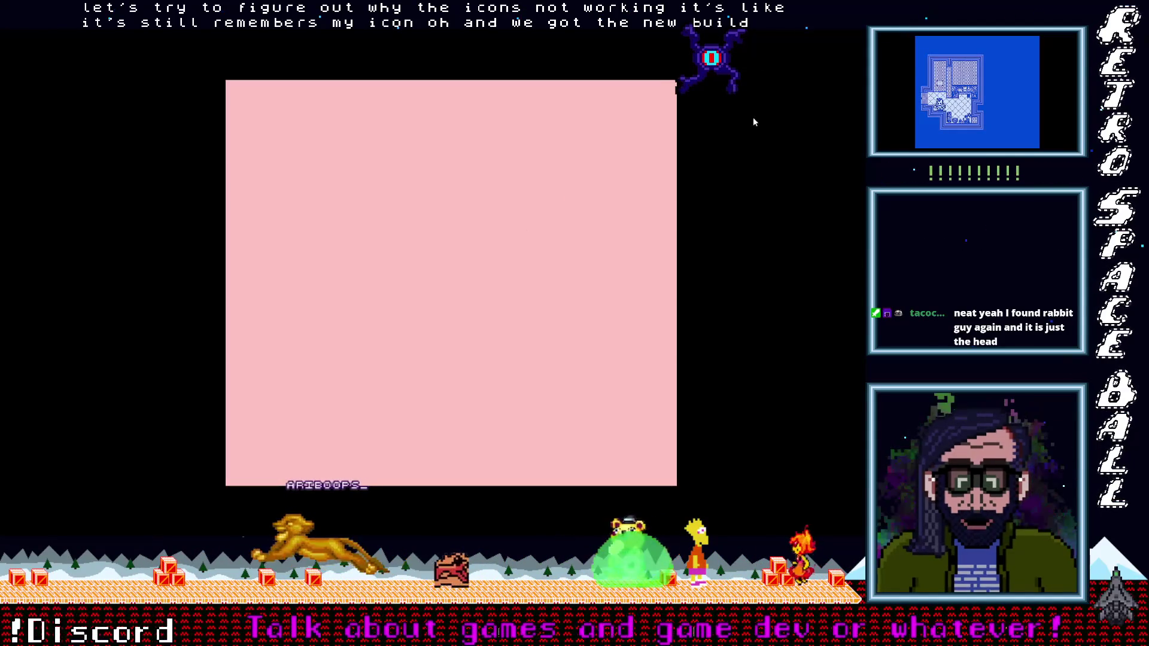
{"action": "right_click", "coordinate": [595, 232]}
{"action": "left_click", "coordinate": [622, 376]}
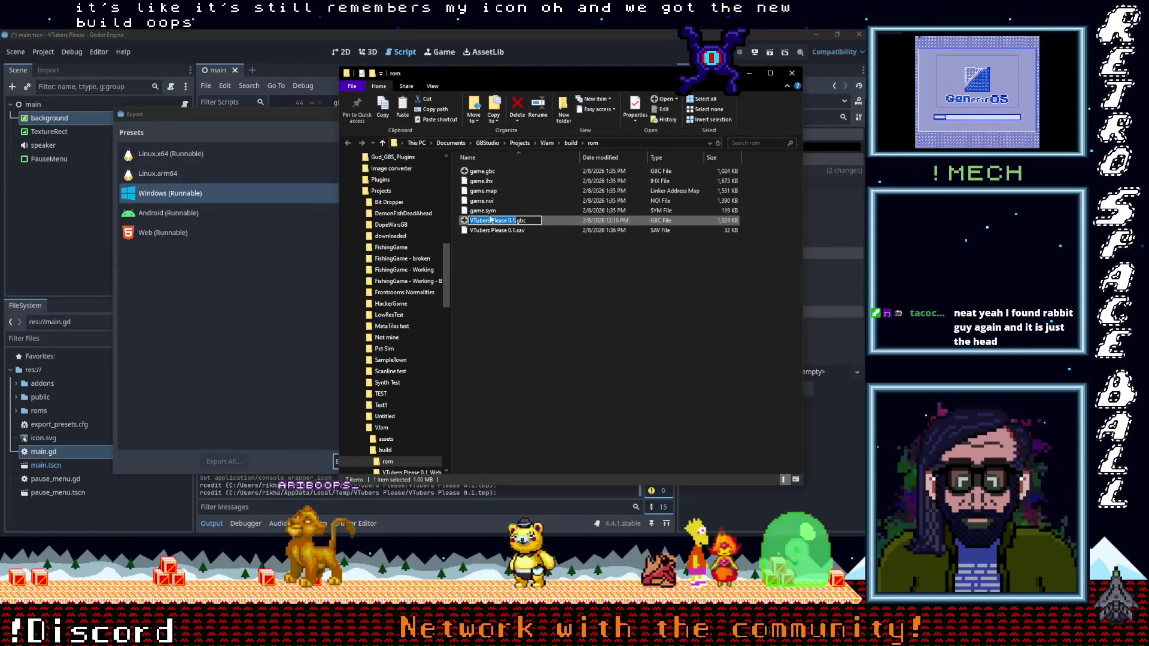
Rename game.gbc to VTubers Please 0.2.gbc by pasting the old name and changing the digit.
{"action": "left_click", "coordinate": [477, 173]}
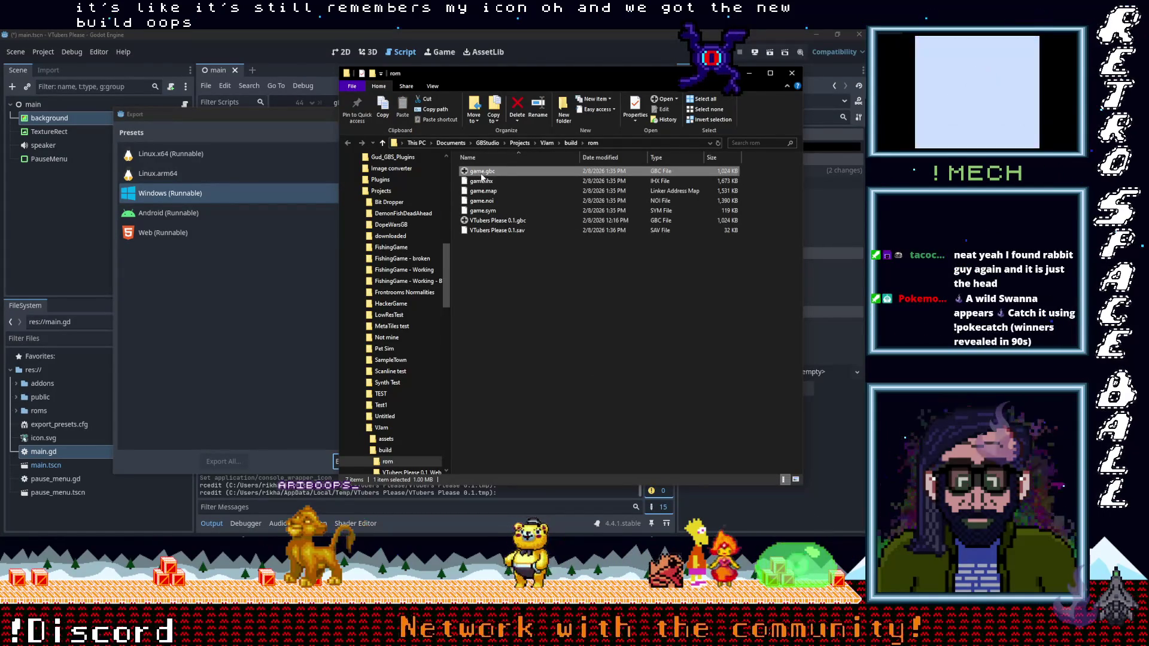
{"action": "key", "text": "F2"}
{"action": "key", "text": "ctrl+v"}
{"action": "key", "text": "BackSpace"}
{"action": "type", "text": "2"}
{"action": "key", "text": "Return"}
{"action": "left_click", "coordinate": [519, 275]}
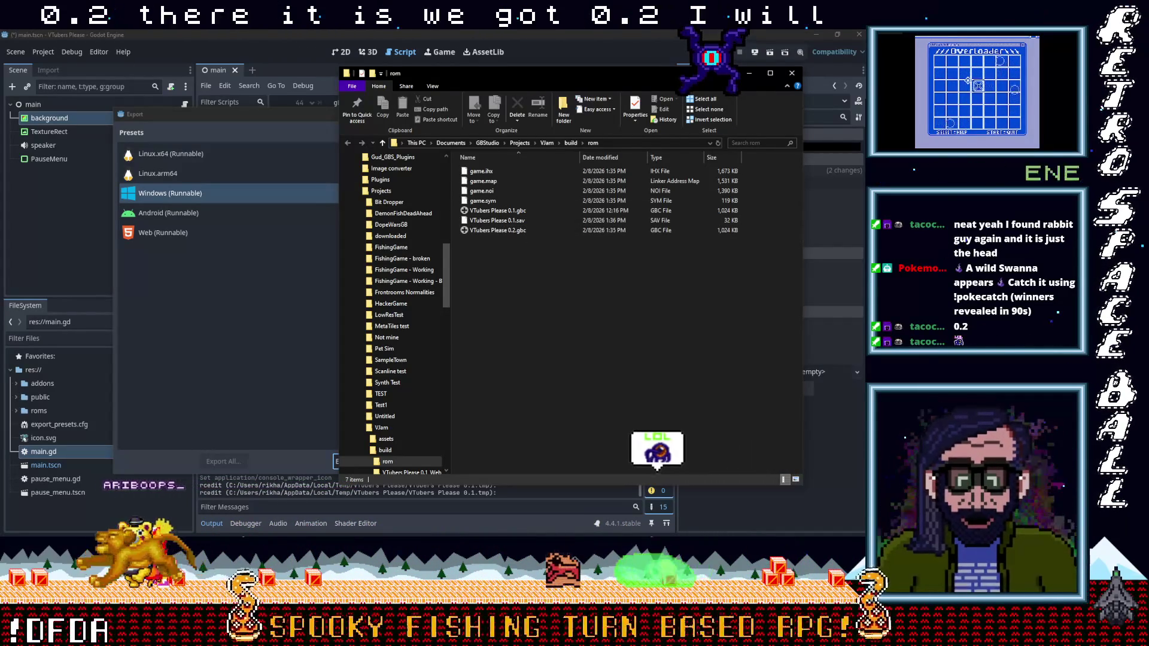
{"action": "left_click", "coordinate": [490, 230]}
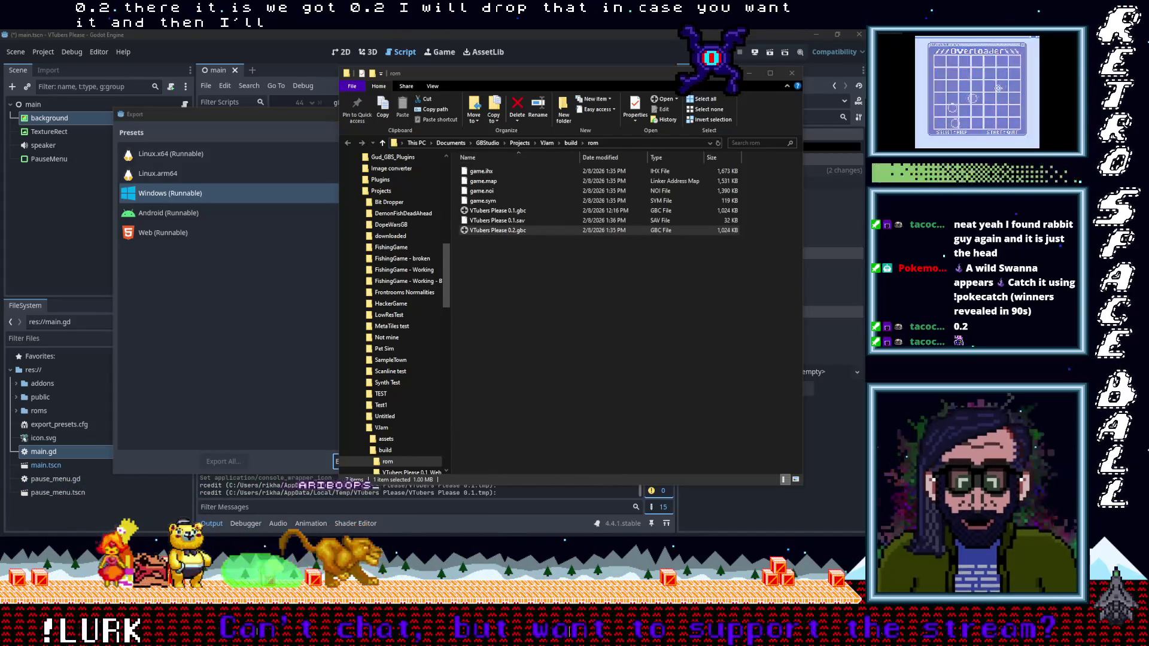
{"action": "key", "text": "alt+Tab"}
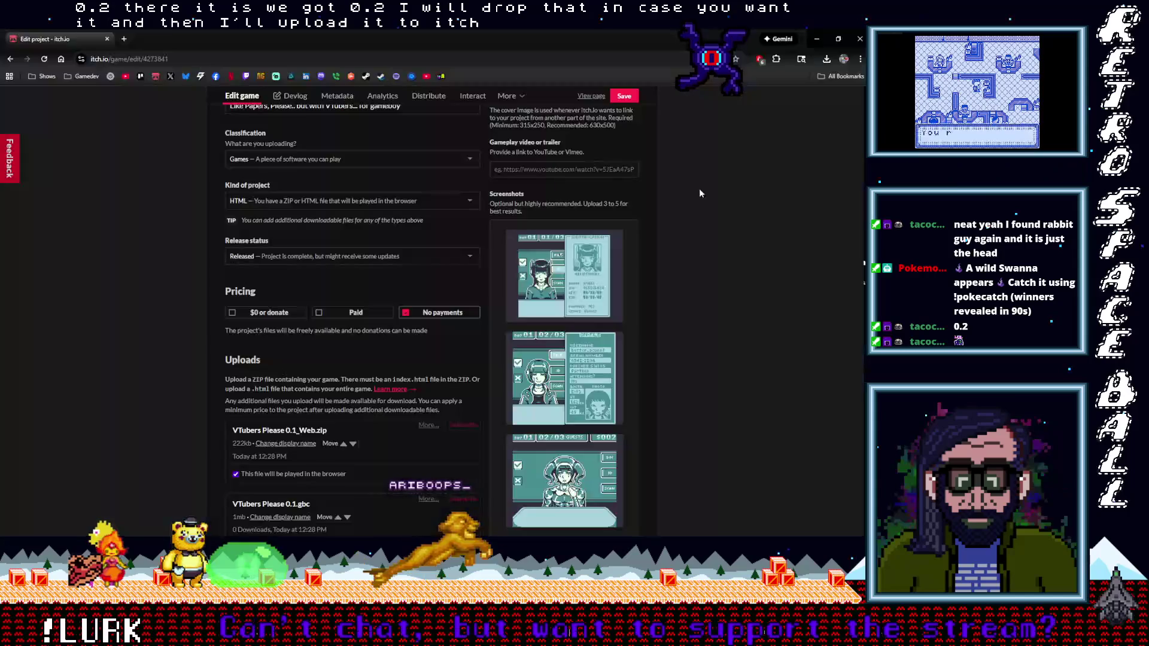
Delete the VTubers Please 0.1.gbc upload, ticking the confirmation box before confirming.
{"action": "scroll", "coordinate": [386, 297], "scroll_direction": "down", "scroll_amount": 5}
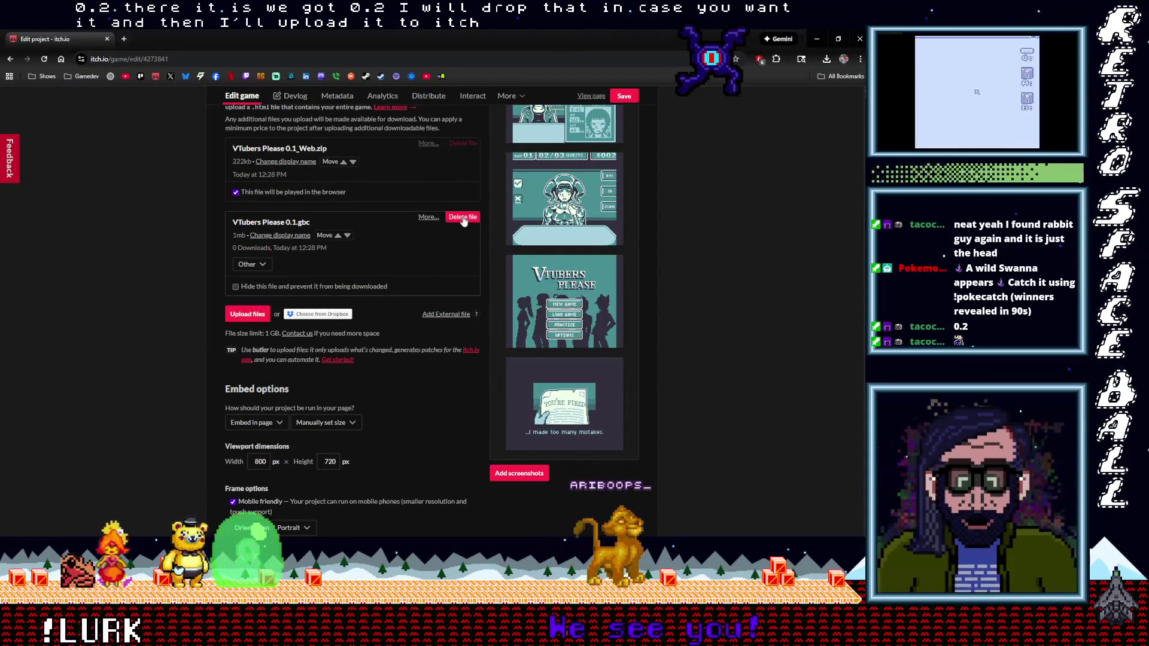
{"action": "left_click", "coordinate": [454, 217]}
{"action": "left_click", "coordinate": [518, 225]}
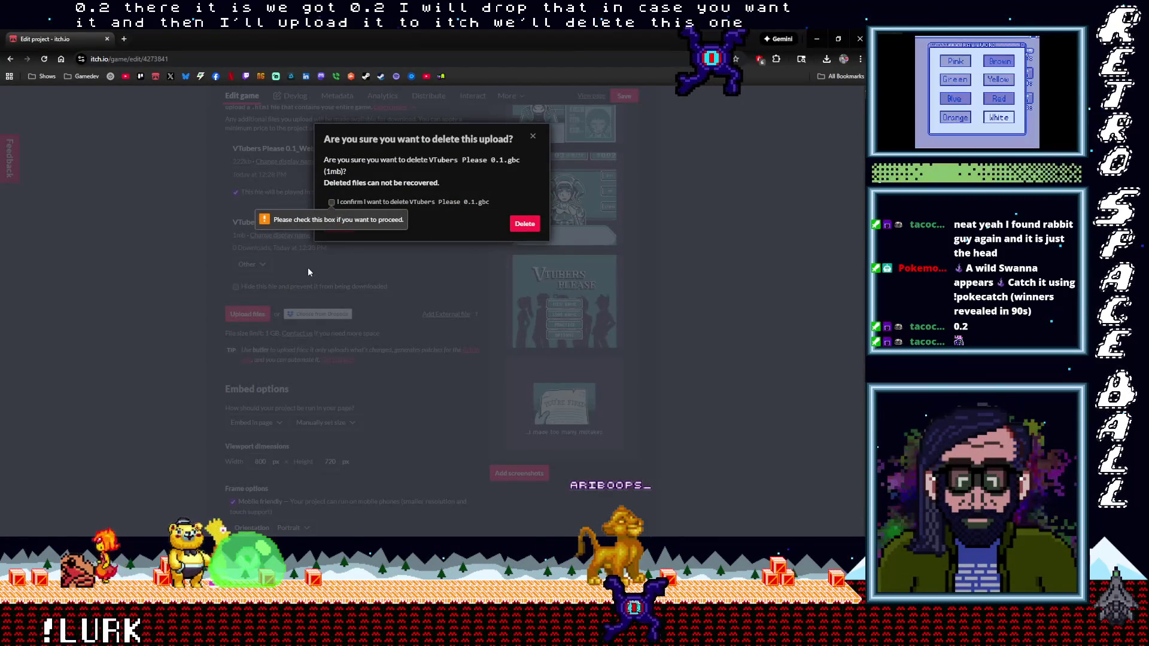
{"action": "left_click", "coordinate": [332, 202]}
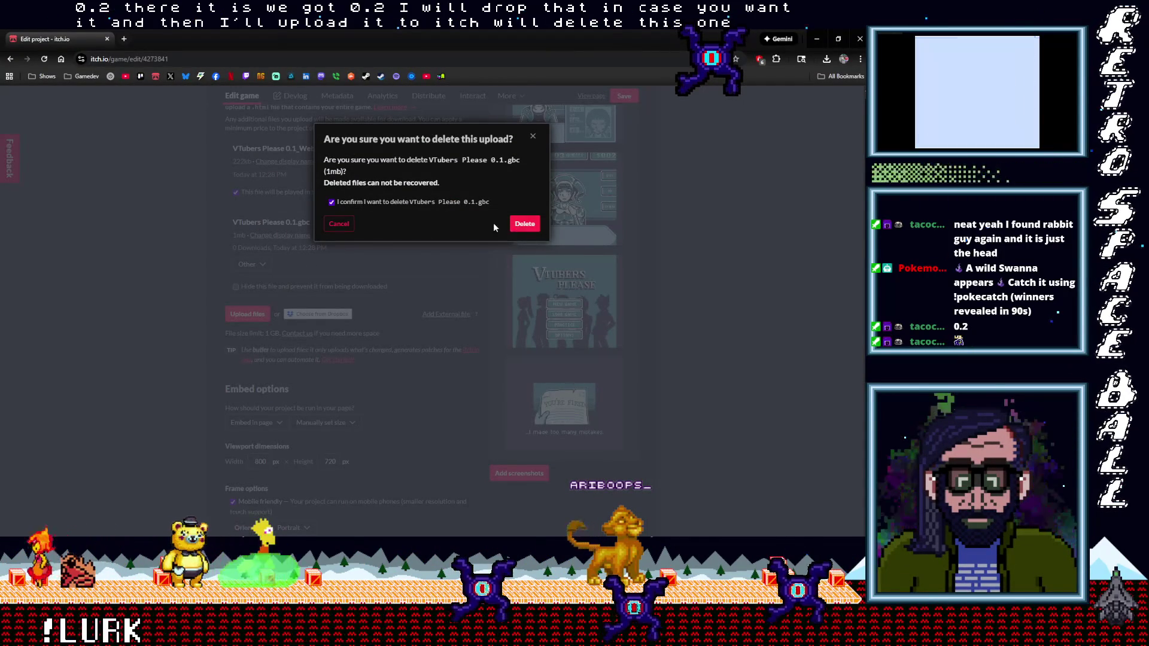
{"action": "left_click", "coordinate": [525, 224]}
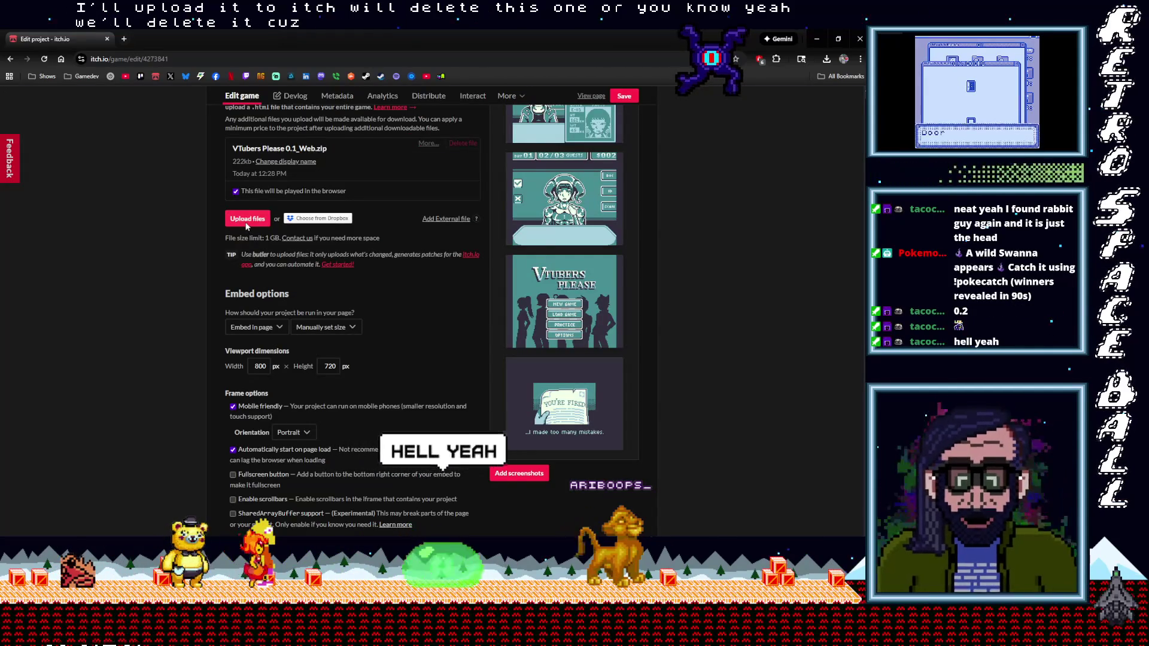
{"action": "left_click", "coordinate": [248, 219]}
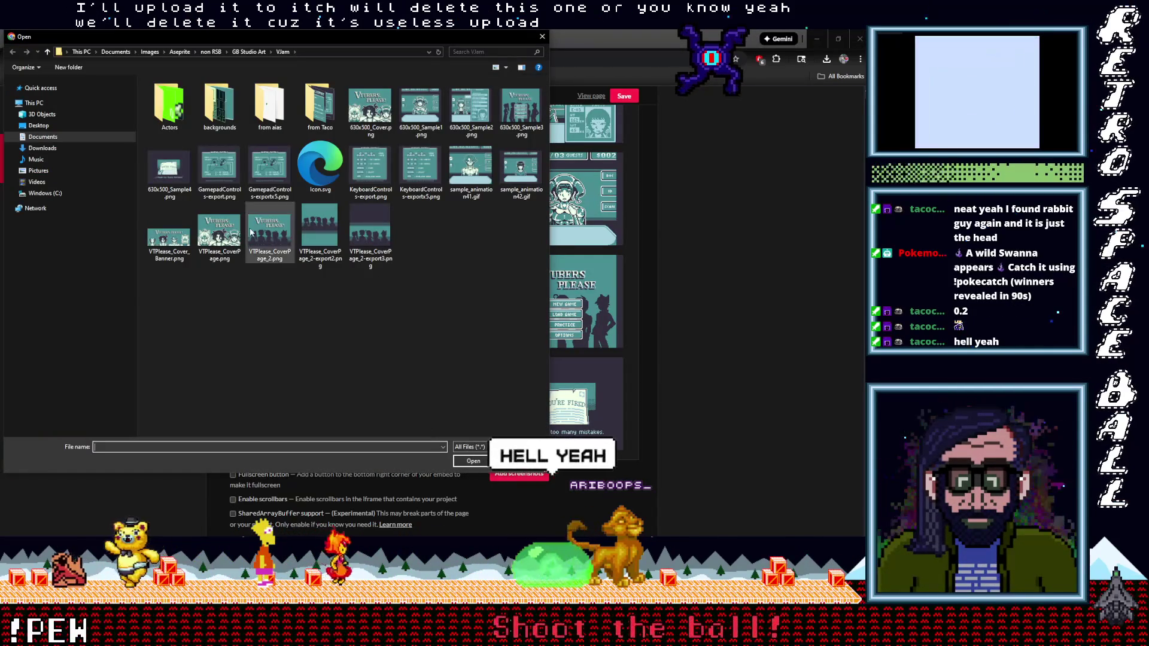
Browse to Documents > GBStudio > Projects > VJam > build > rom and upload VTubers Please 0.2.gbc.
{"action": "left_click", "coordinate": [48, 53]}
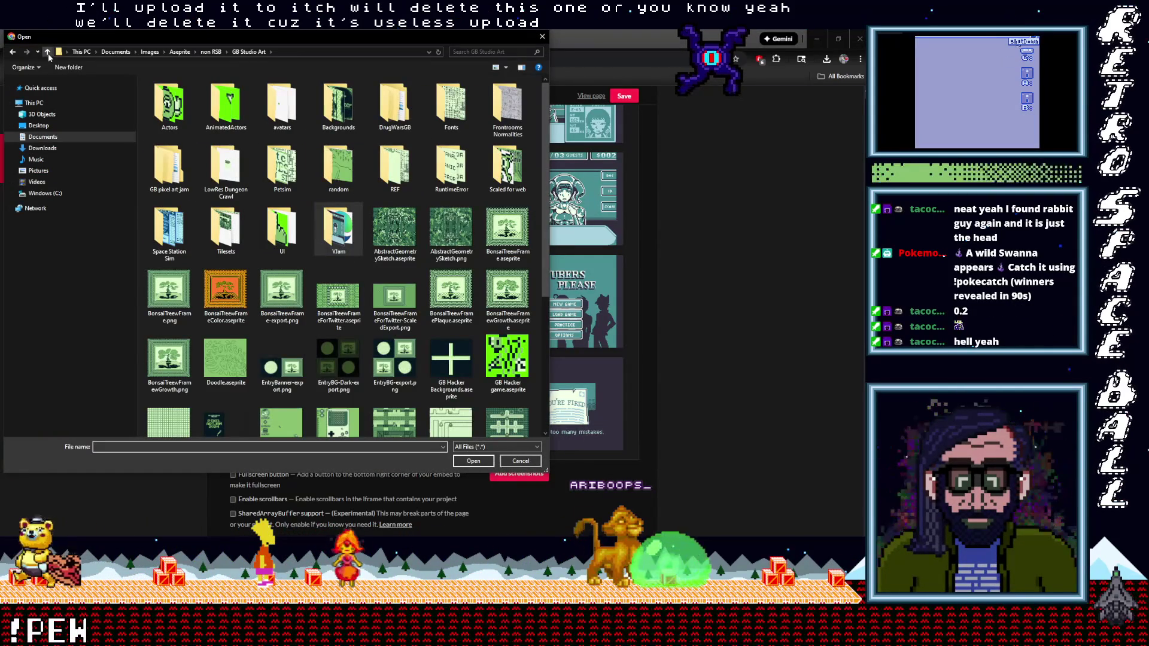
{"action": "left_click", "coordinate": [12, 53]}
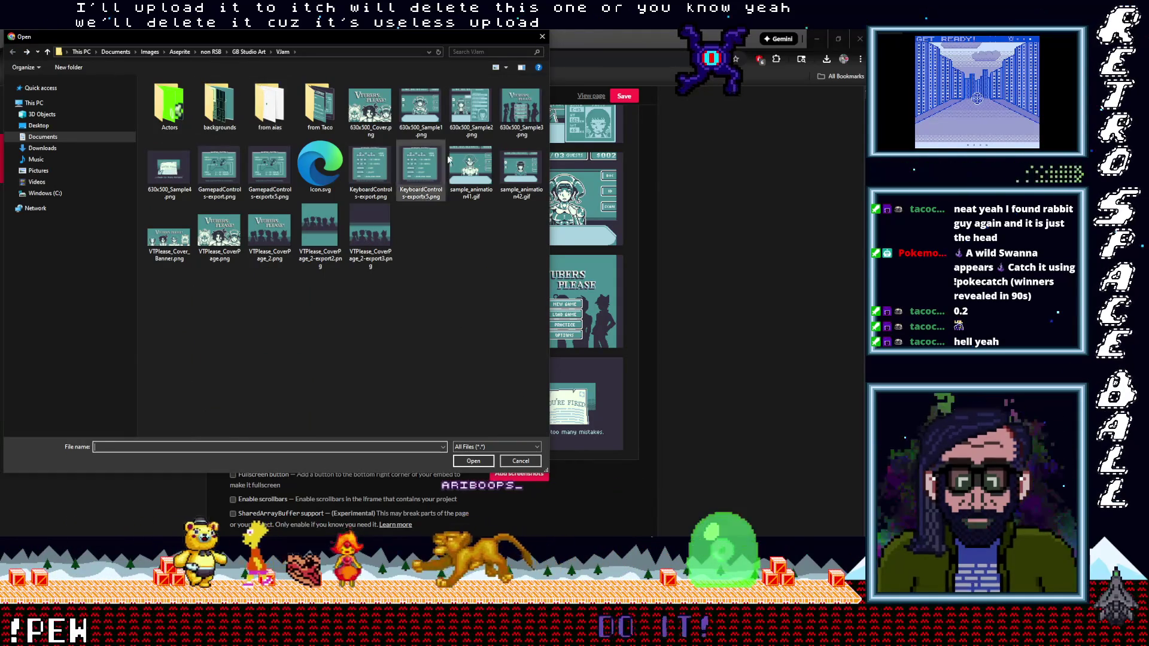
{"action": "left_click", "coordinate": [43, 137]}
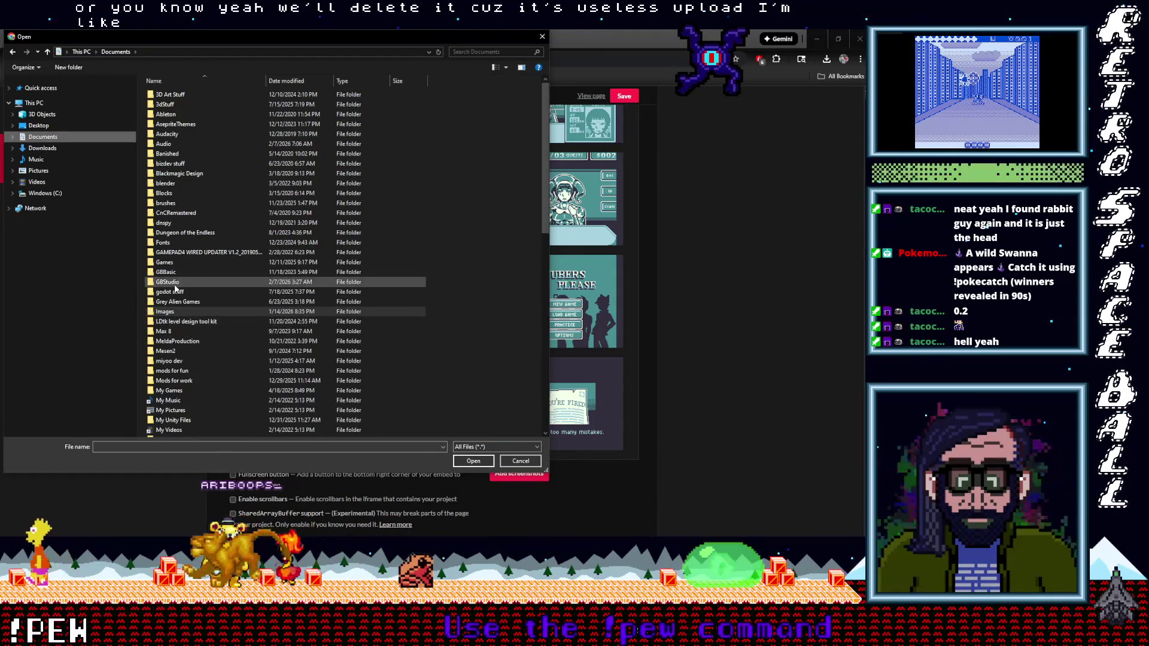
{"action": "double_click", "coordinate": [179, 282]}
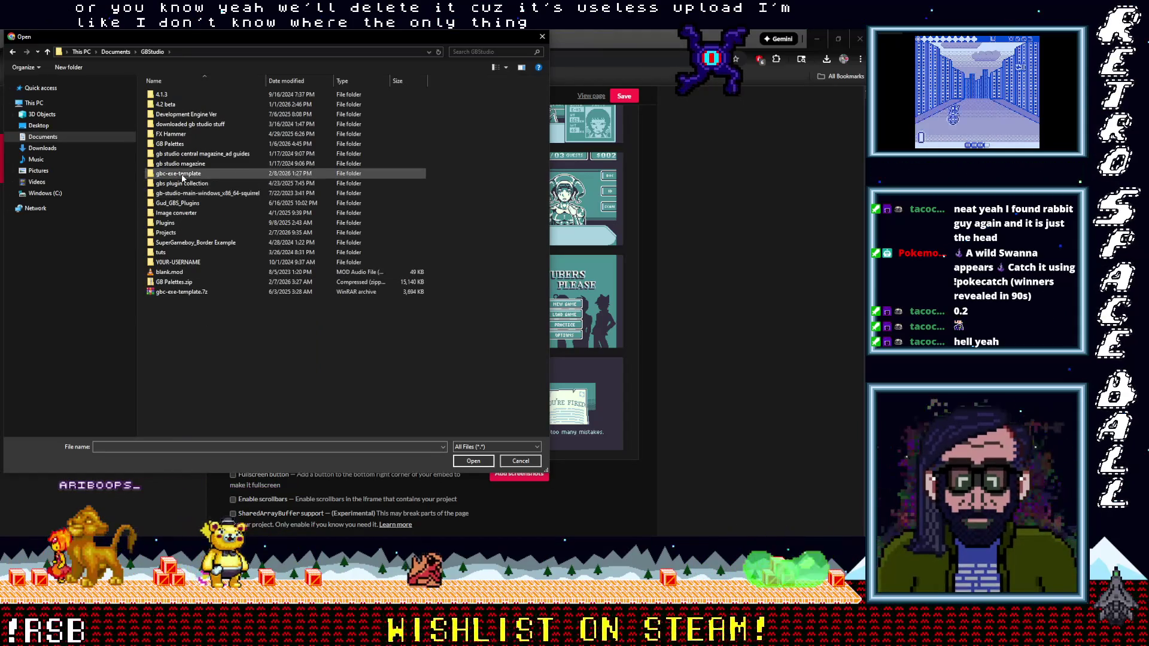
{"action": "double_click", "coordinate": [167, 232]}
{"action": "double_click", "coordinate": [170, 292]}
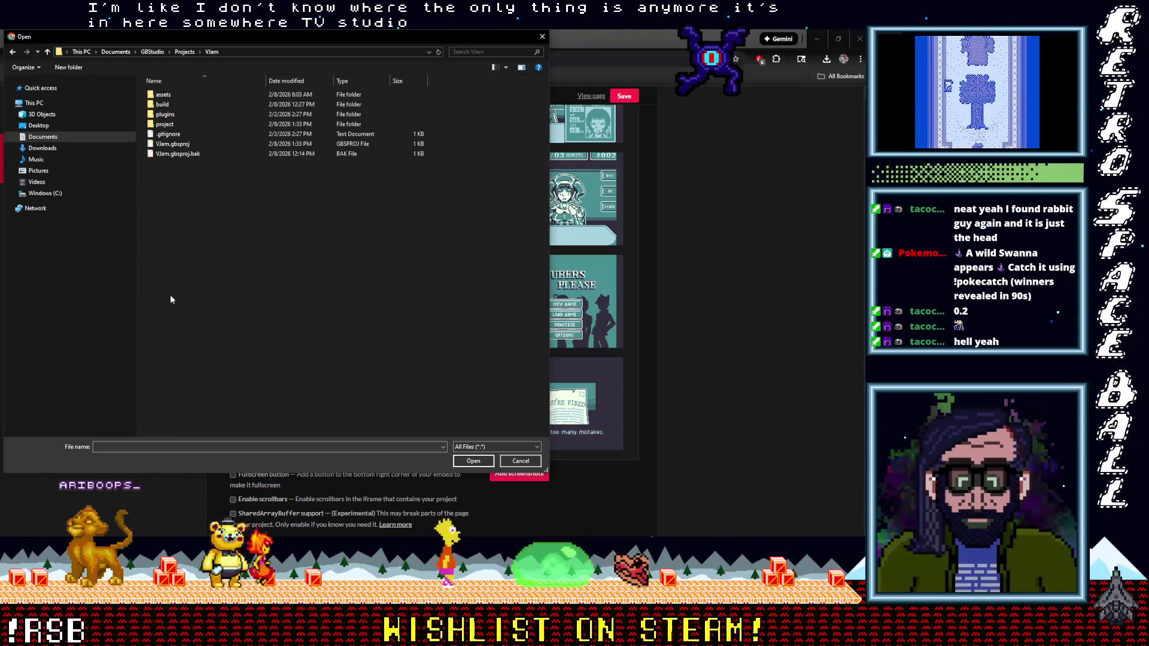
{"action": "double_click", "coordinate": [171, 114]}
{"action": "double_click", "coordinate": [167, 94]}
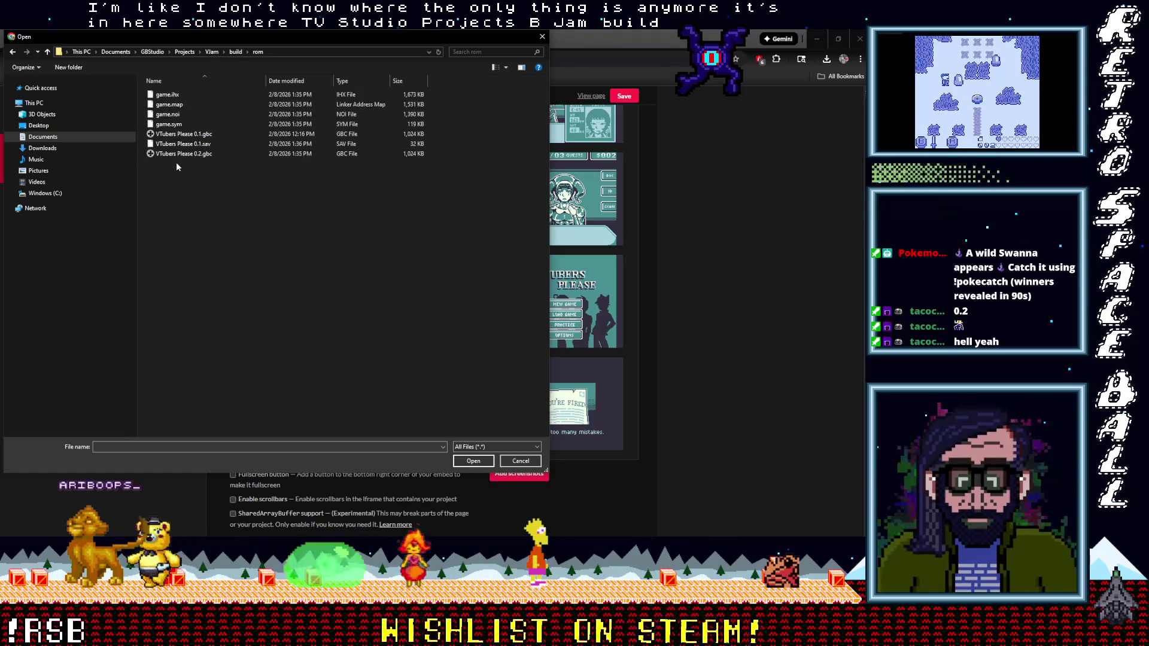
{"action": "double_click", "coordinate": [177, 153]}
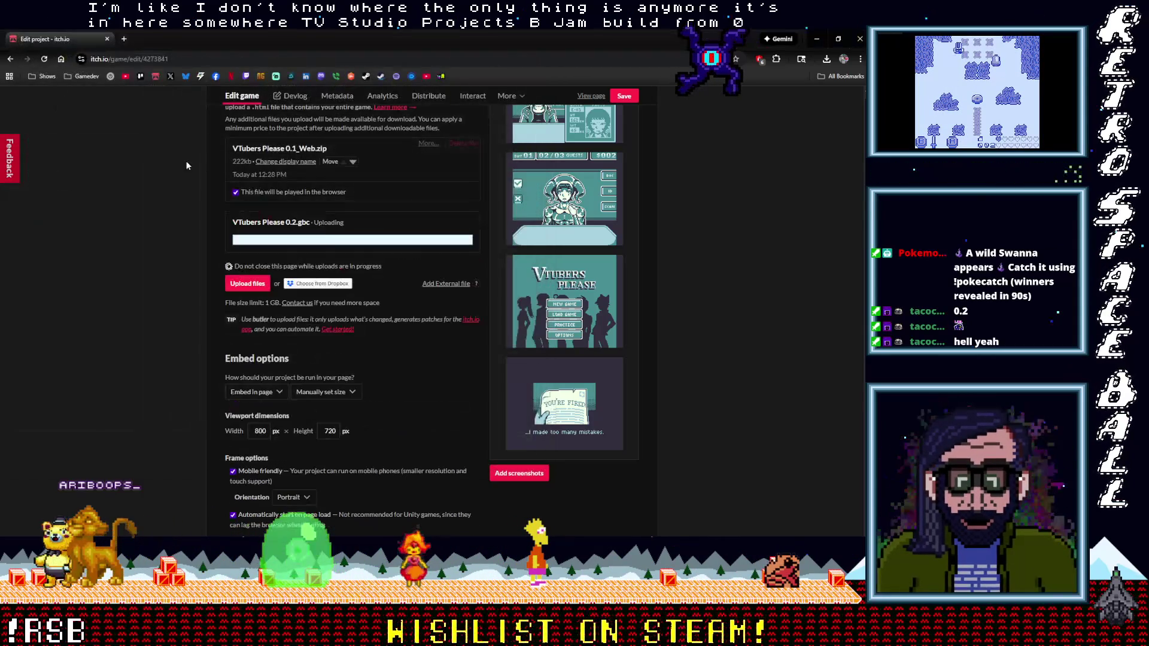
Delete the old VTubers Please 0.1_Web.zip upload.
{"action": "left_click", "coordinate": [463, 143]}
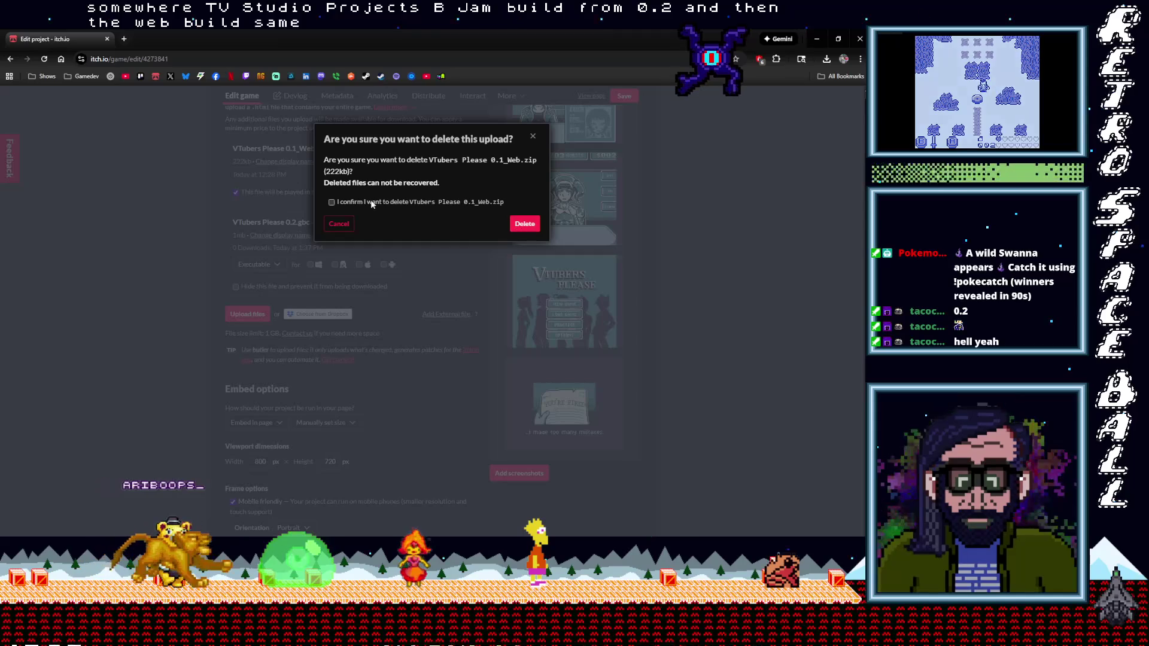
{"action": "left_click", "coordinate": [520, 223]}
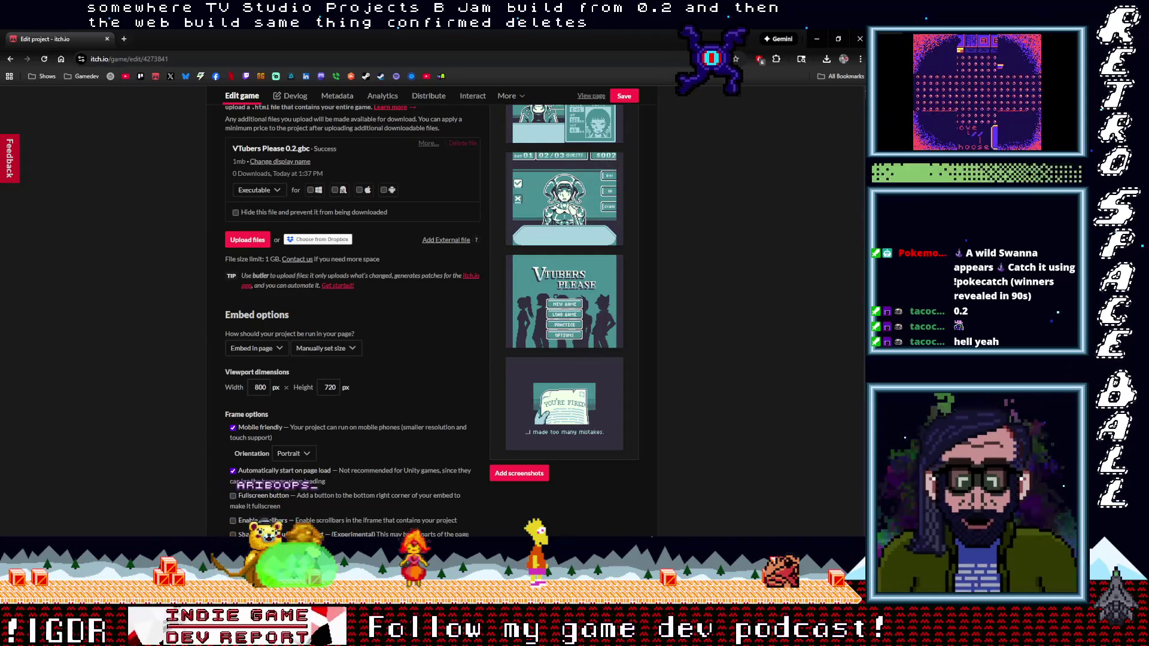
{"action": "key", "text": "alt+Tab"}
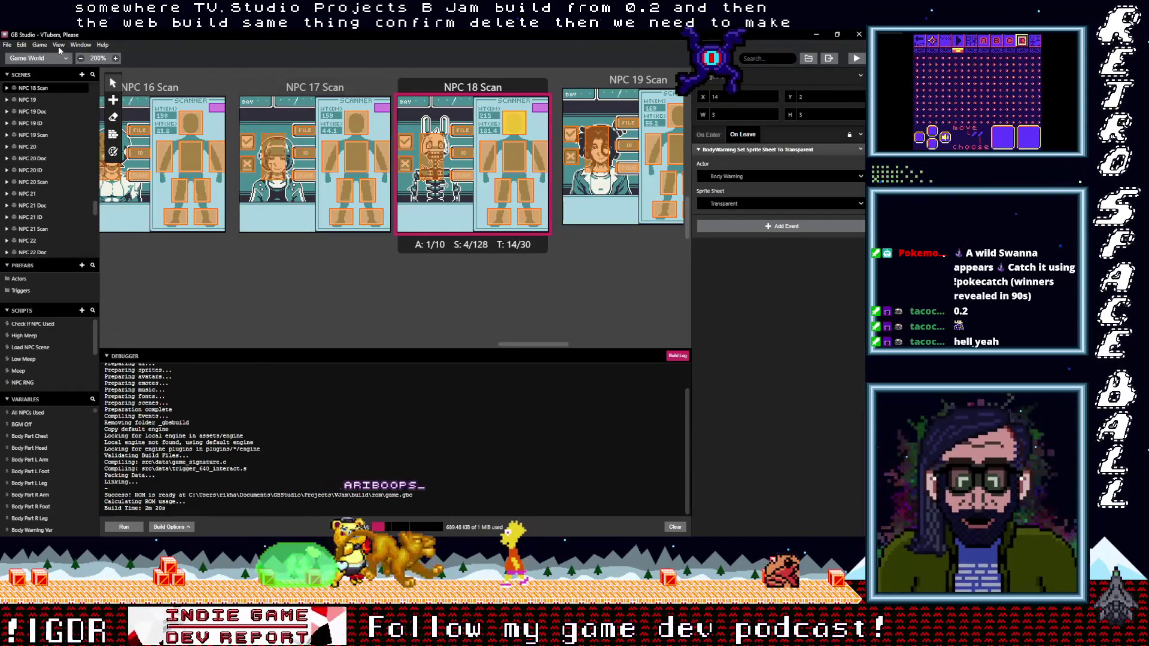
Start a web export of VTubers, Please from GB Studio's Export As menu.
{"action": "left_click", "coordinate": [40, 45]}
{"action": "mouse_move", "coordinate": [90, 80]}
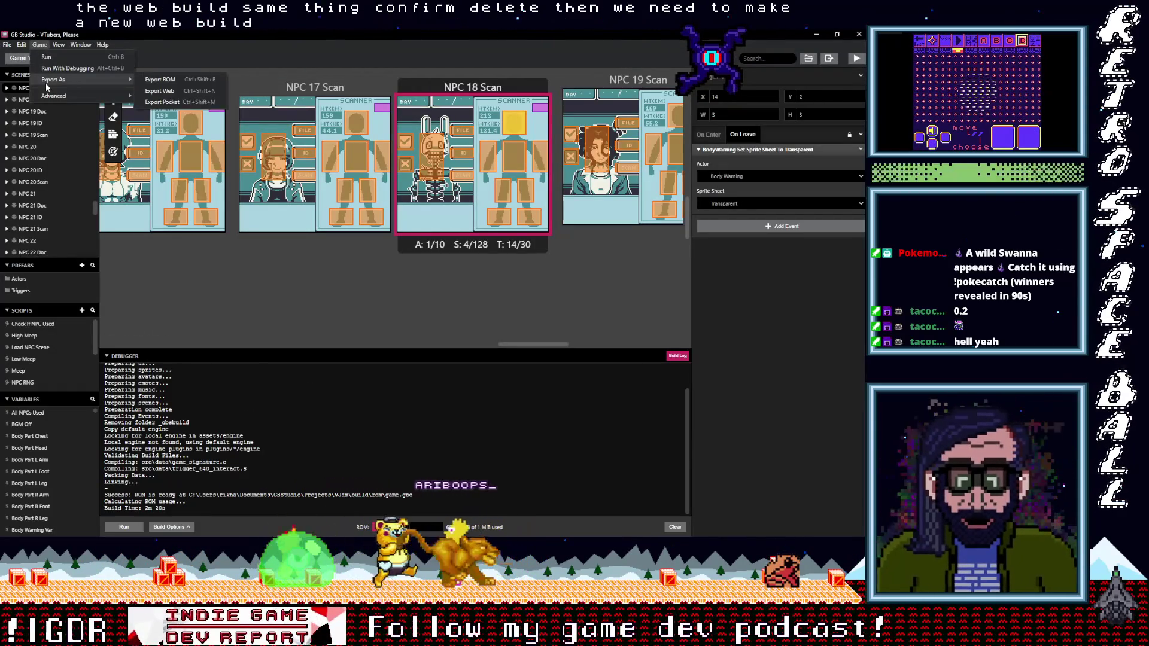
{"action": "left_click", "coordinate": [163, 91]}
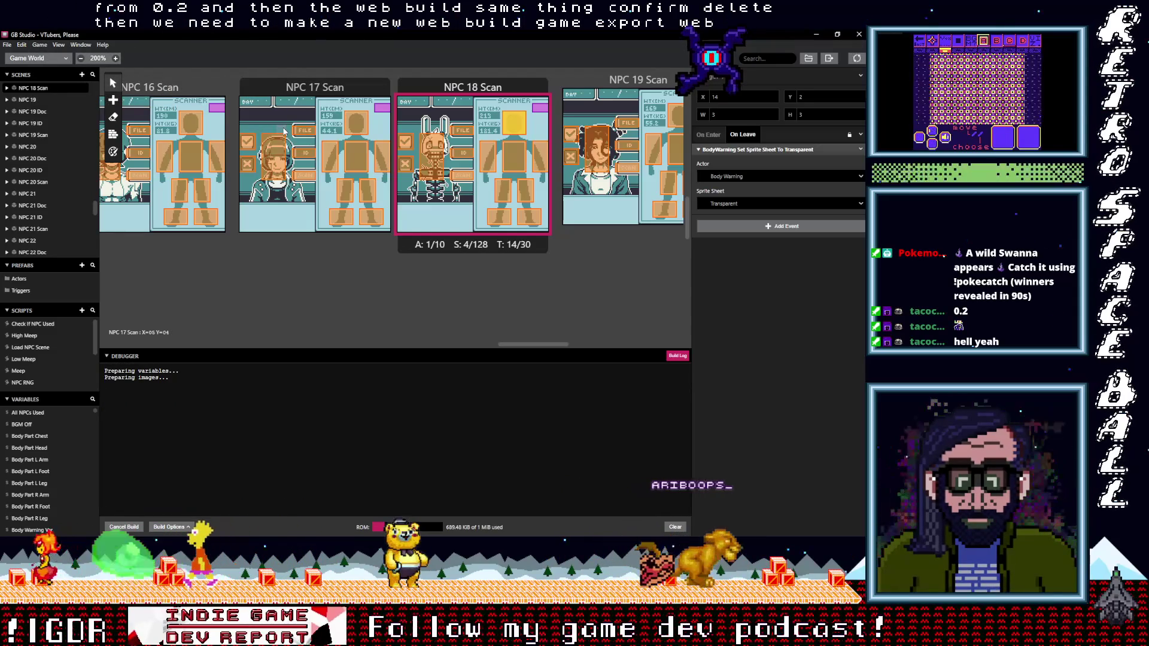
Inspect the NPC 17, 19 and 16 Scan scenes, then NPC 16's right-arm, left-arm and leg triggers.
{"action": "left_click", "coordinate": [364, 128]}
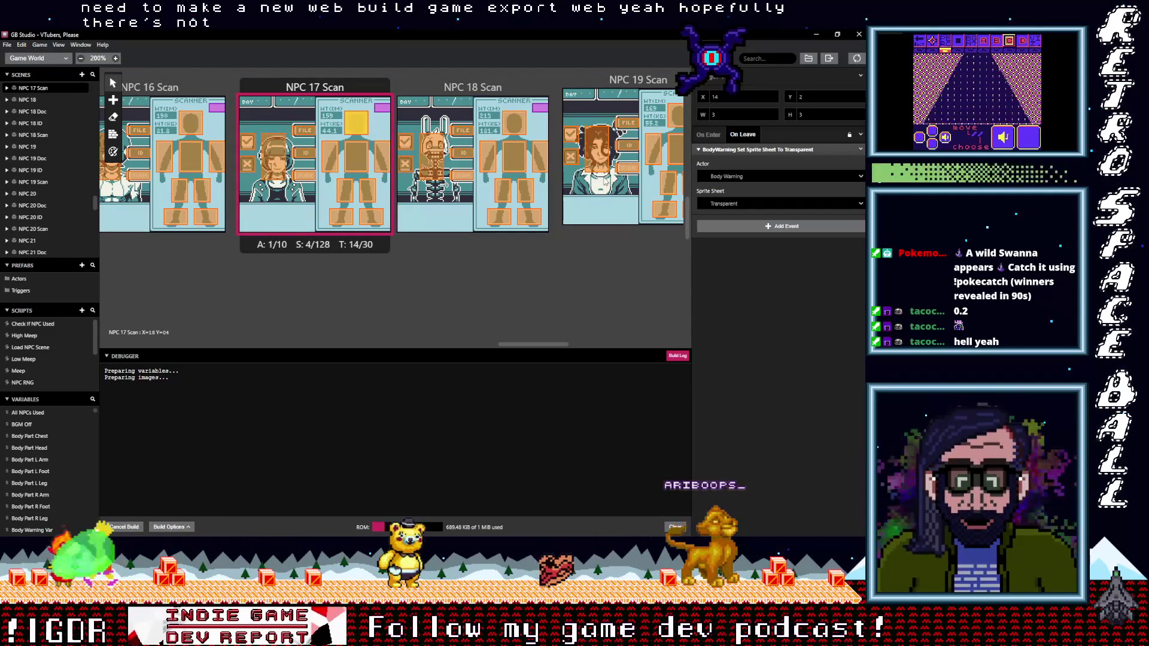
{"action": "left_click", "coordinate": [675, 125]}
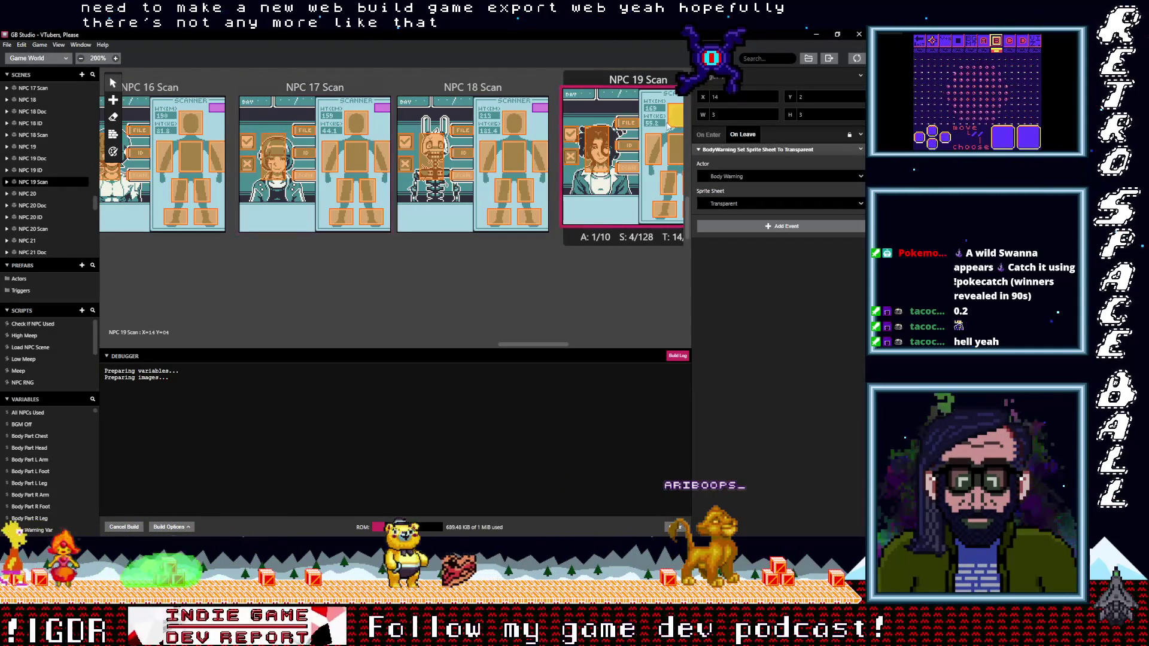
{"action": "left_click", "coordinate": [182, 142]}
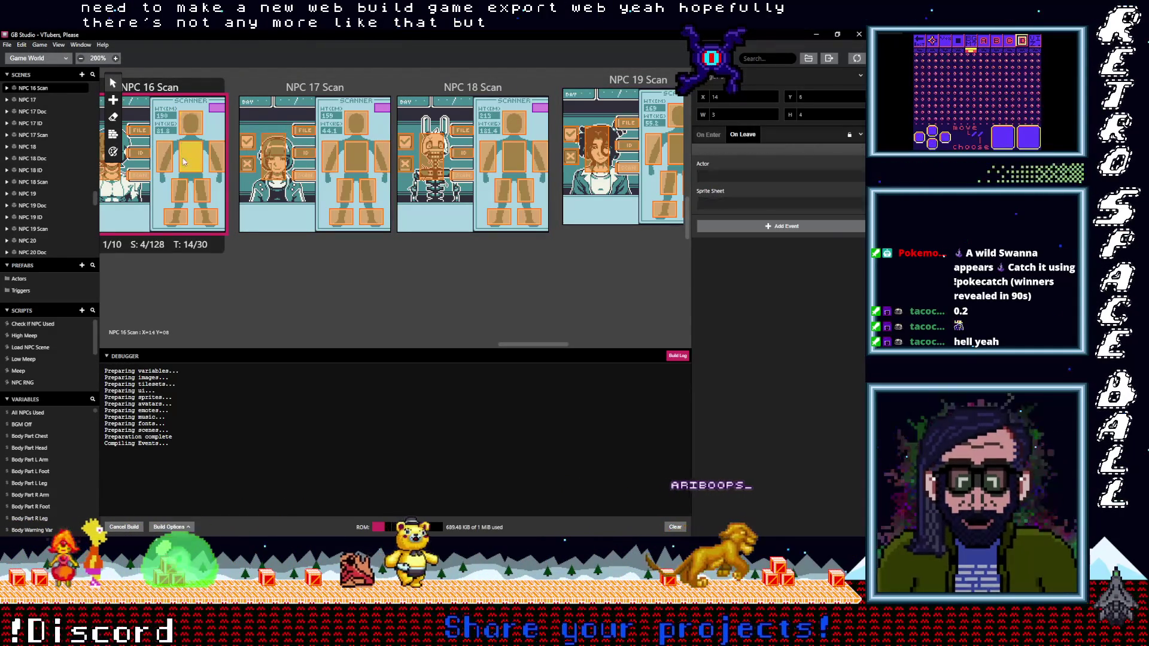
{"action": "left_click", "coordinate": [218, 160]}
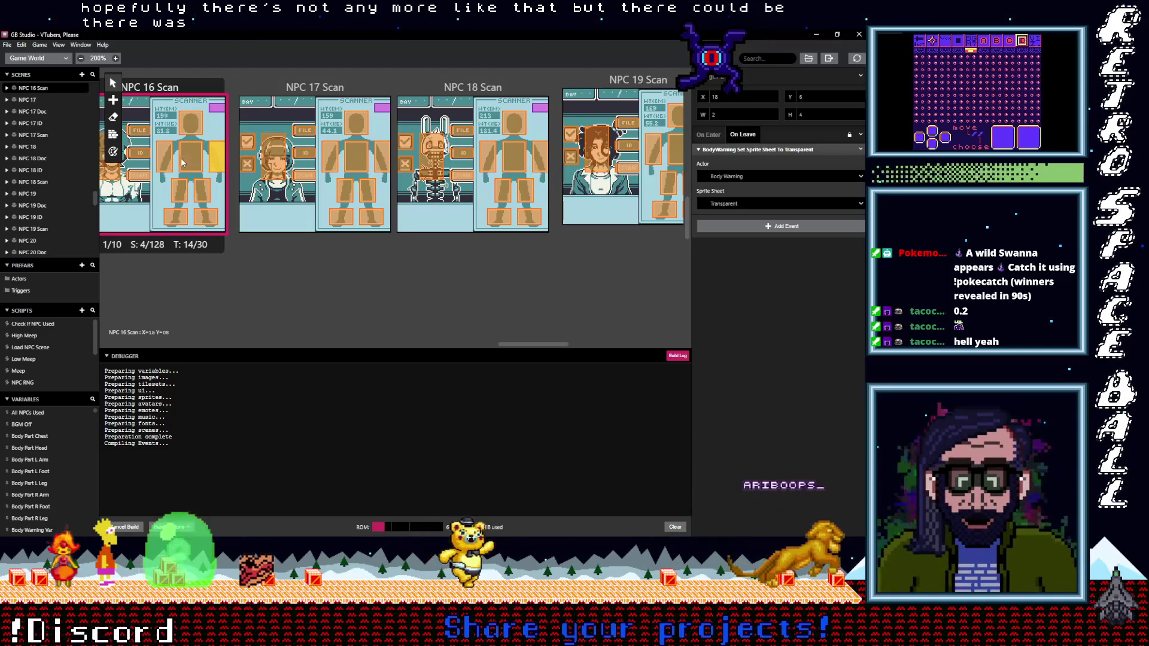
{"action": "left_click", "coordinate": [169, 163]}
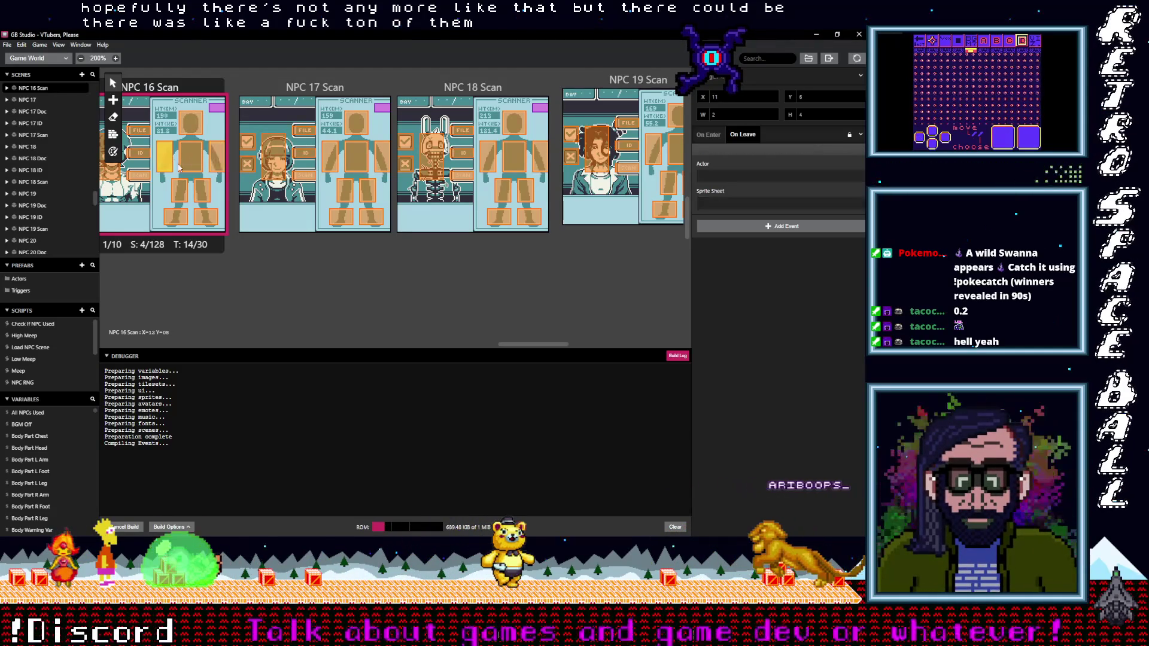
{"action": "left_click", "coordinate": [204, 193]}
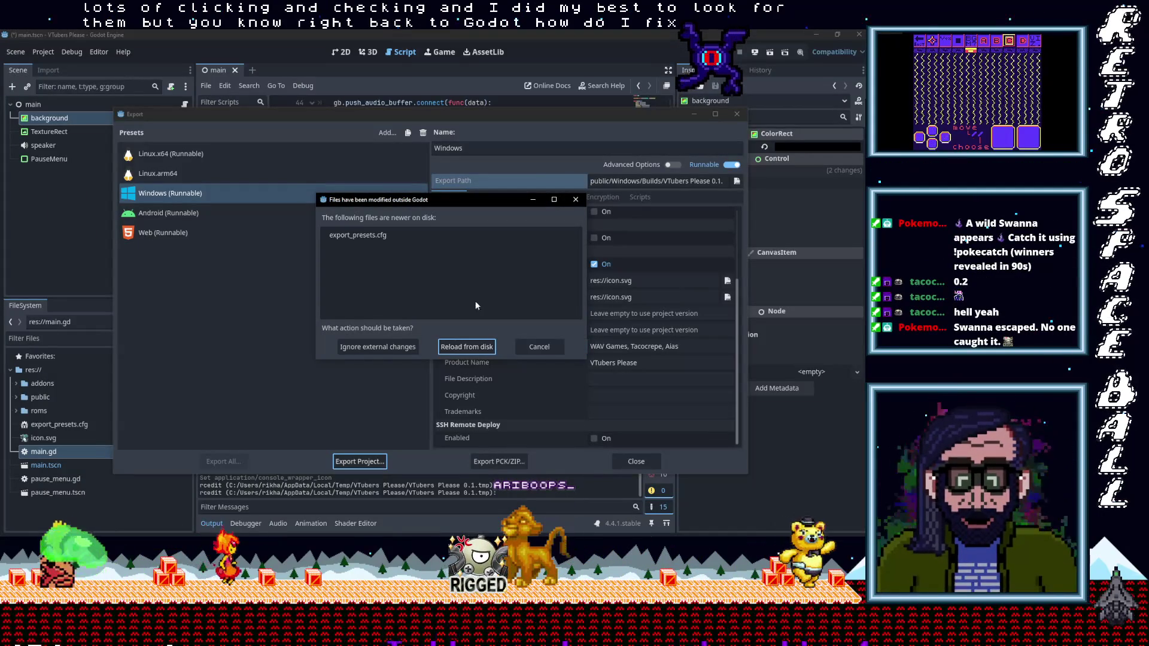
Reload the export presets from disk and set Icon and Console Wrapper Icon to res://icon.svg.
{"action": "left_click", "coordinate": [464, 347]}
{"action": "left_click", "coordinate": [727, 280]}
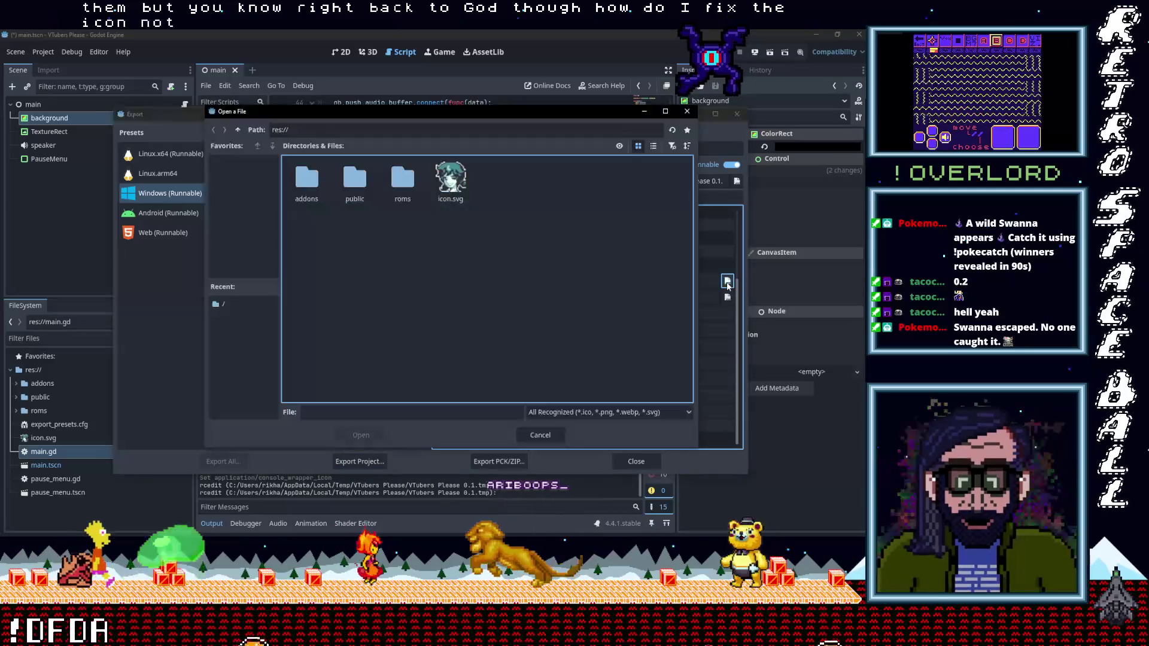
{"action": "double_click", "coordinate": [450, 187]}
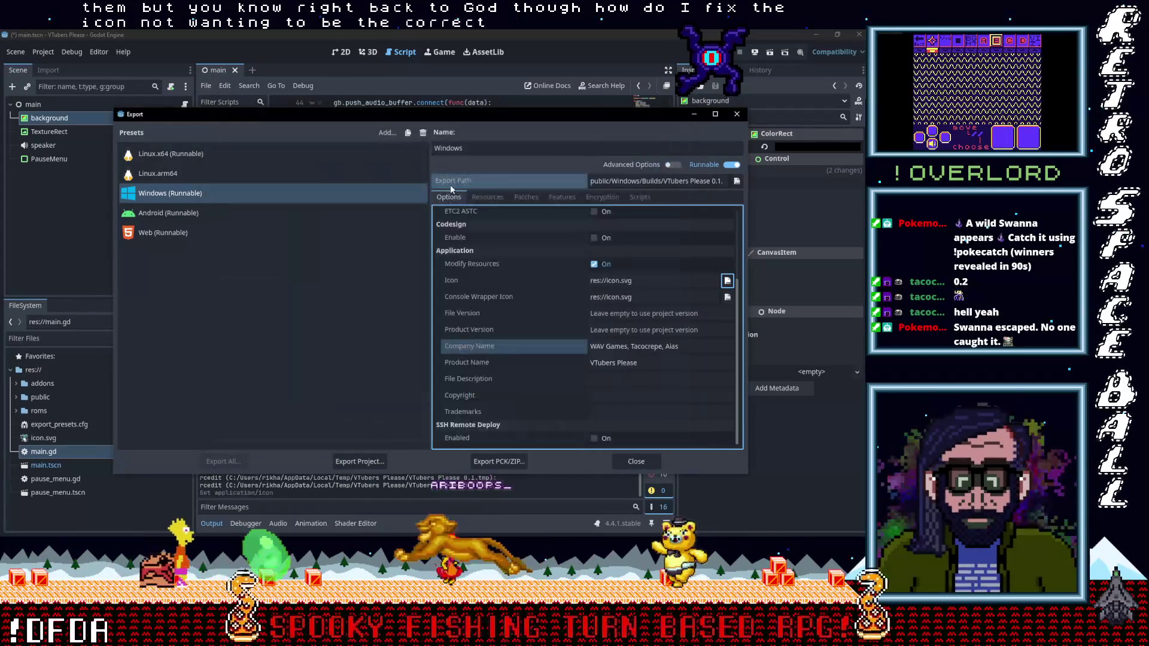
{"action": "left_click", "coordinate": [727, 298]}
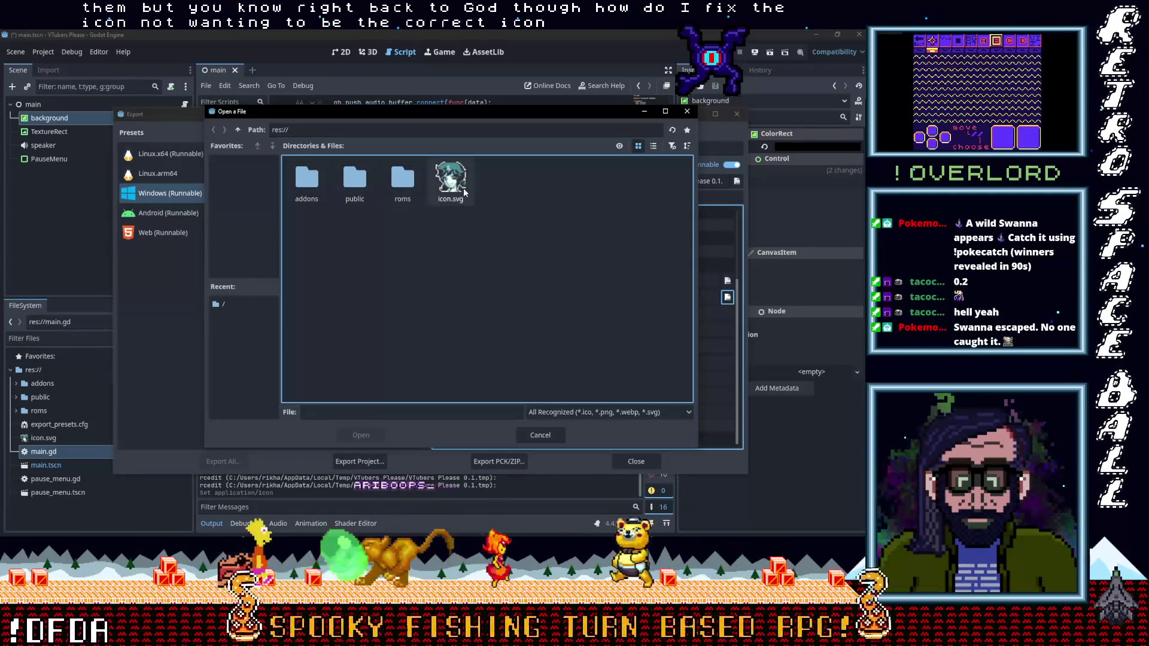
{"action": "double_click", "coordinate": [450, 186]}
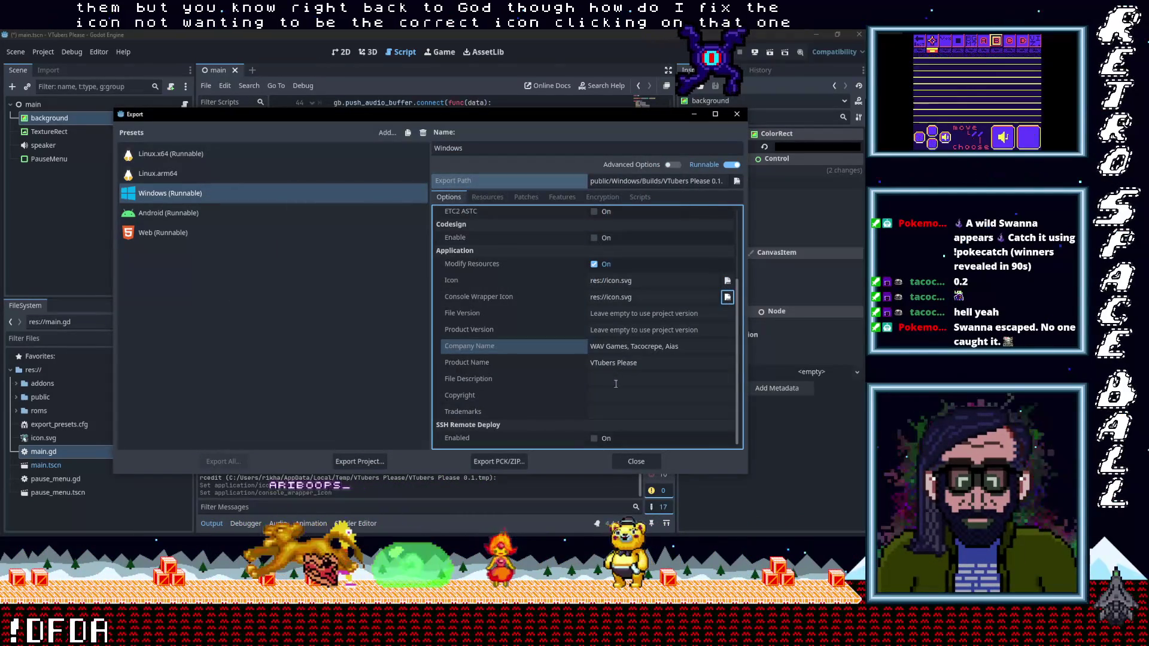
Review the Resources, Patches, Features, Encryption and Scripts settings, then close the Export dialog.
{"action": "scroll", "coordinate": [620, 359], "scroll_direction": "up", "scroll_amount": 3}
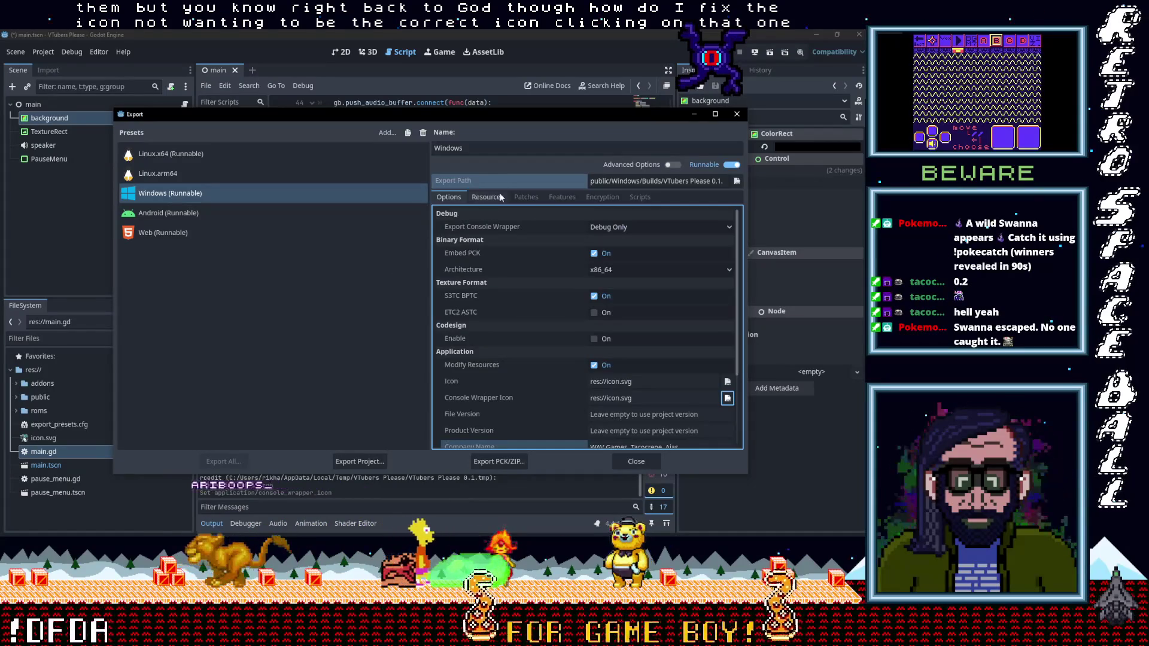
{"action": "left_click", "coordinate": [487, 197]}
{"action": "left_click", "coordinate": [526, 197]}
{"action": "left_click", "coordinate": [562, 198]}
{"action": "left_click", "coordinate": [602, 197]}
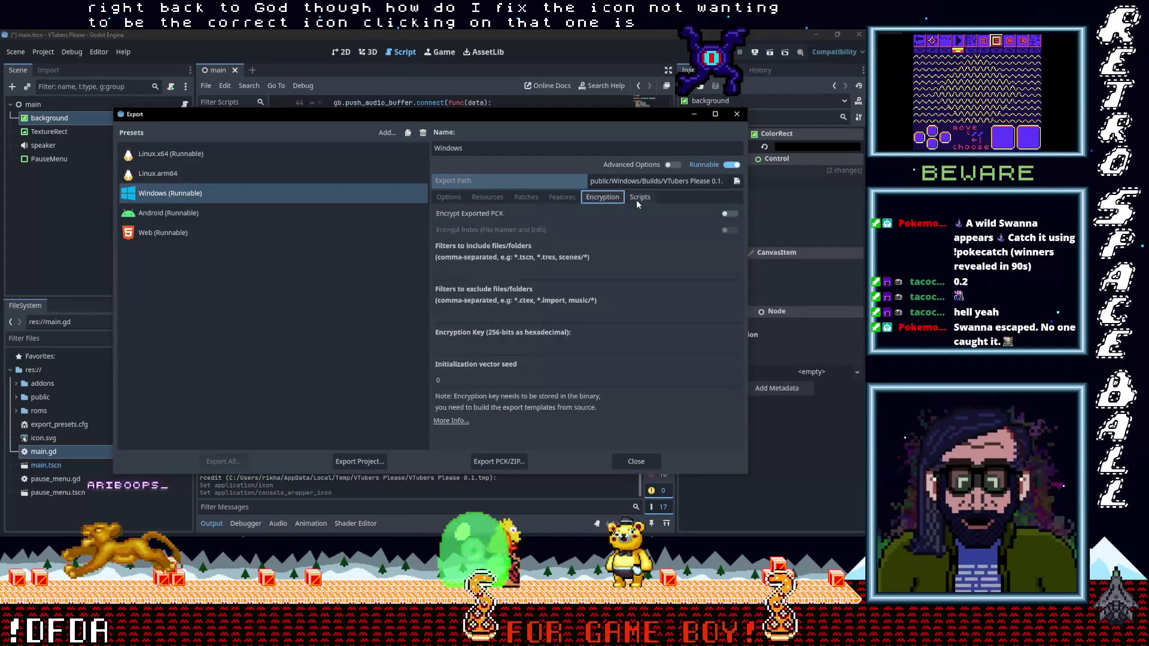
{"action": "left_click", "coordinate": [638, 198]}
{"action": "left_click", "coordinate": [560, 198]}
{"action": "left_click", "coordinate": [449, 197]}
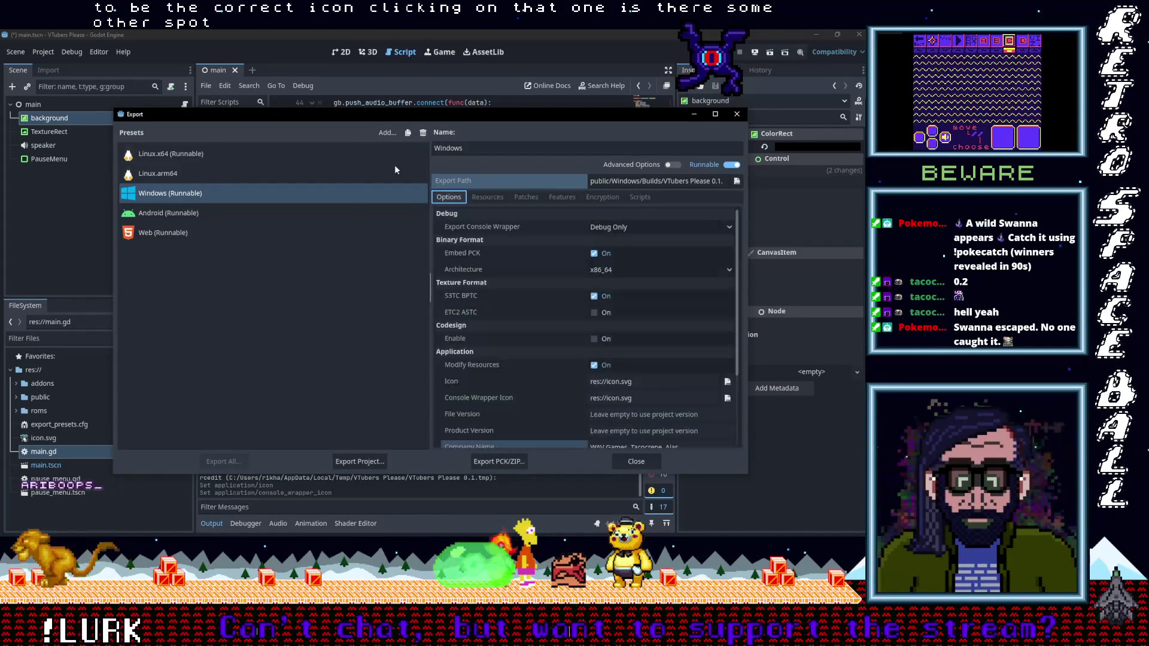
{"action": "left_click", "coordinate": [737, 114]}
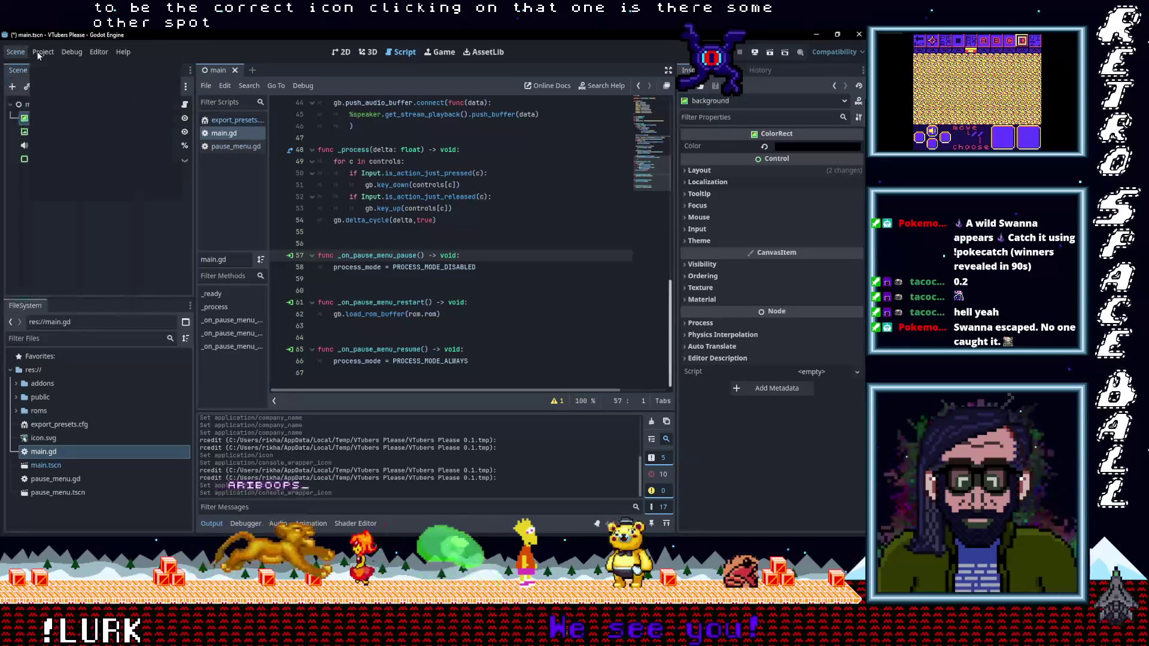
Open Project Settings and scroll through its General settings list.
{"action": "left_click", "coordinate": [40, 52]}
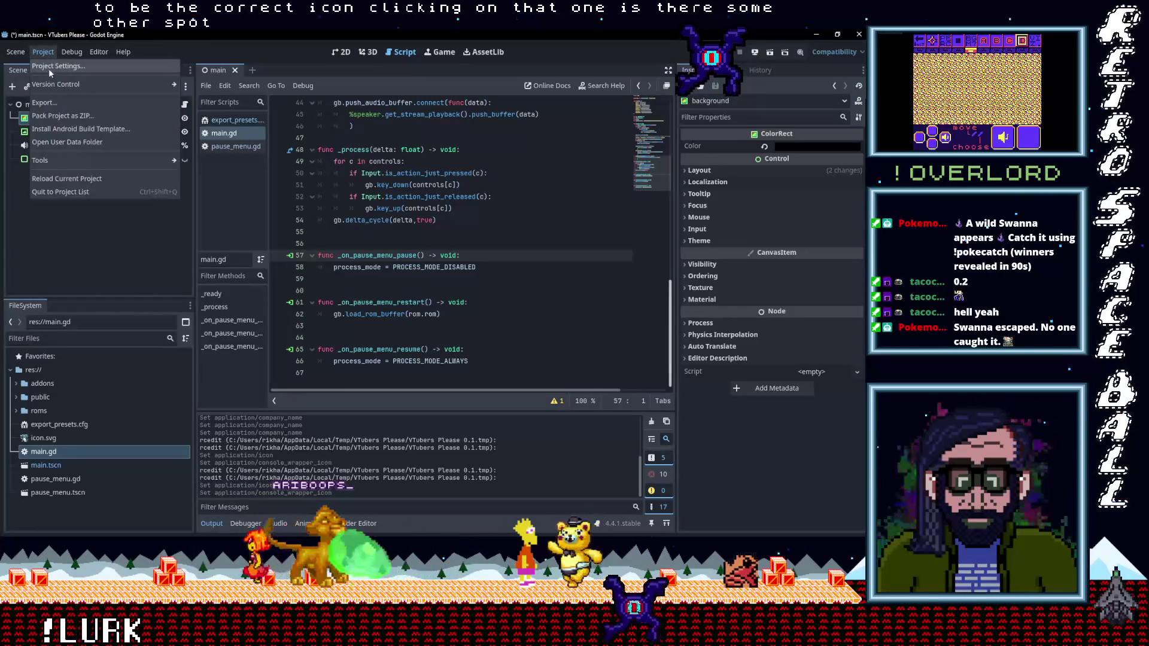
{"action": "left_click", "coordinate": [49, 67]}
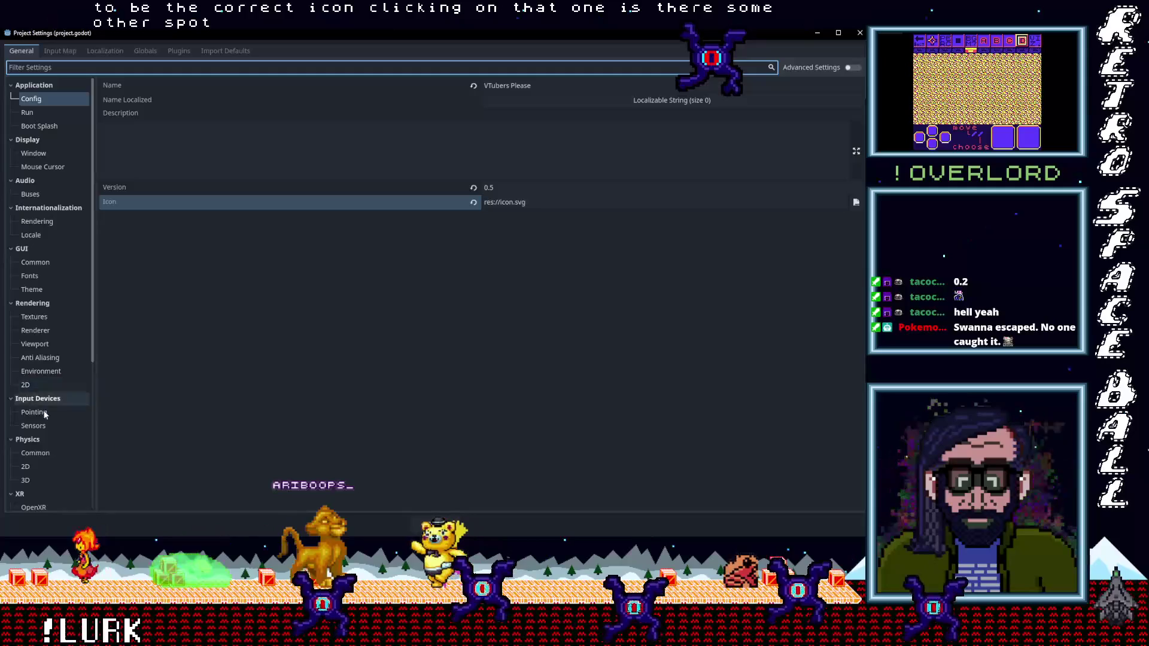
{"action": "scroll", "coordinate": [54, 447], "scroll_direction": "down", "scroll_amount": 5}
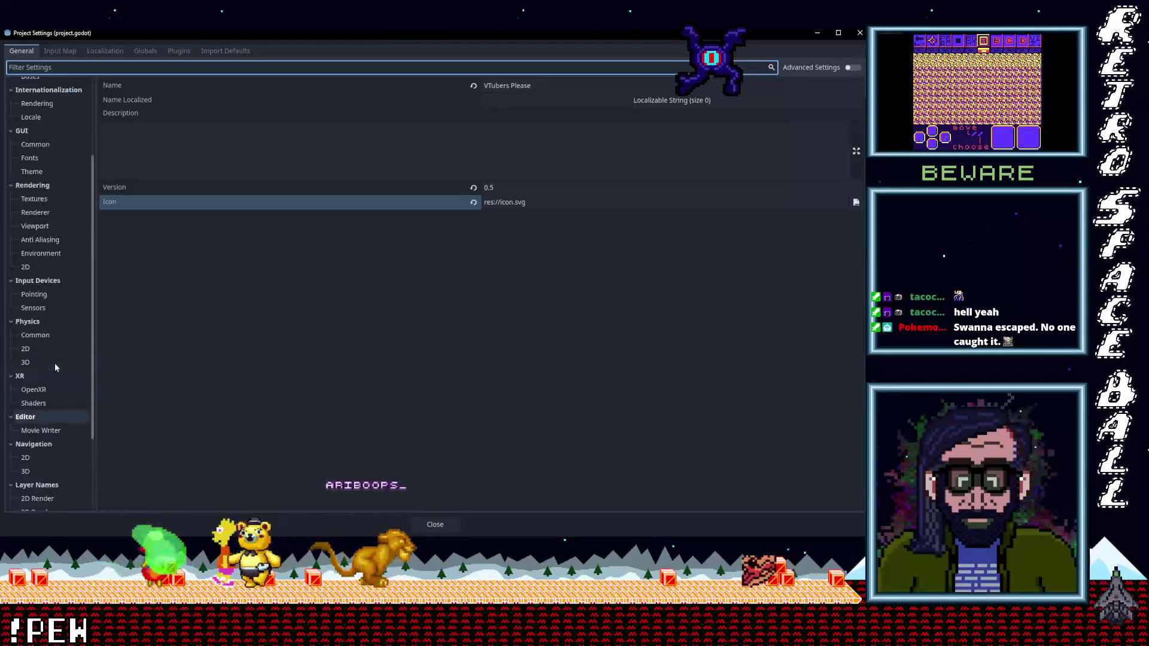
{"action": "scroll", "coordinate": [55, 363], "scroll_direction": "up", "scroll_amount": 3}
{"action": "scroll", "coordinate": [55, 367], "scroll_direction": "up", "scroll_amount": 2}
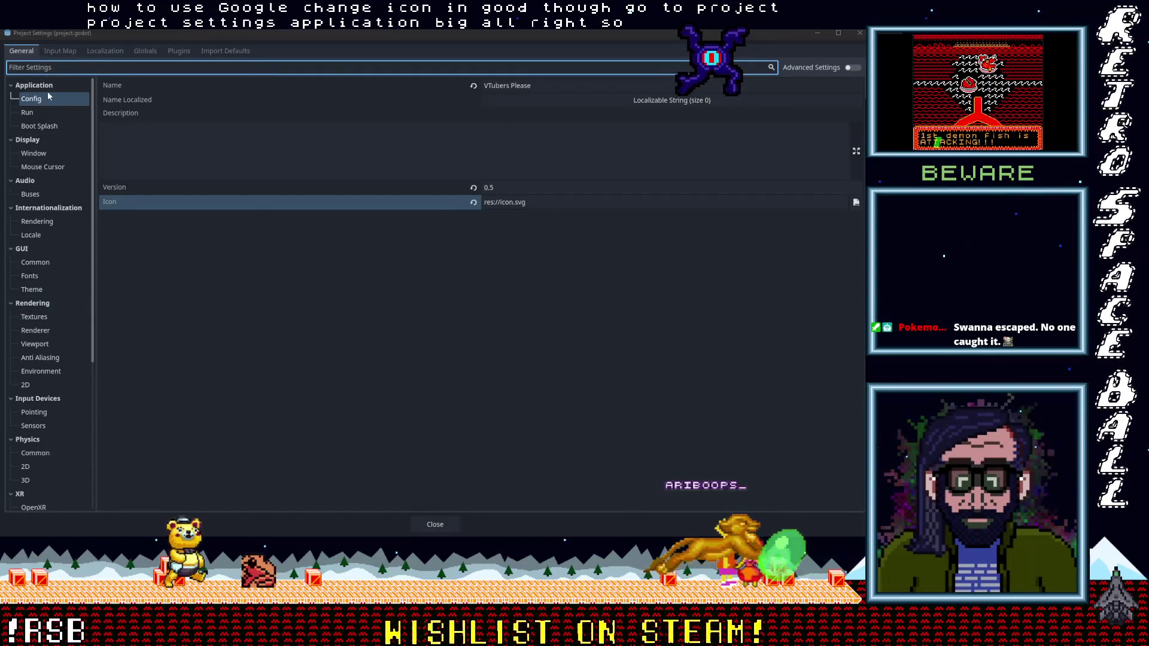
{"action": "scroll", "coordinate": [55, 299], "scroll_direction": "down", "scroll_amount": 5}
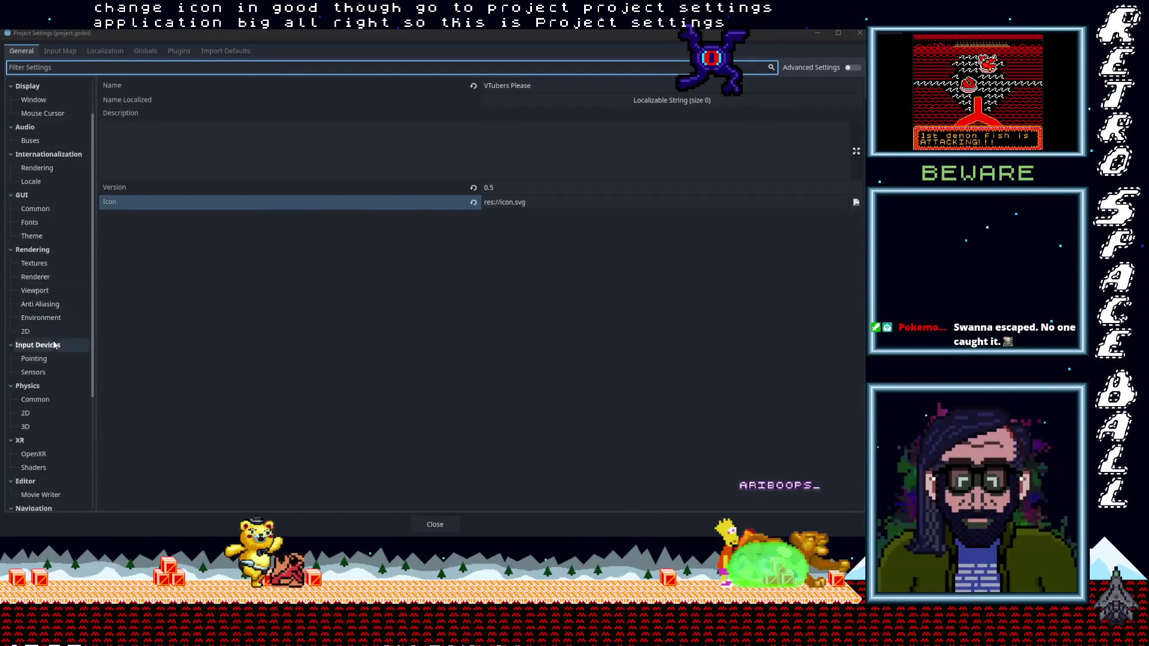
{"action": "scroll", "coordinate": [52, 344], "scroll_direction": "up", "scroll_amount": 5}
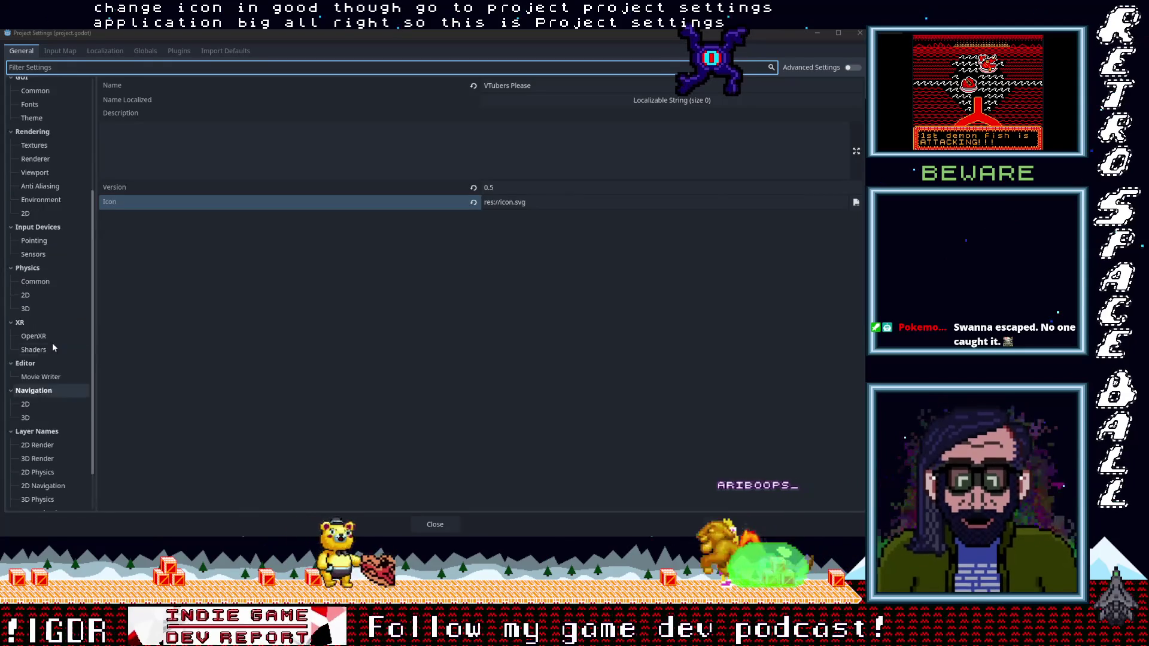
{"action": "scroll", "coordinate": [52, 347], "scroll_direction": "up", "scroll_amount": 1}
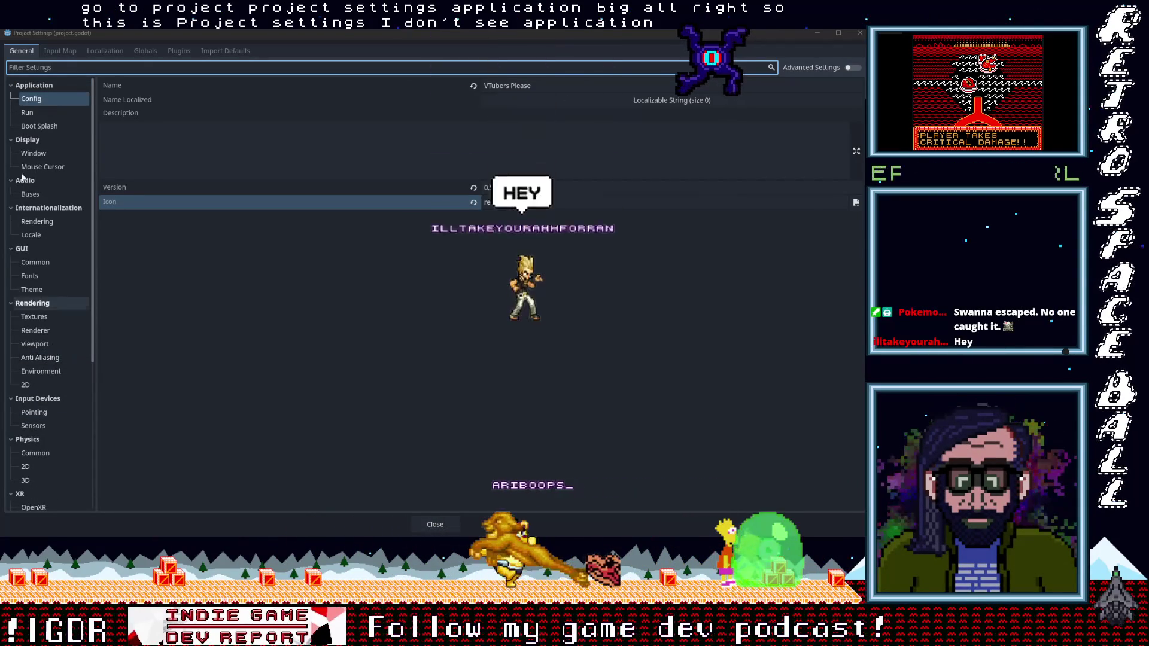
Set the Application > Config icon to res://icon.svg, then close Project Settings.
{"action": "left_click", "coordinate": [41, 101]}
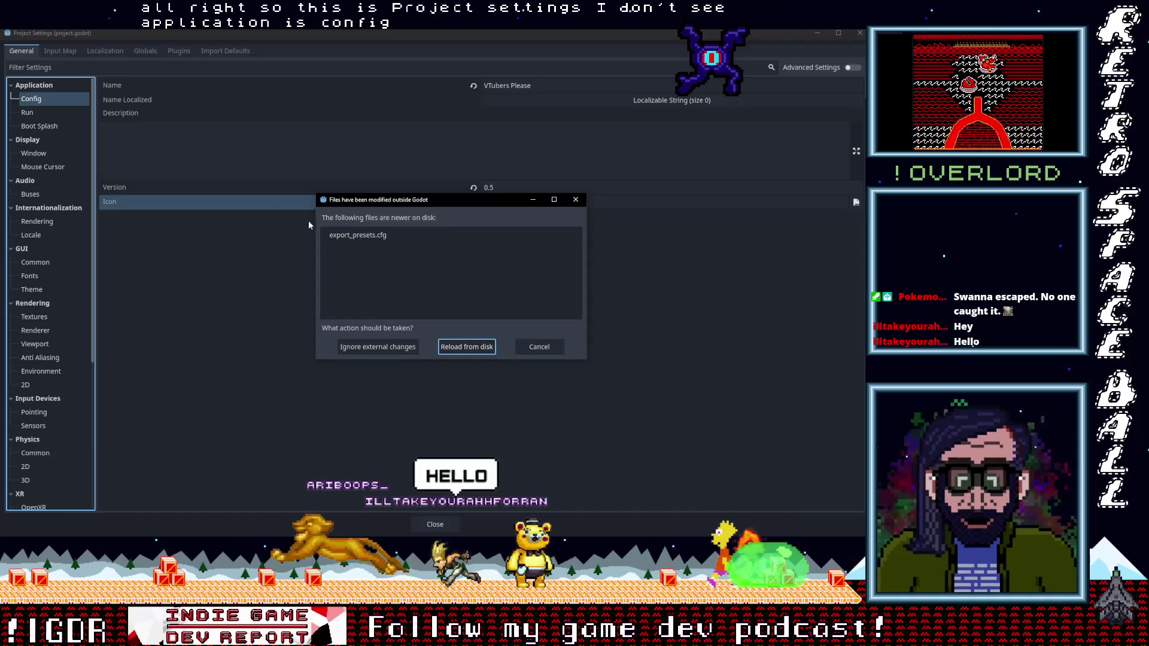
{"action": "left_click", "coordinate": [461, 347]}
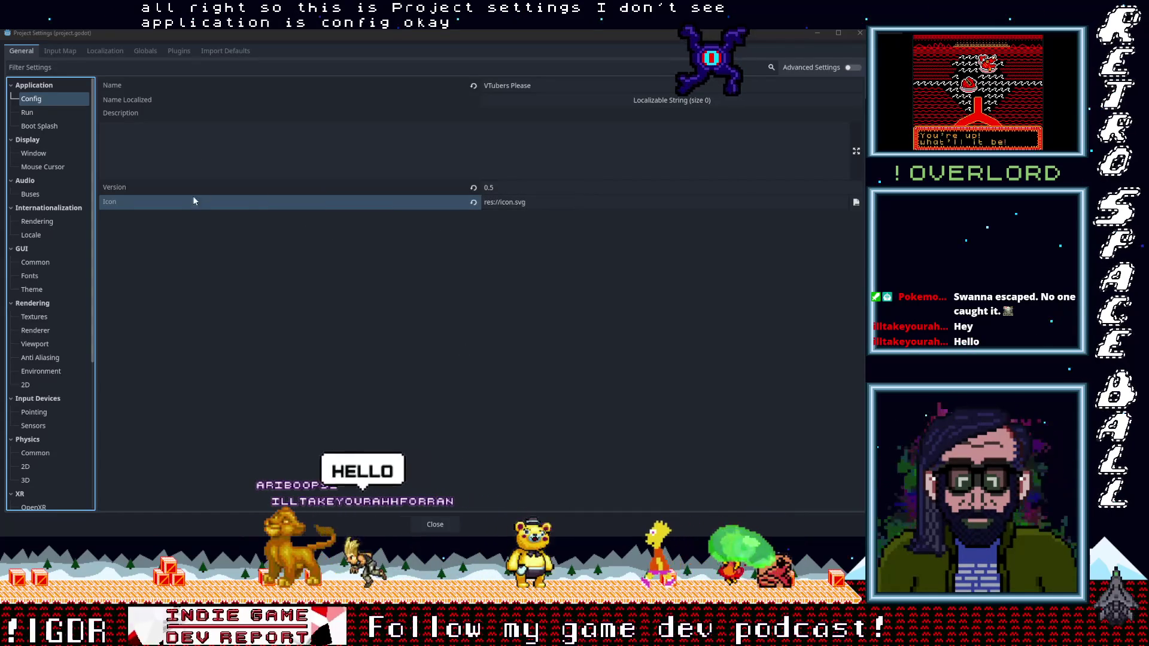
{"action": "left_click", "coordinate": [587, 203]}
{"action": "left_click", "coordinate": [856, 202]}
{"action": "double_click", "coordinate": [450, 179]}
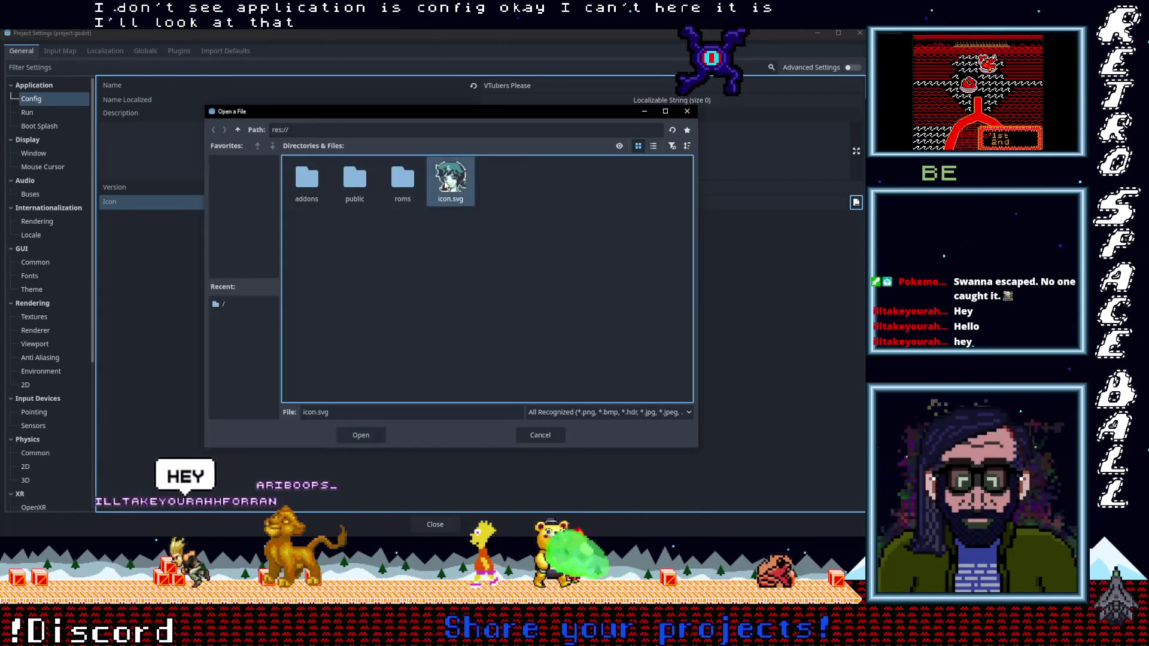
{"action": "left_click", "coordinate": [435, 524]}
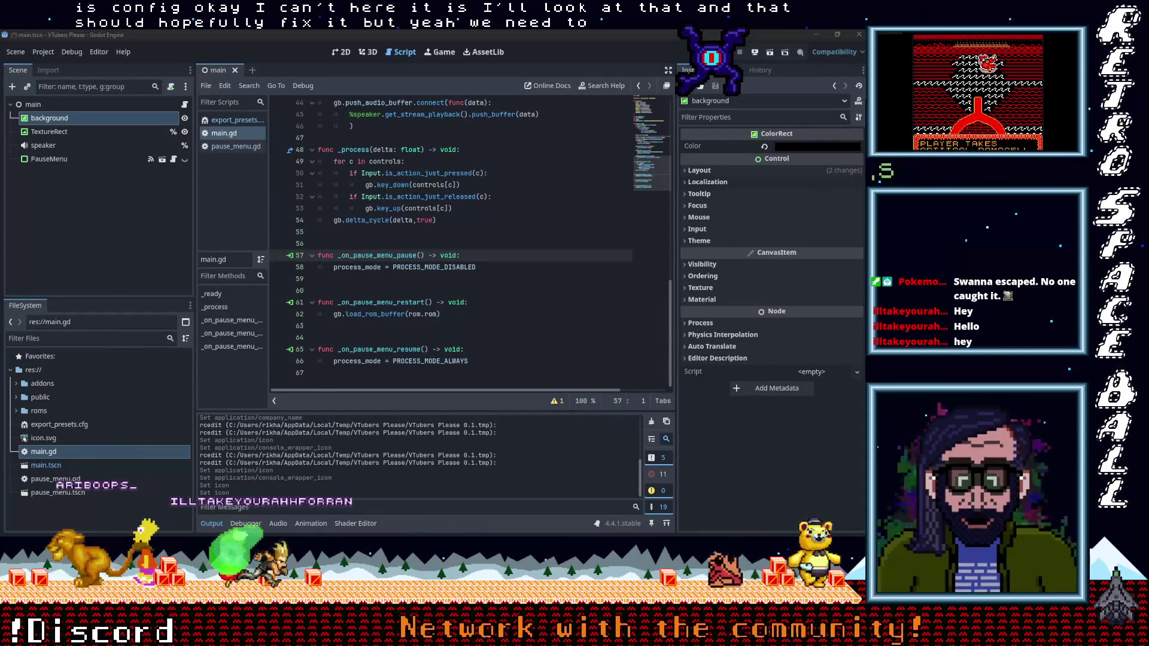
Delete both VTubers Please 0.1 items from Builds and go up to the Windows folder.
{"action": "mouse_move", "coordinate": [865, 94]}
{"action": "left_click", "coordinate": [832, 76]}
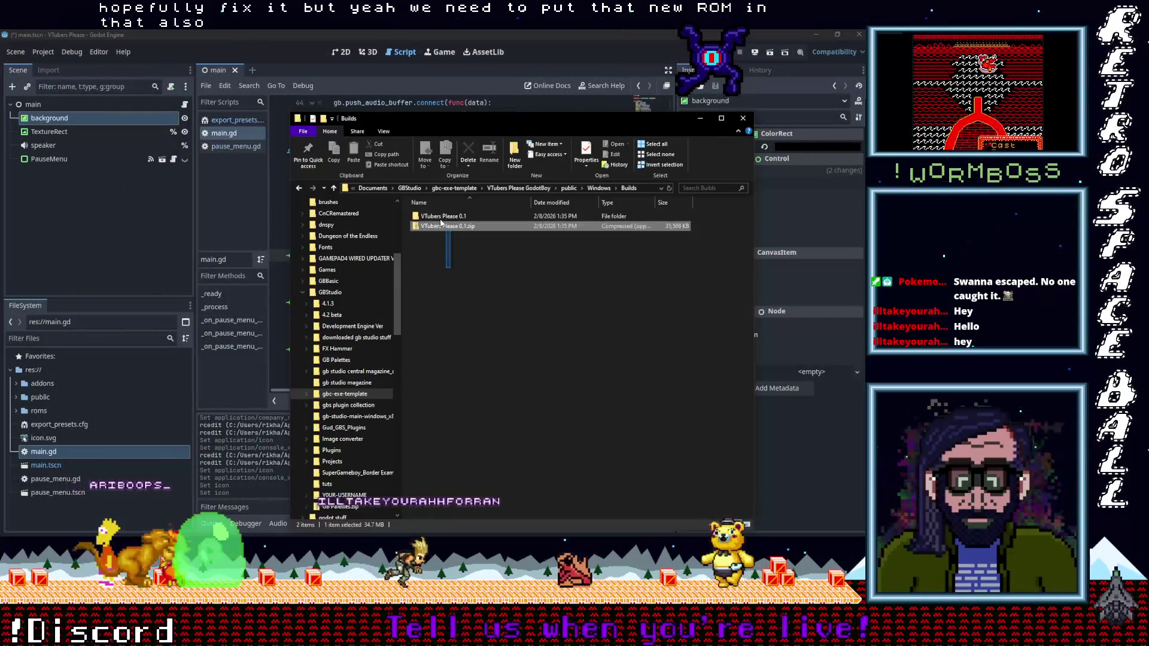
{"action": "left_click", "coordinate": [430, 216], "text": "shift"}
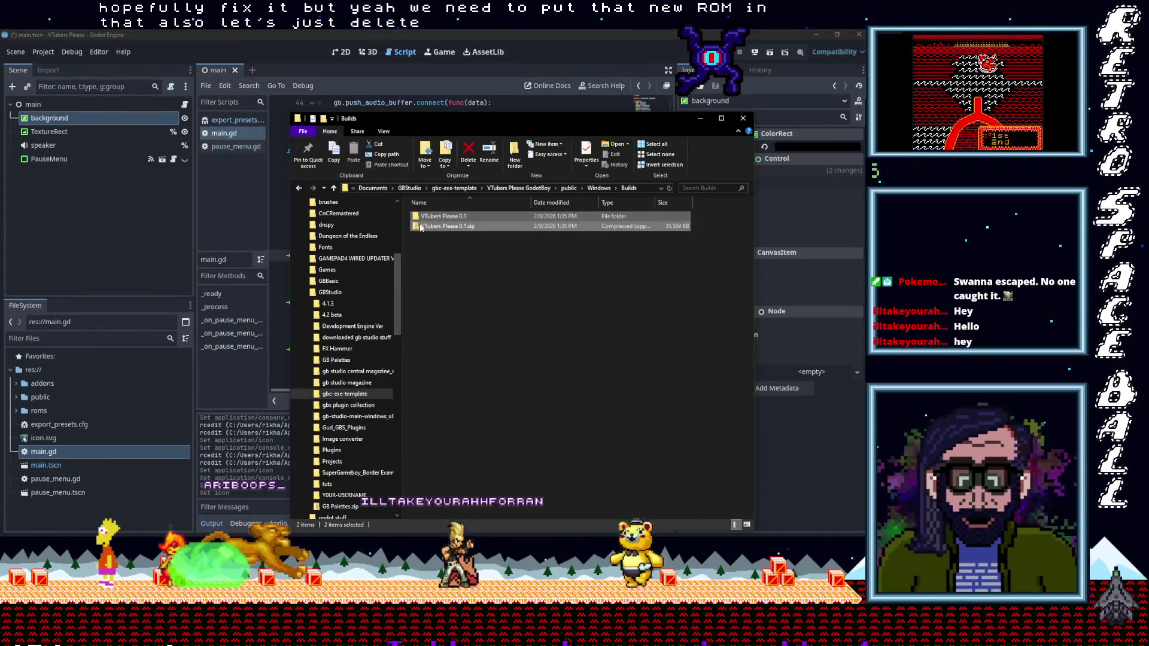
{"action": "key", "text": "Delete"}
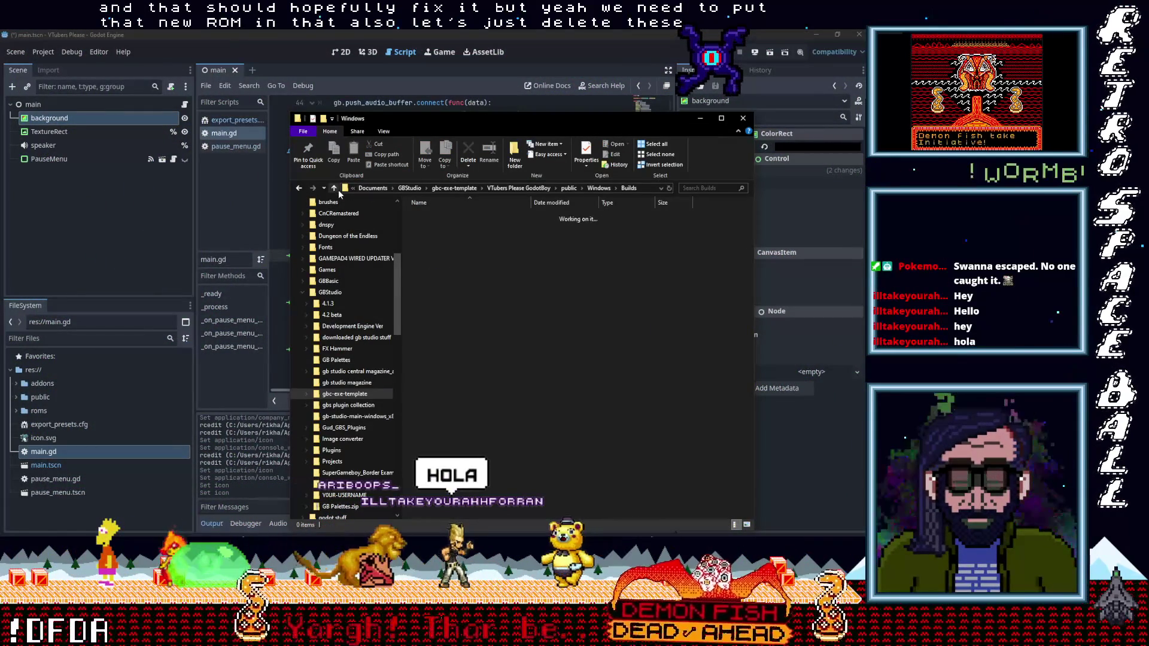
{"action": "left_click", "coordinate": [339, 189]}
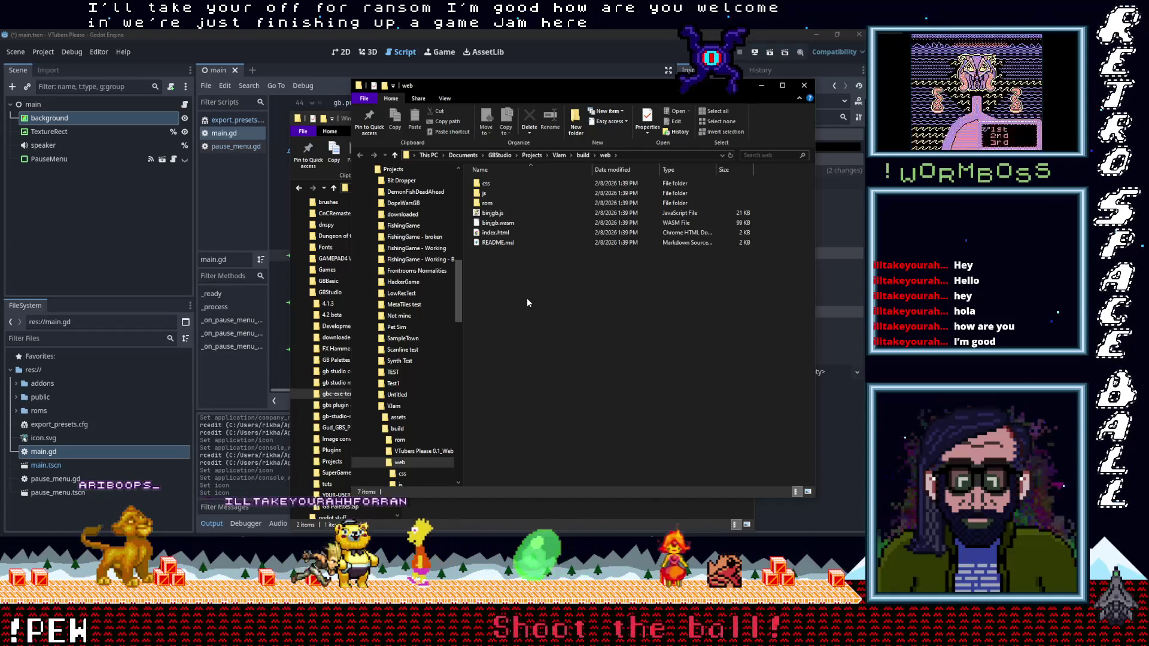
Move up from web to the VJam build folder, clear the selection, and bring Godot forward.
{"action": "left_click", "coordinate": [397, 154]}
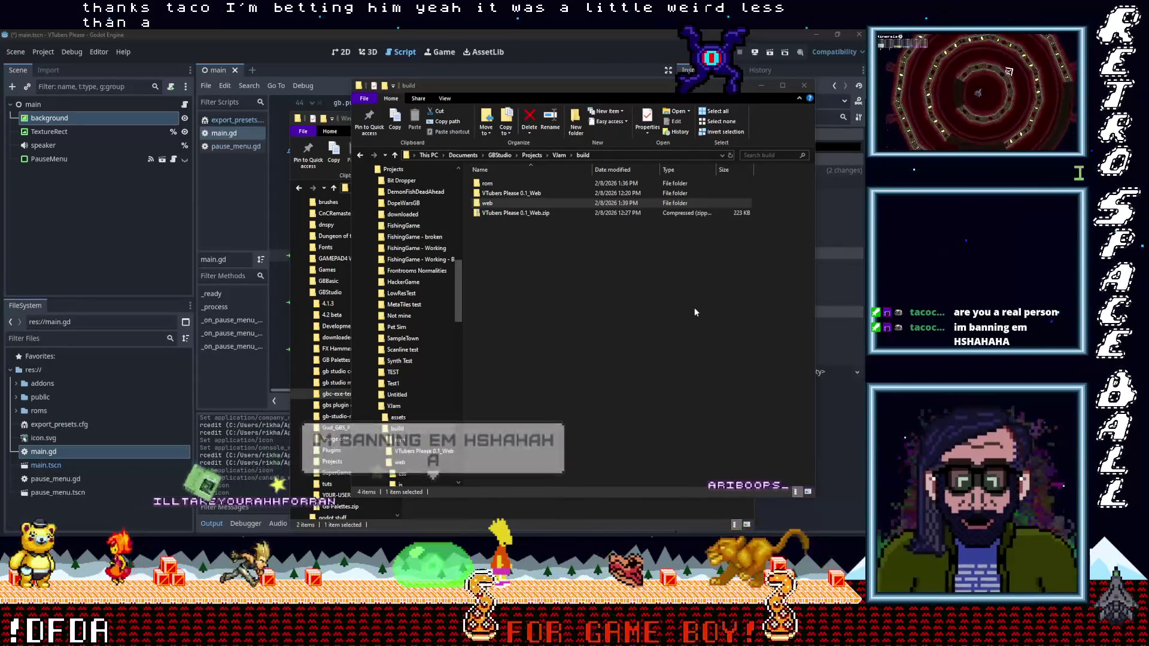
{"action": "left_click", "coordinate": [631, 294]}
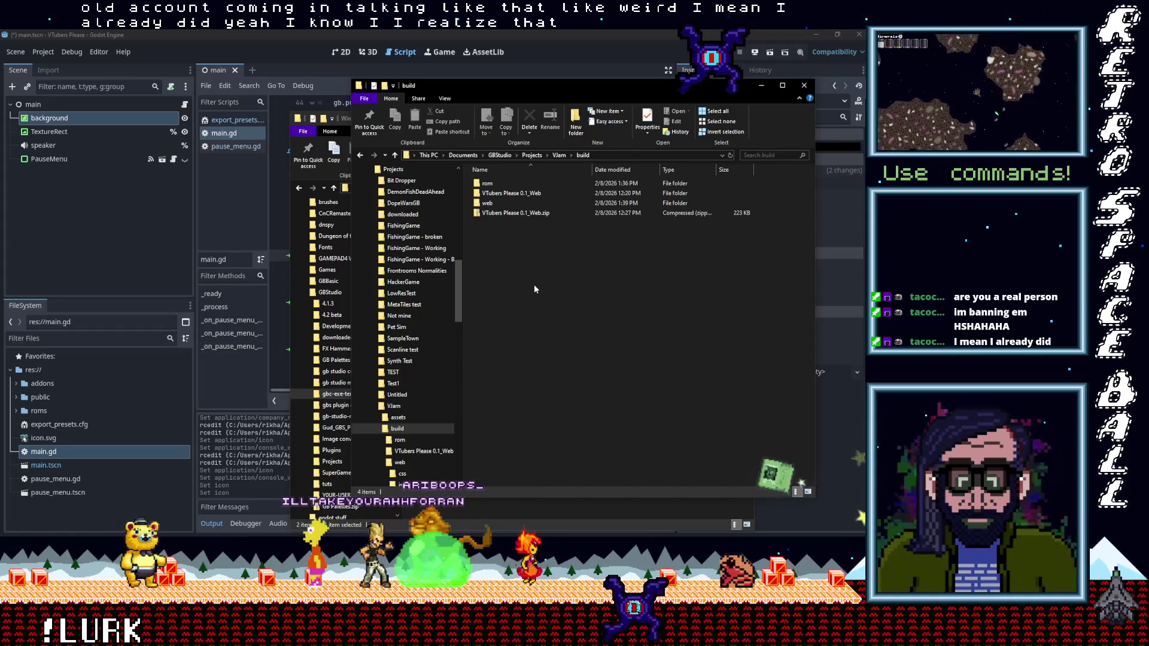
{"action": "left_click", "coordinate": [624, 37]}
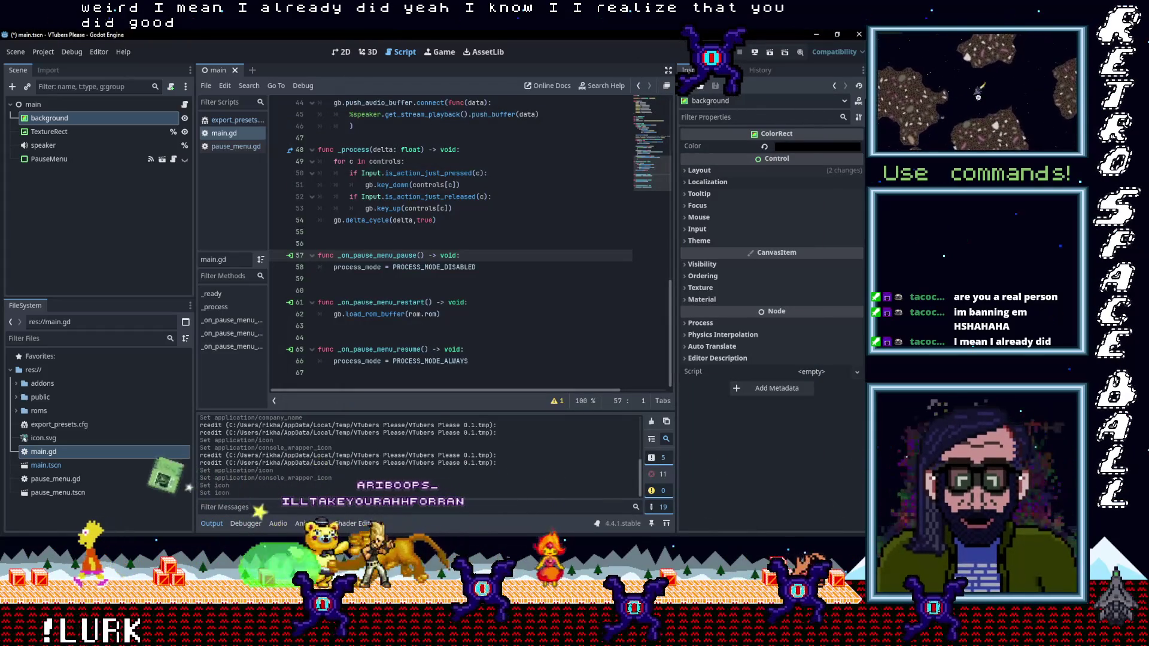
{"action": "mouse_move", "coordinate": [866, 281]}
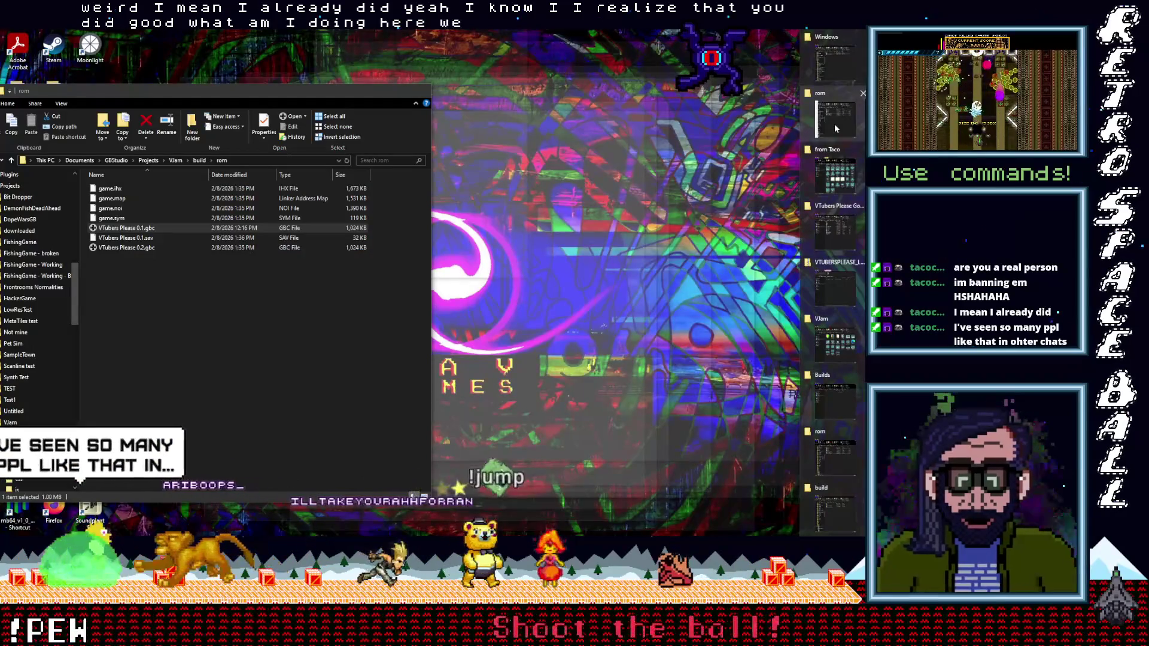
Copy VTubers Please 0.2.gbc from the VJam rom folder.
{"action": "left_click", "coordinate": [834, 123]}
{"action": "right_click", "coordinate": [125, 248]}
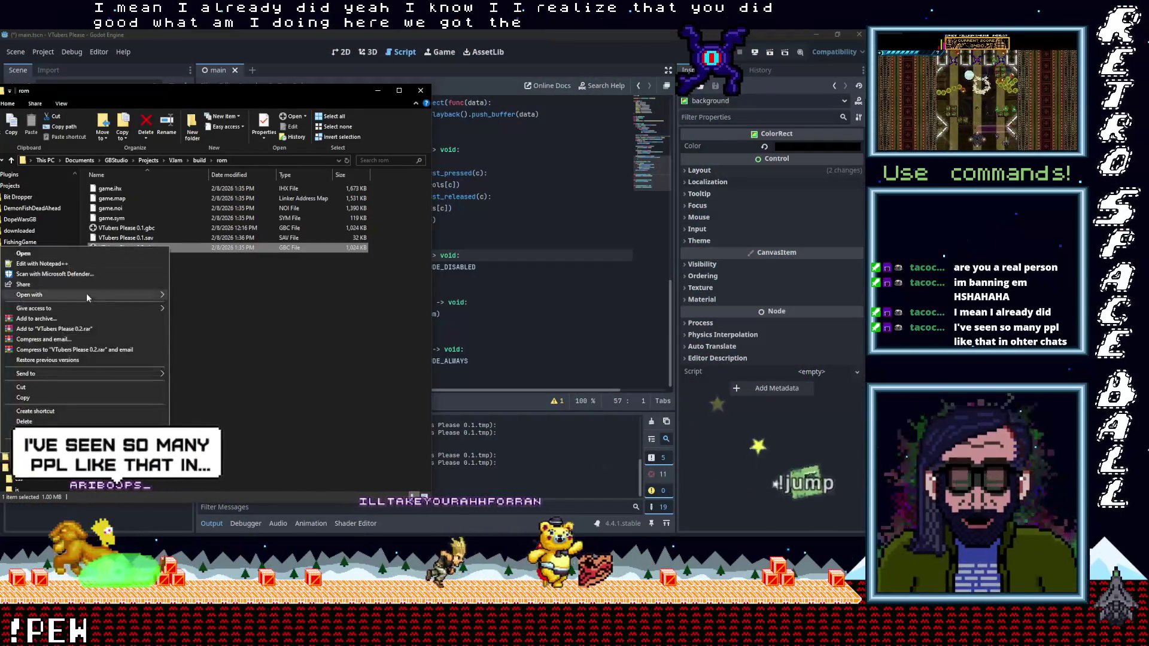
{"action": "left_click", "coordinate": [64, 396]}
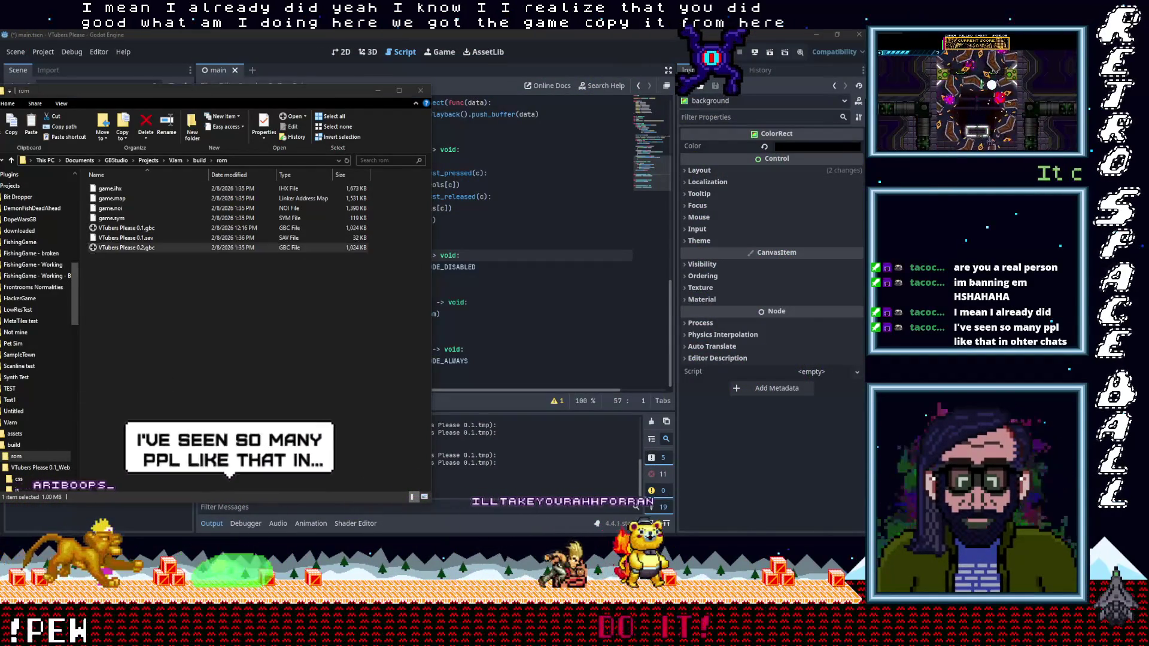
In the GodotBoy roms folder, delete the two old ROM files and paste VTubers Please 0.2.gbc.
{"action": "left_click", "coordinate": [829, 71]}
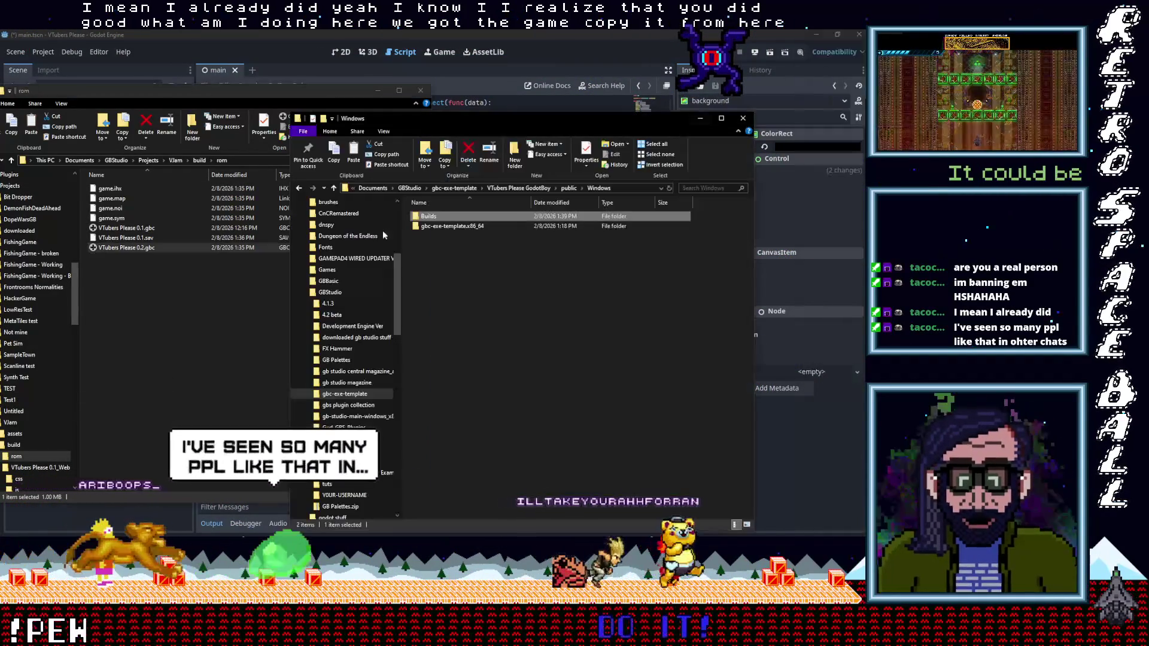
{"action": "left_click", "coordinate": [334, 188]}
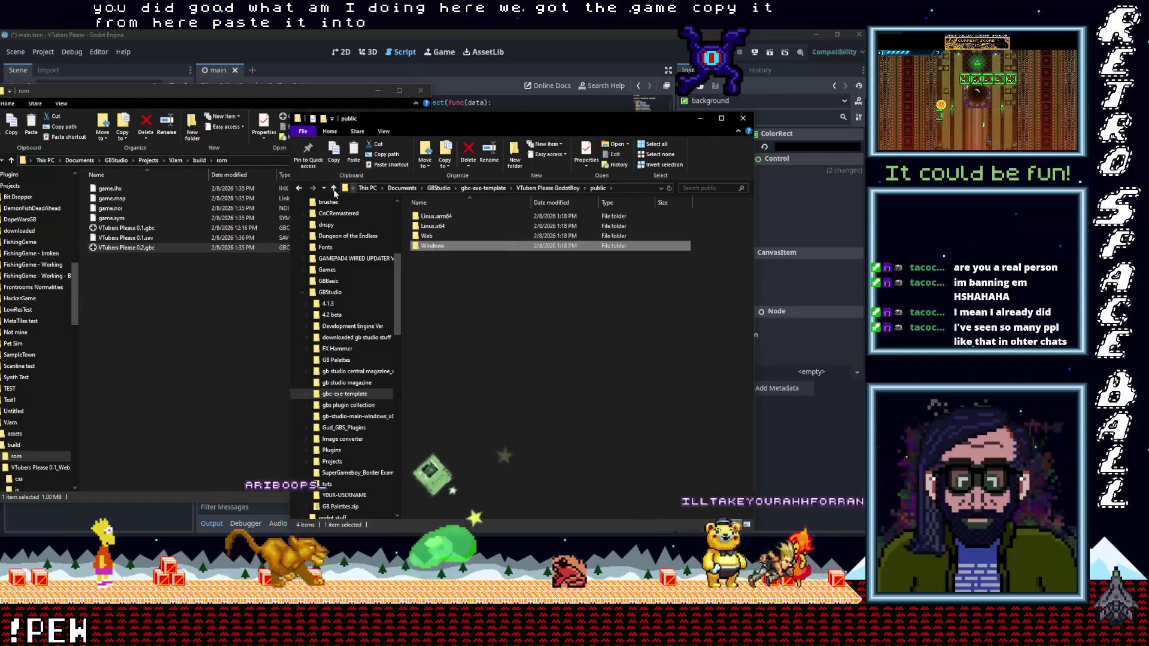
{"action": "left_click", "coordinate": [334, 188]}
{"action": "left_click", "coordinate": [433, 250]}
{"action": "double_click", "coordinate": [434, 250]}
{"action": "left_click_drag", "start_coordinate": [464, 273], "coordinate": [425, 217]}
{"action": "key", "text": "Delete"}
{"action": "right_click", "coordinate": [445, 244]}
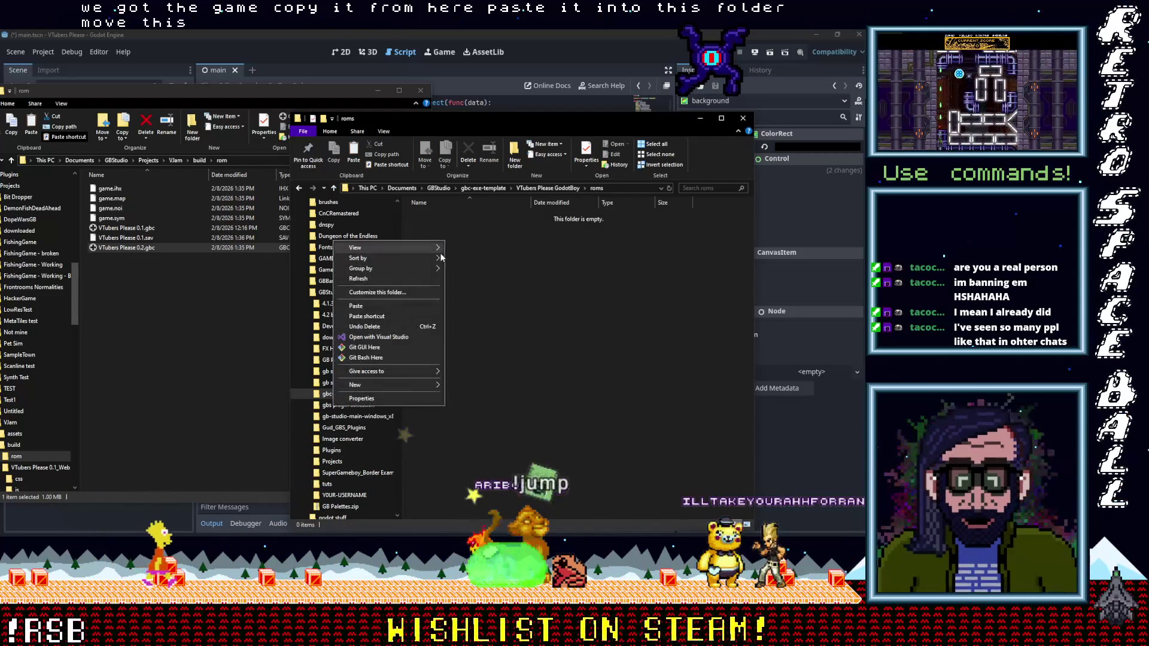
{"action": "left_click", "coordinate": [392, 307]}
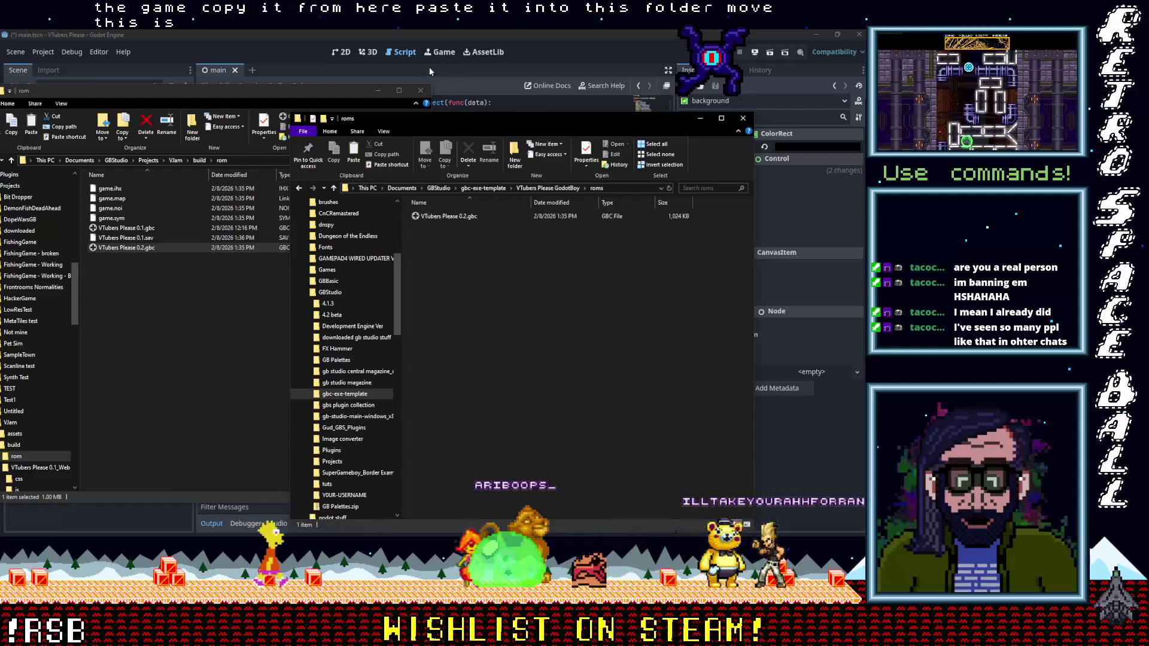
{"action": "left_click", "coordinate": [430, 71]}
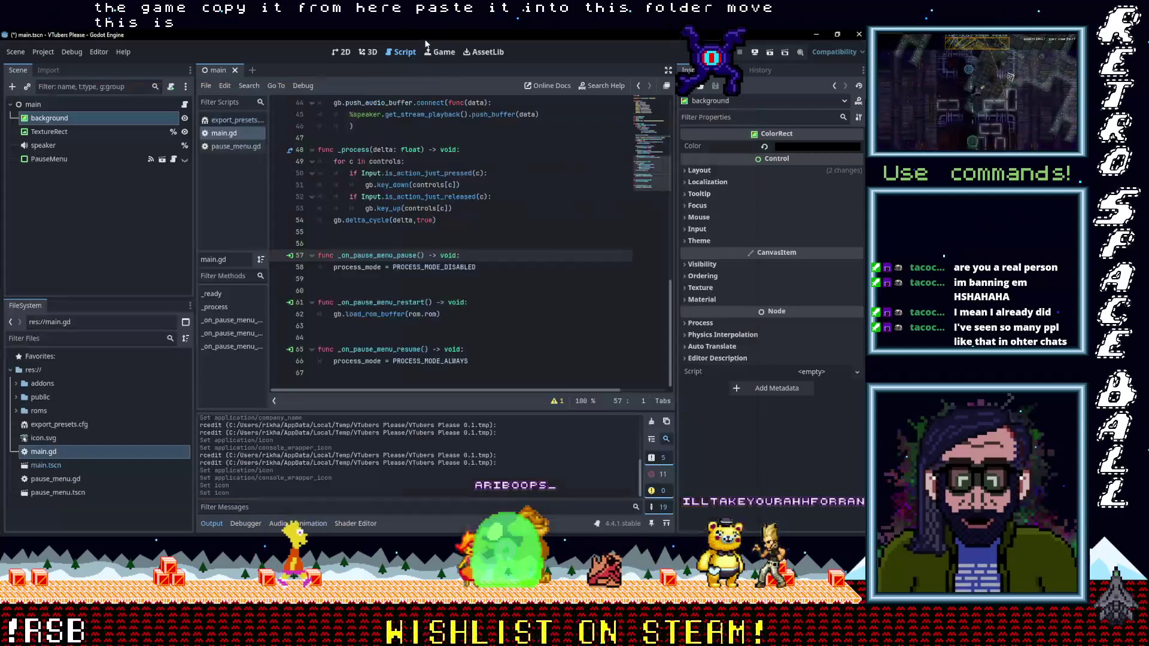
Export the Windows (Runnable) preset as a full project to VTubers Please 0.1.zip in Builds.
{"action": "left_click", "coordinate": [39, 54]}
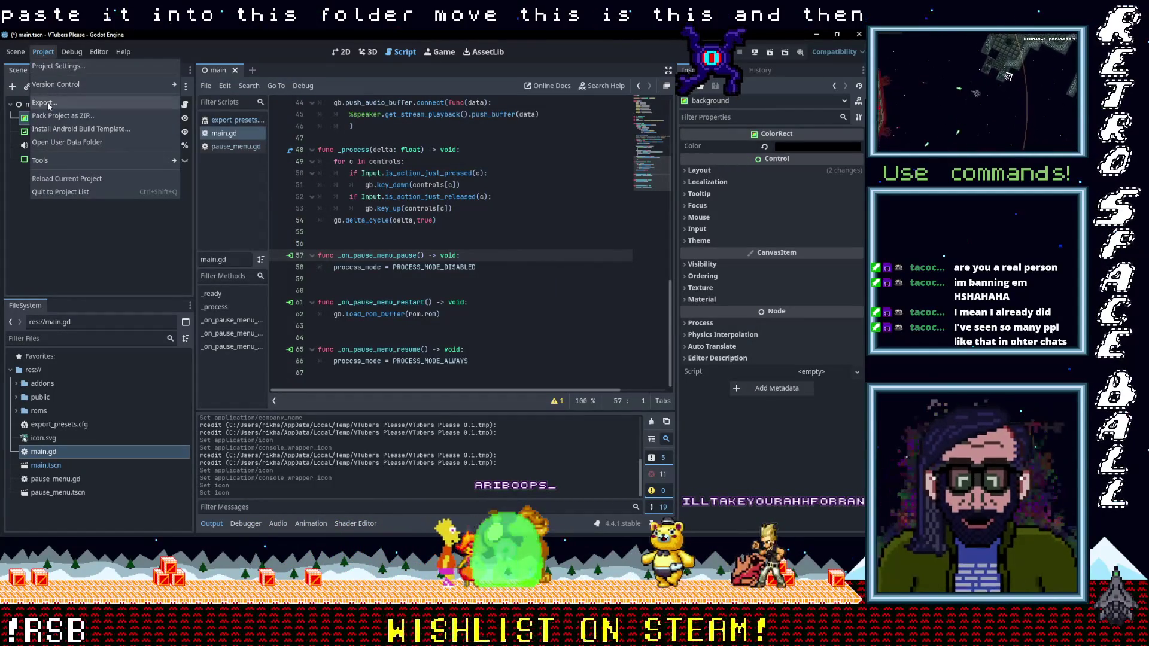
{"action": "left_click", "coordinate": [48, 103]}
{"action": "left_click", "coordinate": [275, 194]}
{"action": "left_click", "coordinate": [499, 462]}
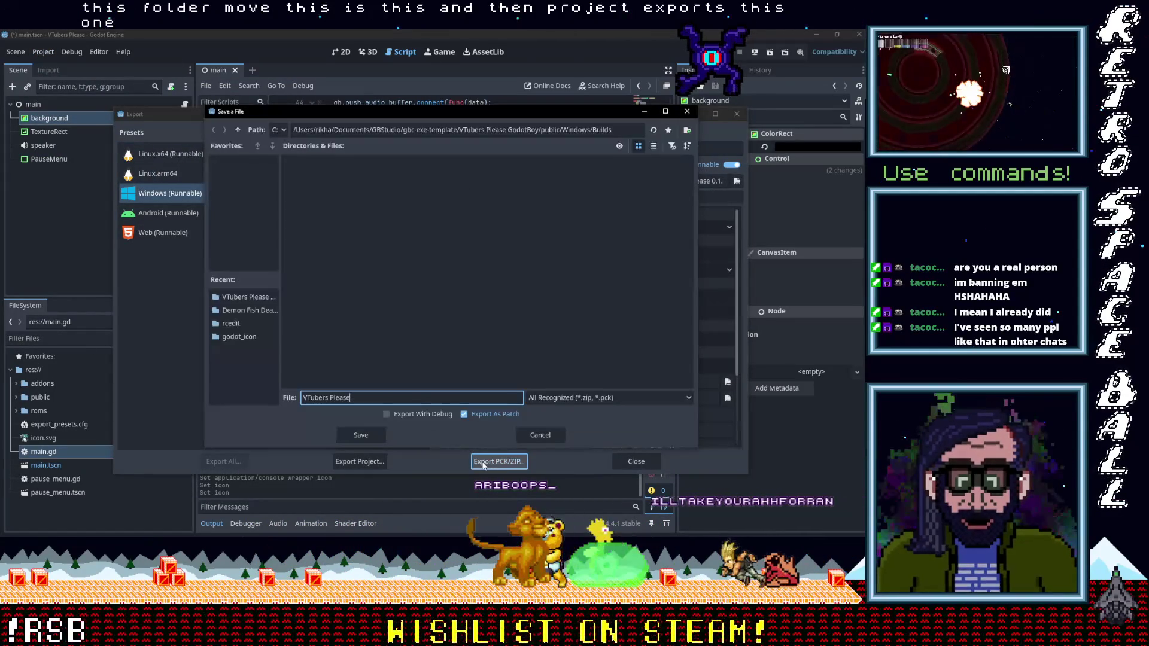
{"action": "left_click", "coordinate": [541, 436]}
{"action": "left_click", "coordinate": [359, 462]}
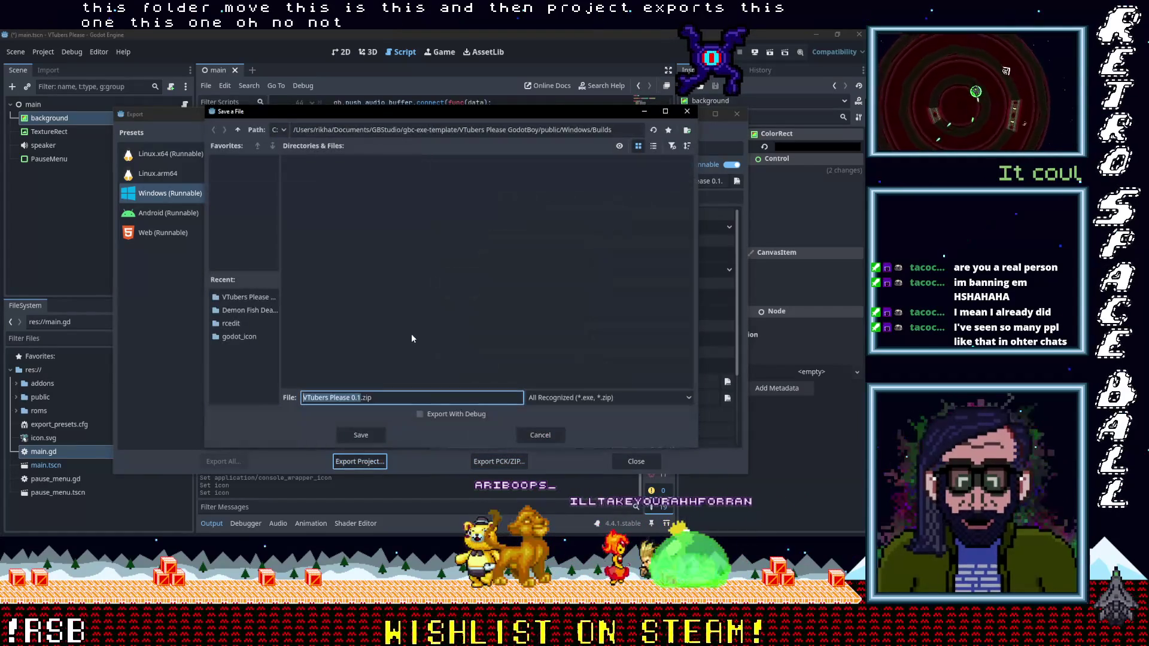
{"action": "left_click", "coordinate": [361, 435]}
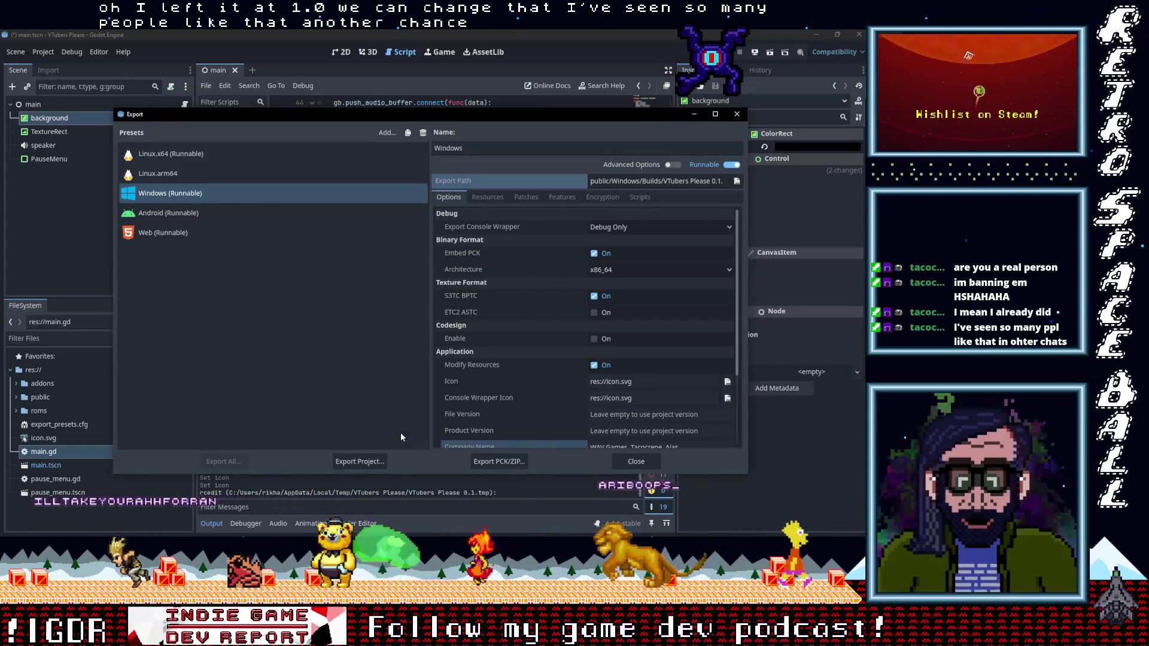
{"action": "left_click", "coordinate": [693, 115]}
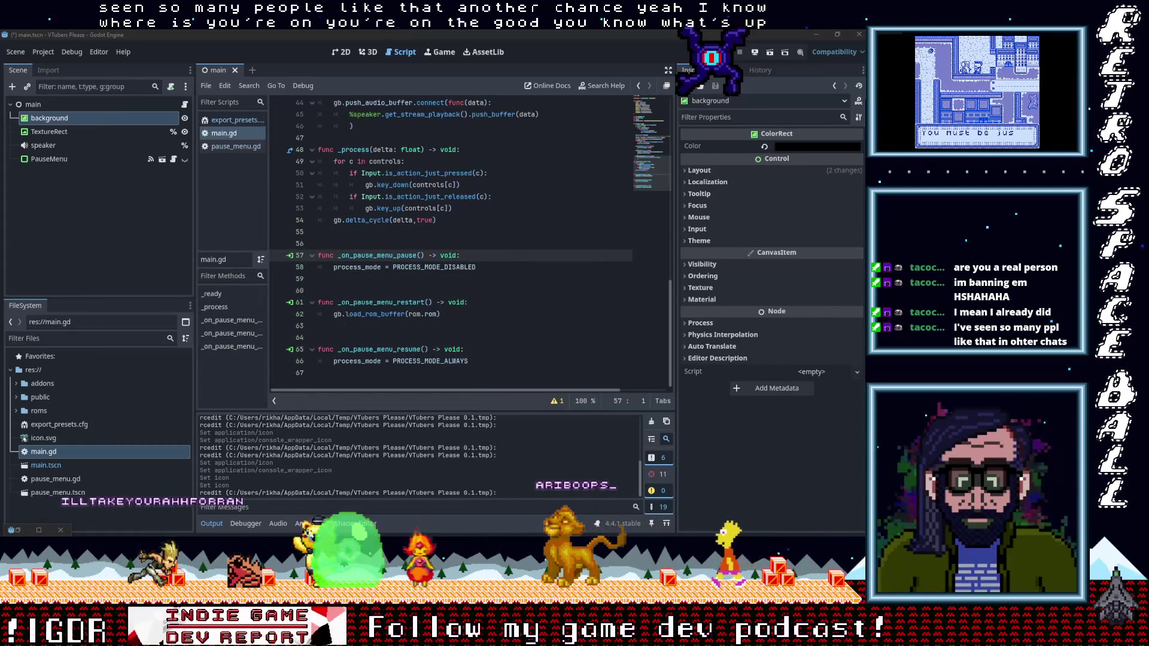
Extract VTubers Please 0.1.zip and test-run VTubers Please 0.1.exe to its title screen.
{"action": "left_click", "coordinate": [839, 392]}
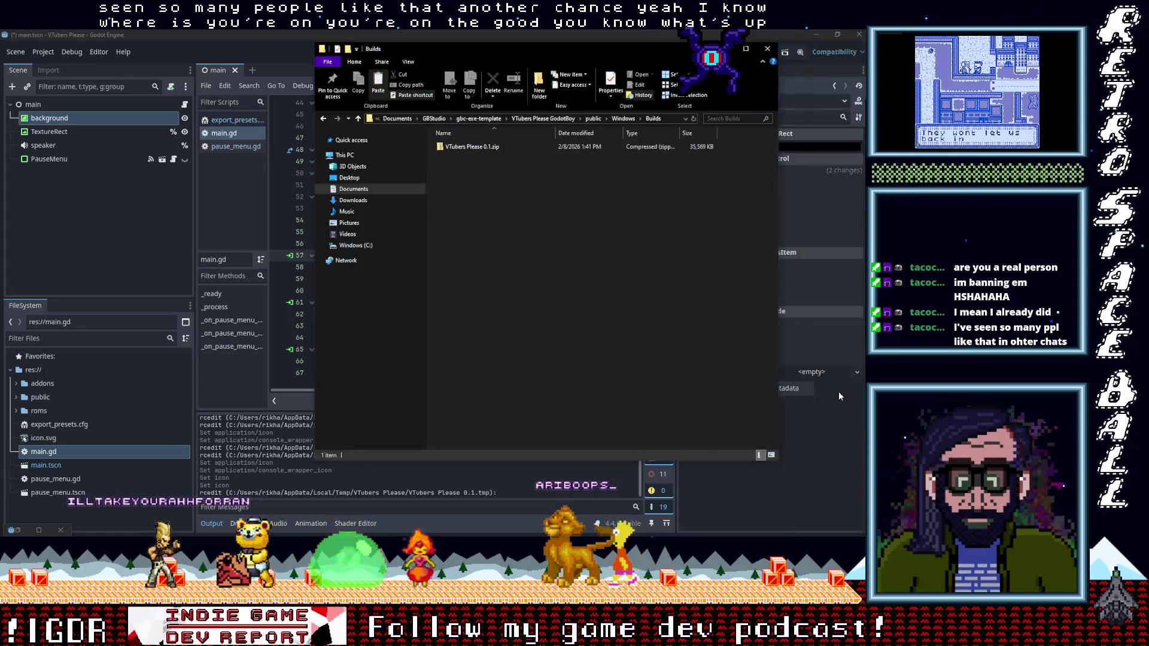
{"action": "right_click", "coordinate": [467, 148]}
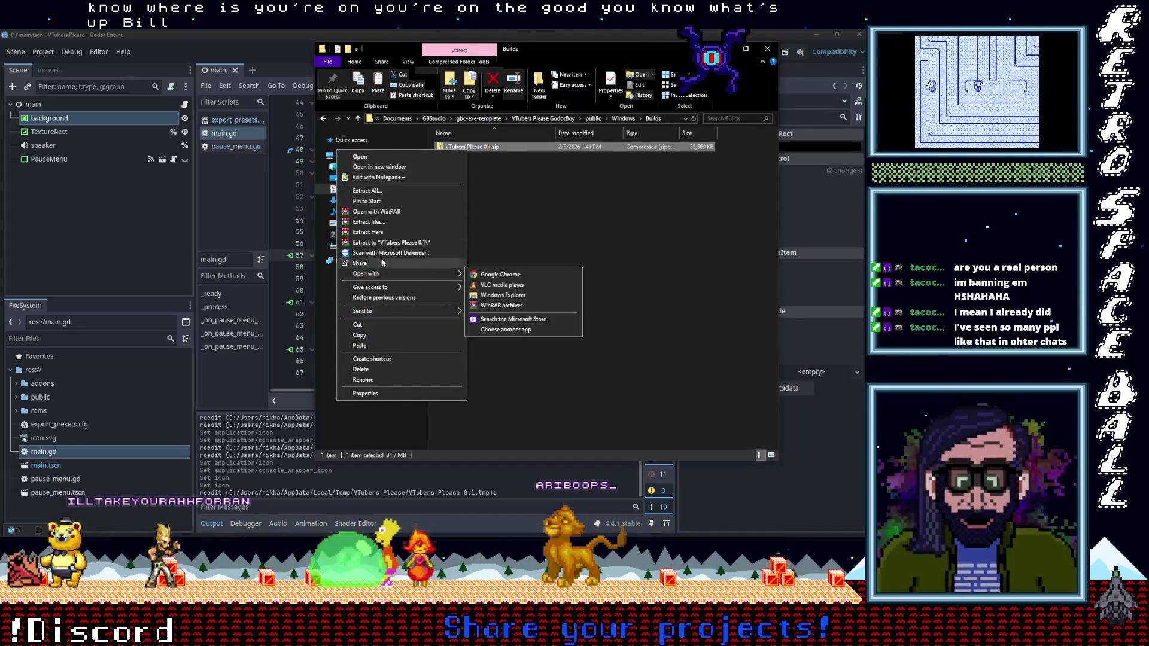
{"action": "left_click", "coordinate": [376, 191]}
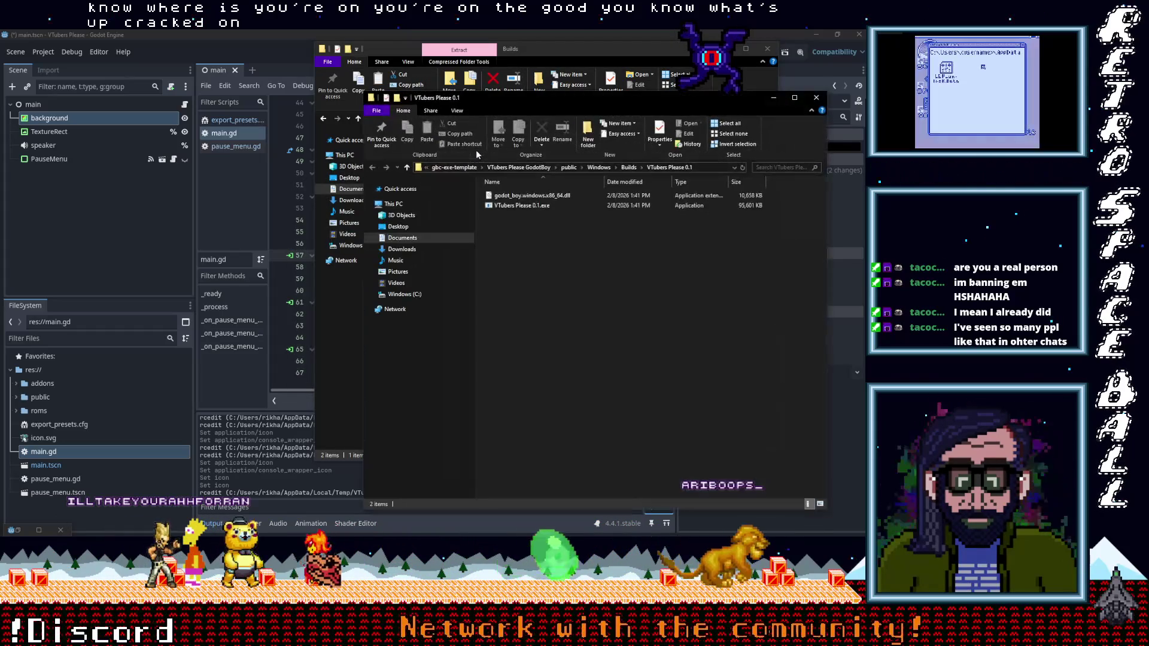
{"action": "double_click", "coordinate": [498, 207]}
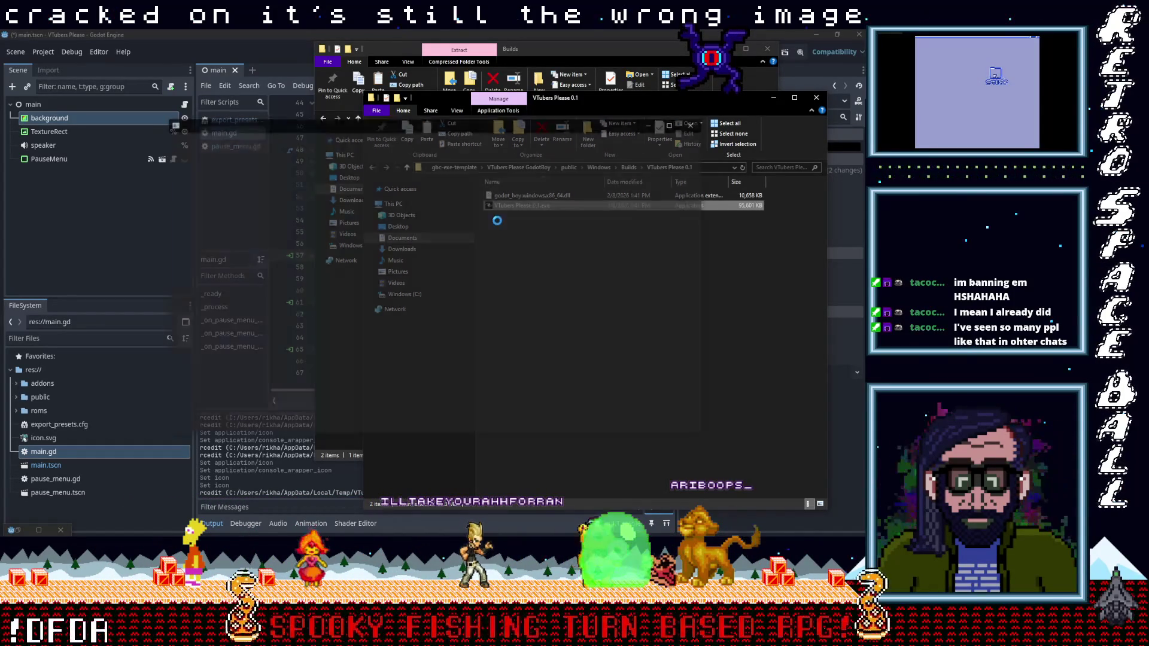
{"action": "left_click", "coordinate": [695, 124]}
Close the extracted build and Builds windows and dismiss Godot's files-changed notice.
{"action": "left_click", "coordinate": [816, 100]}
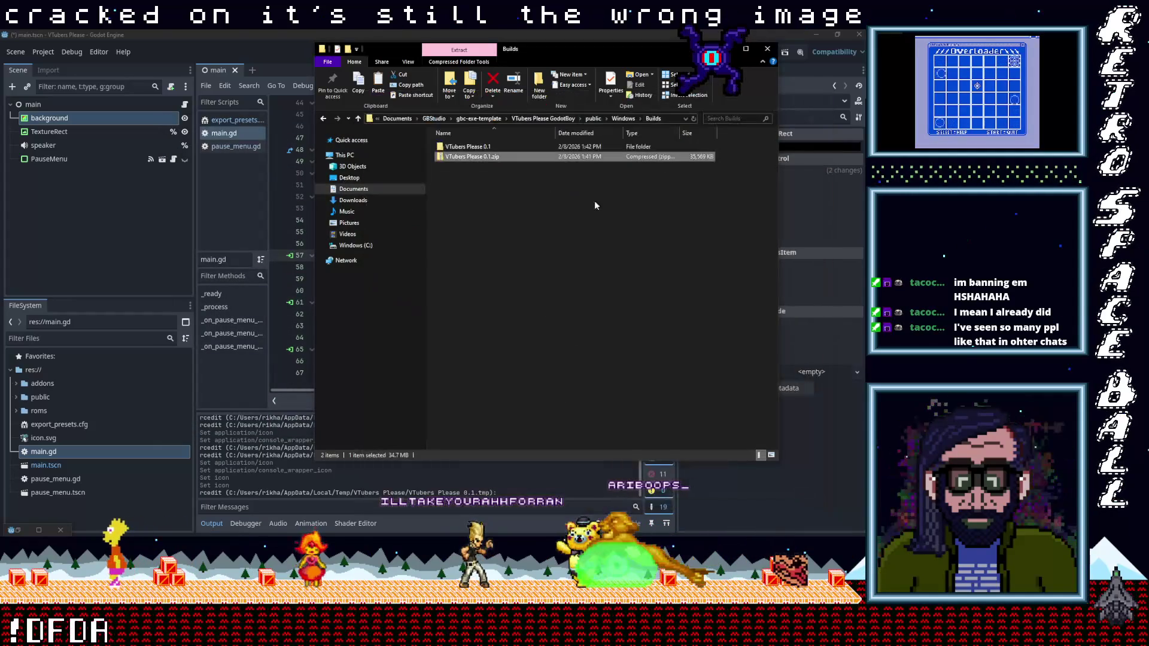
{"action": "left_click", "coordinate": [768, 49]}
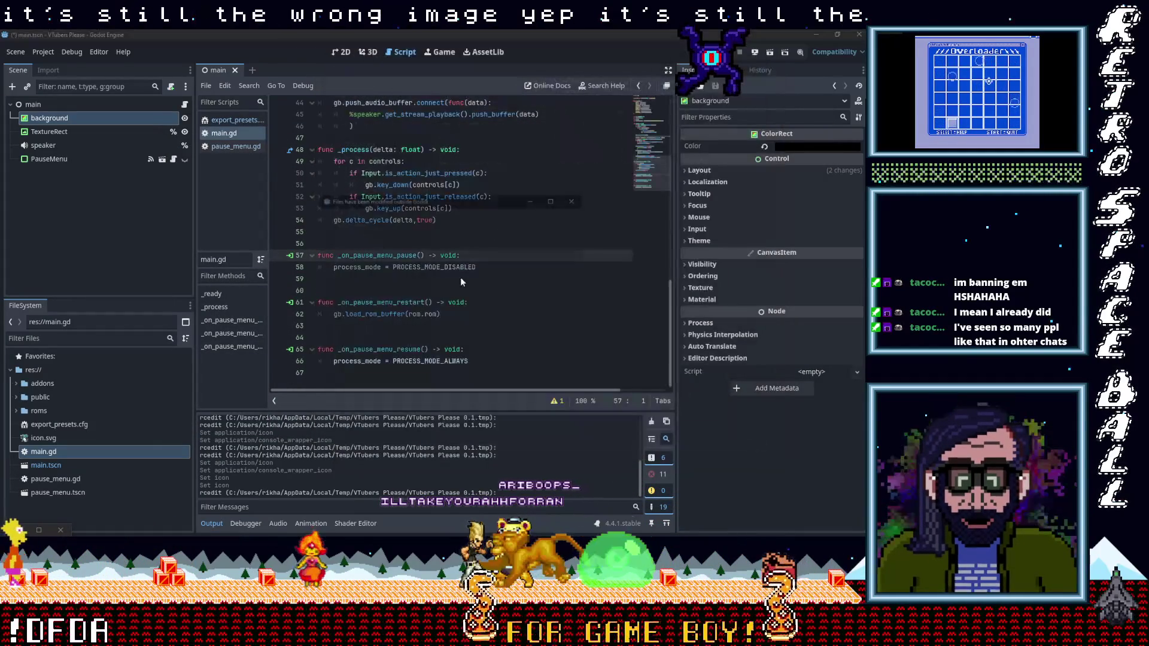
{"action": "left_click", "coordinate": [522, 349]}
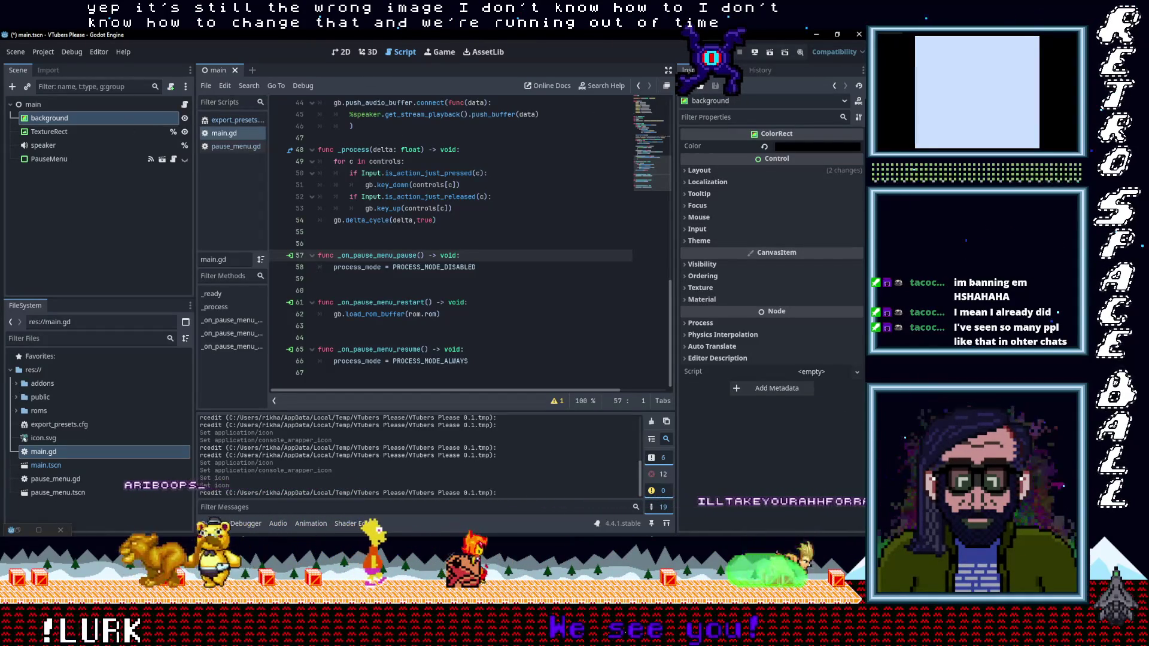
{"action": "left_click", "coordinate": [817, 35]}
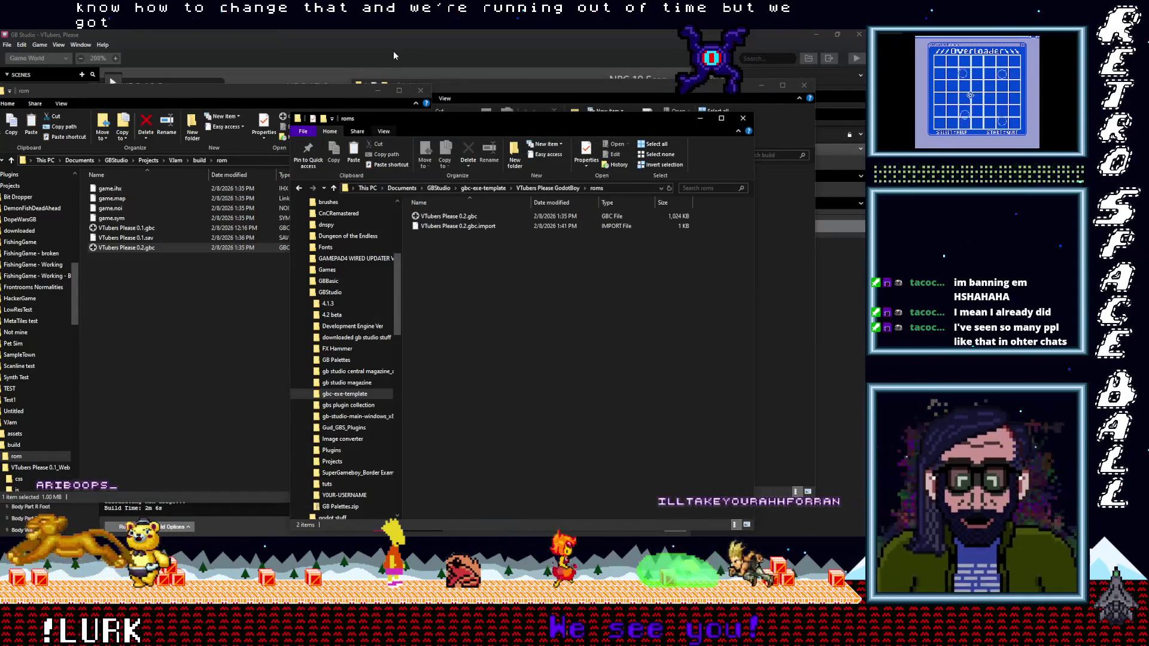
In GB Studio, choose Game > Export As > Export Pocket to build a Pocket version.
{"action": "left_click", "coordinate": [389, 56]}
{"action": "left_click", "coordinate": [58, 46]}
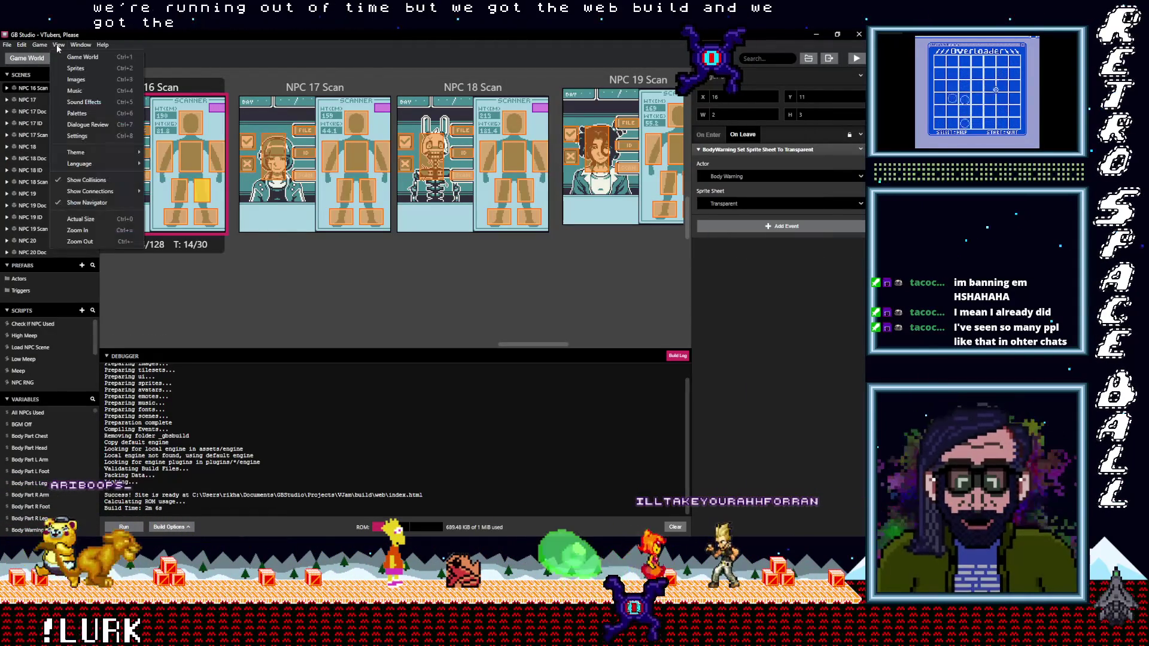
{"action": "mouse_move", "coordinate": [39, 45]}
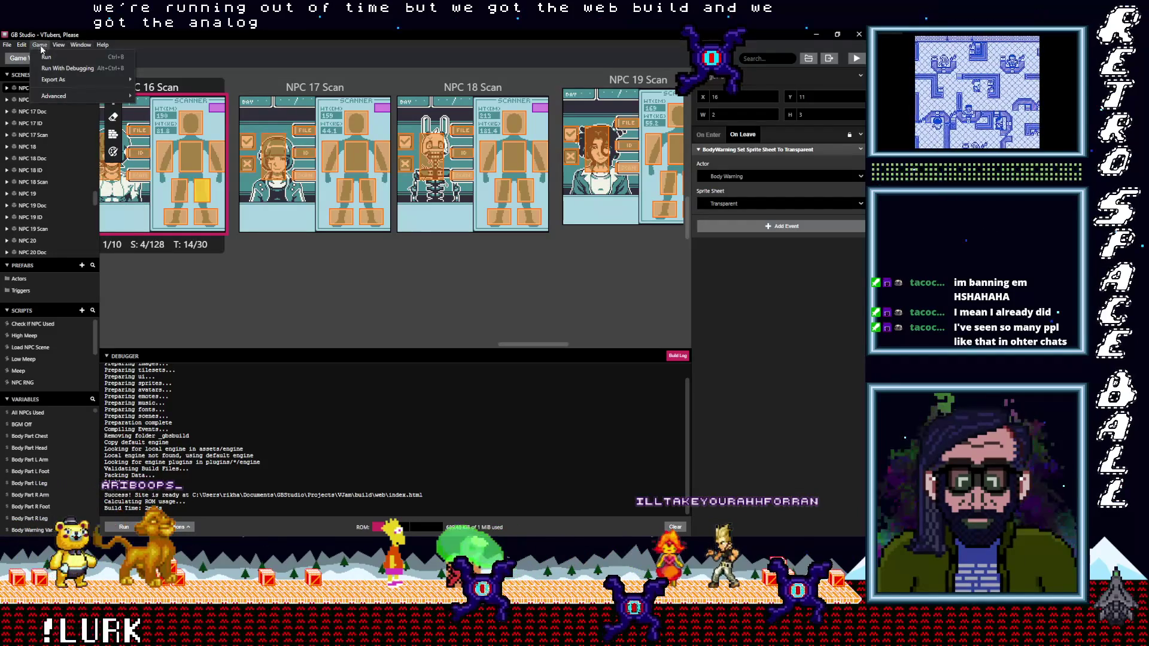
{"action": "mouse_move", "coordinate": [58, 83]}
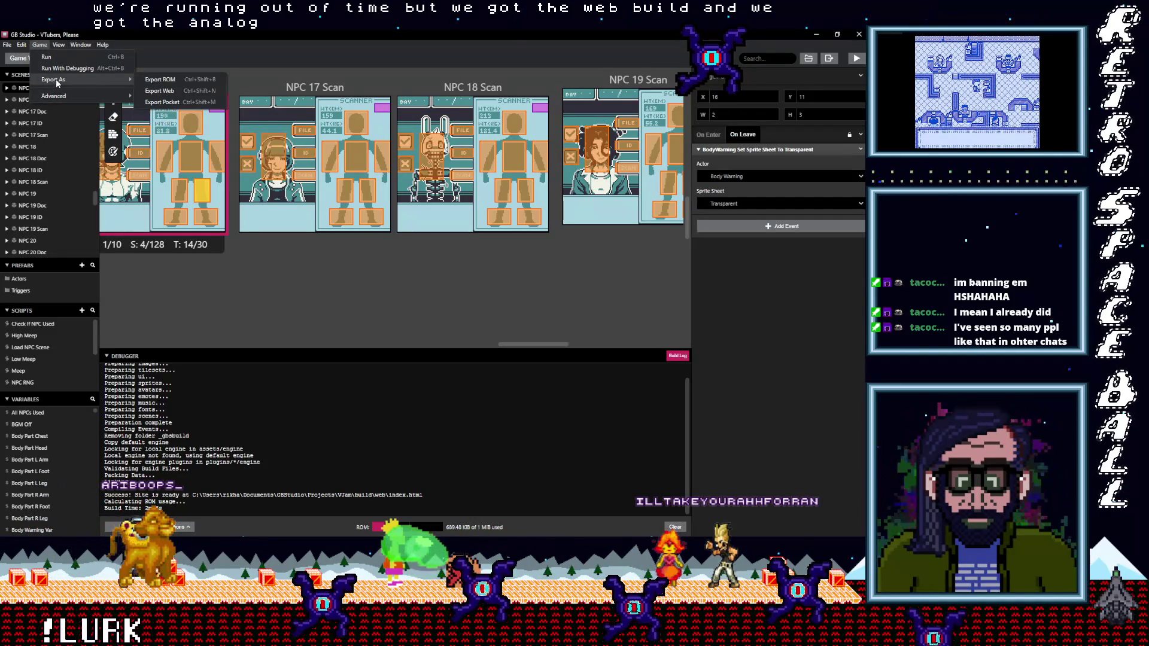
{"action": "left_click", "coordinate": [159, 103]}
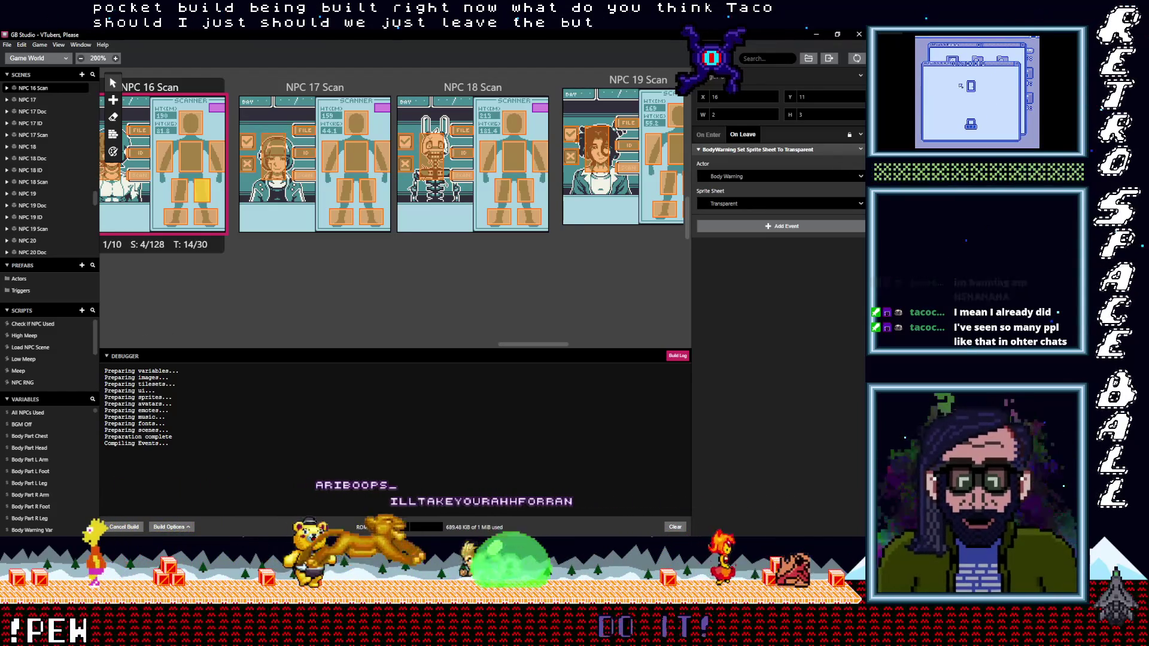
{"action": "key", "text": "alt+Tab"}
{"action": "left_click", "coordinate": [483, 40]}
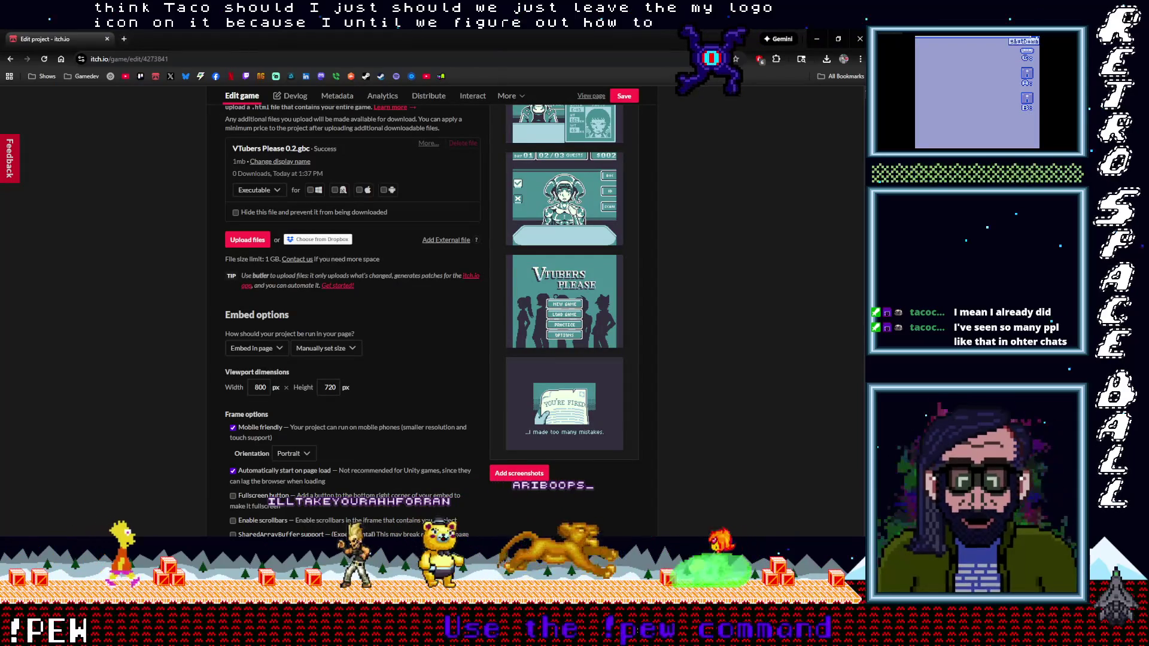
Return from the itch.io page to Godot's Export dialog on the Windows preset.
{"action": "key", "text": "alt+Tab"}
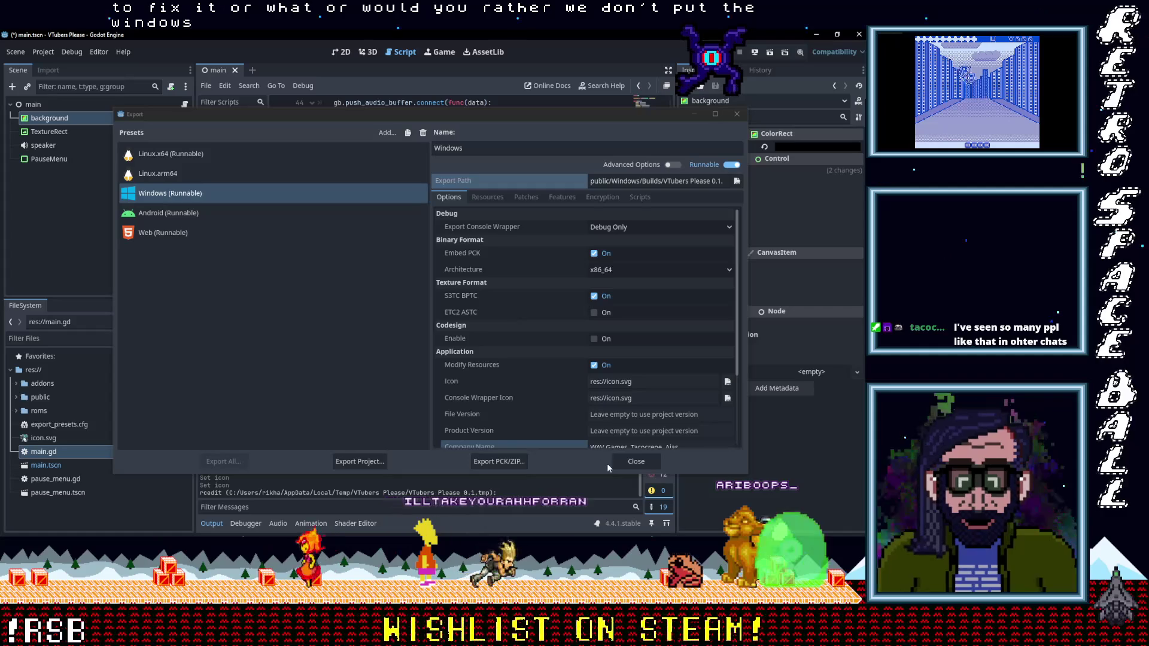
Set the Windows export's console wrapper icon to res://icon.svg.
{"action": "scroll", "coordinate": [633, 414], "scroll_direction": "down", "scroll_amount": 3}
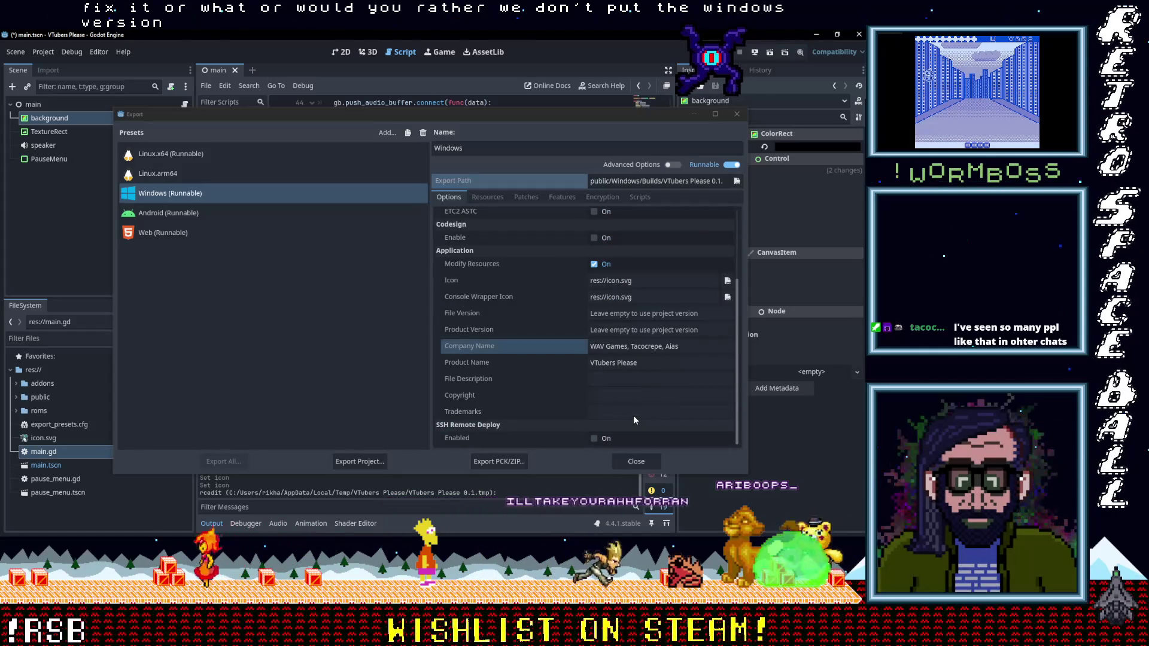
{"action": "left_click", "coordinate": [727, 298]}
{"action": "left_click", "coordinate": [727, 298]}
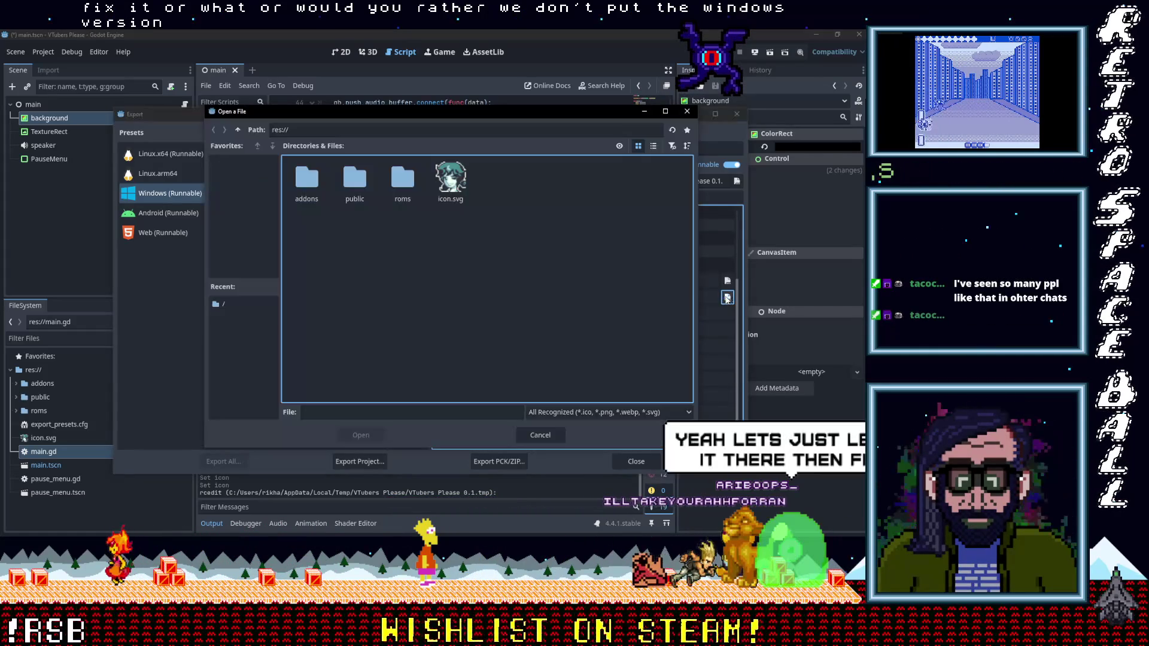
{"action": "left_click", "coordinate": [456, 191]}
{"action": "double_click", "coordinate": [456, 190]}
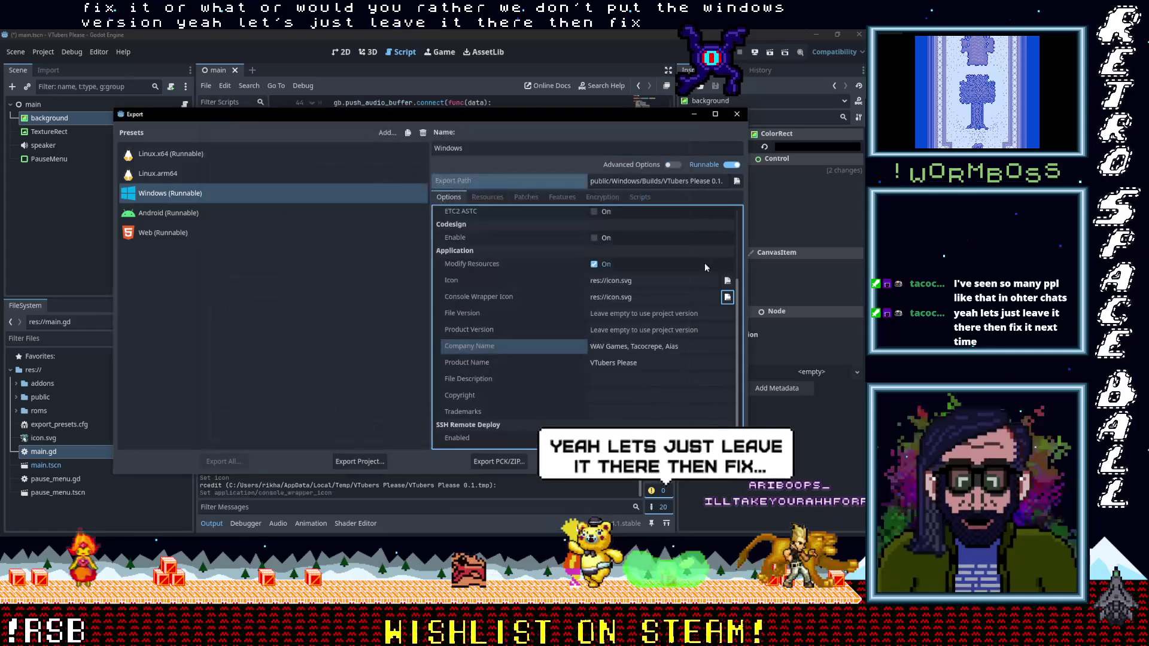
Set the Windows export's application icon to res://icon.svg as well.
{"action": "left_click", "coordinate": [728, 281]}
{"action": "double_click", "coordinate": [451, 180]}
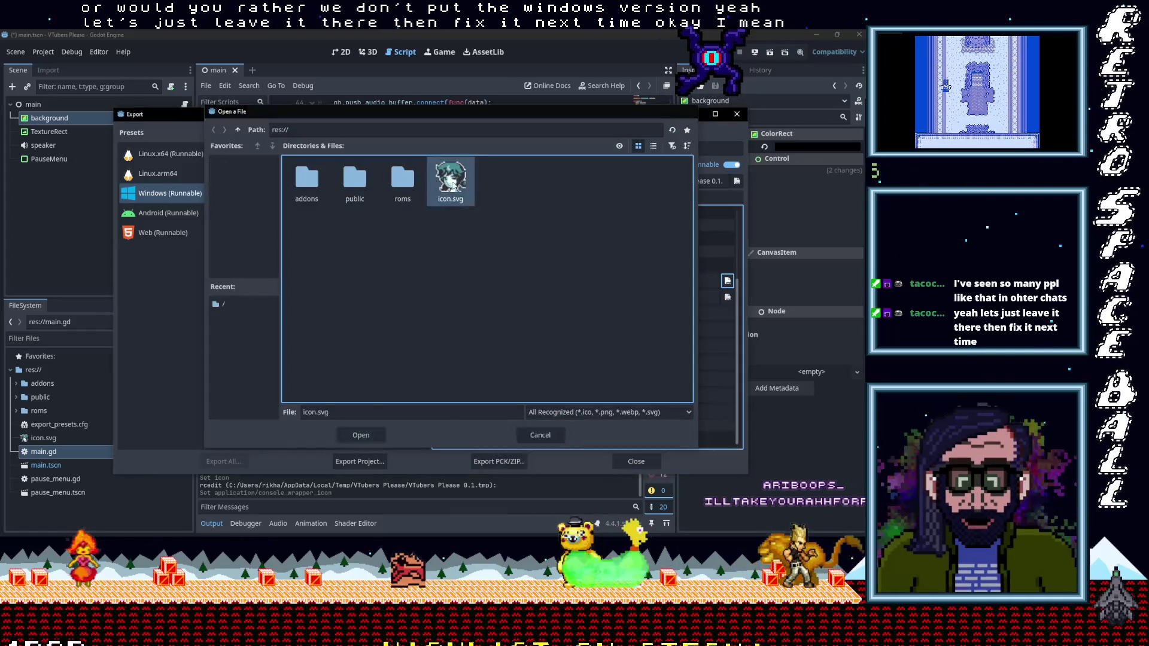
{"action": "left_click", "coordinate": [158, 60]}
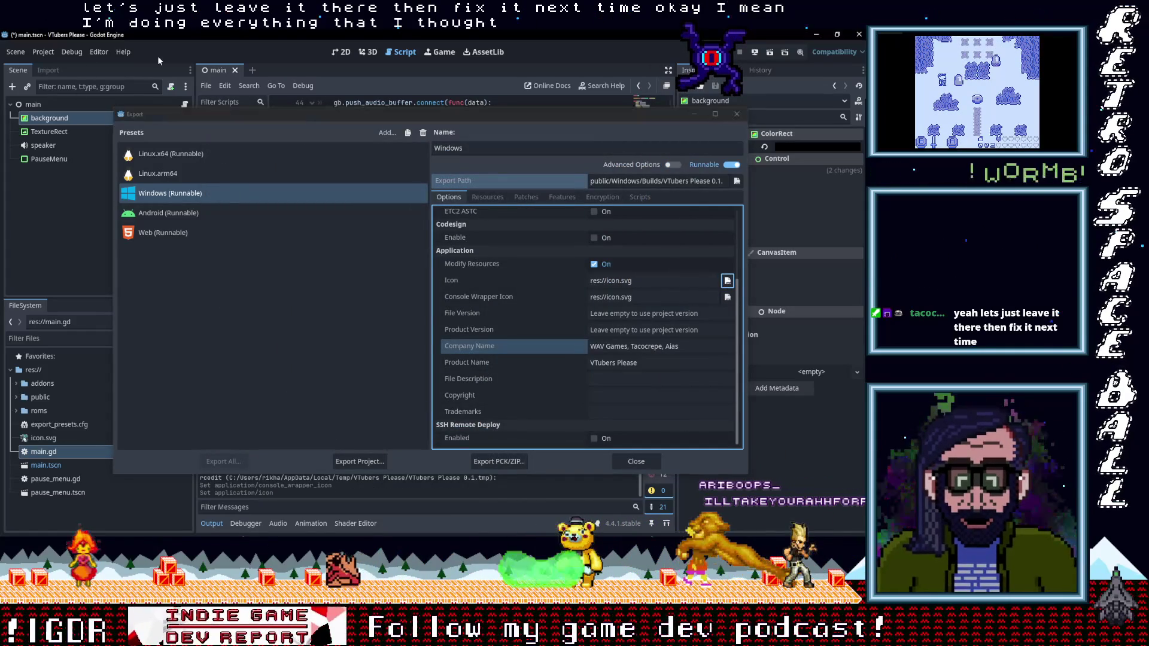